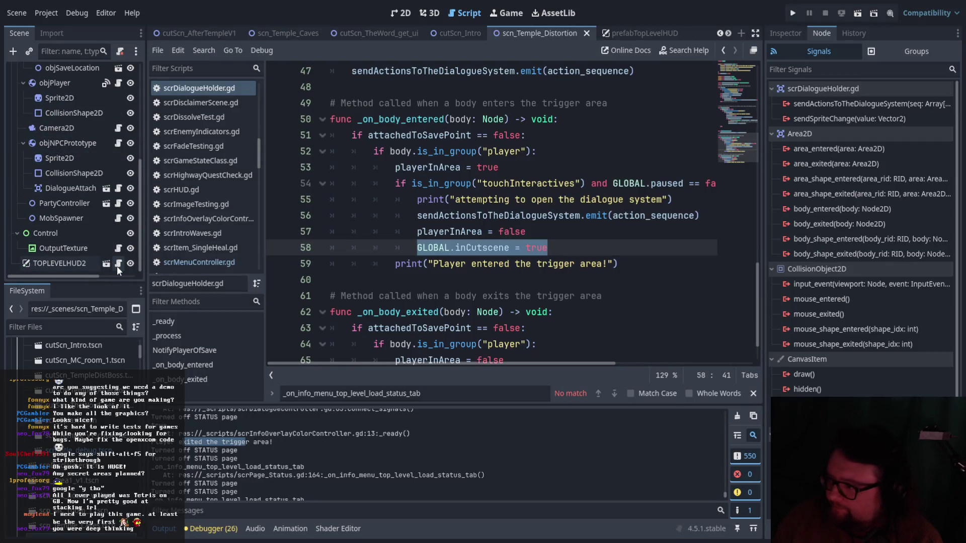
Open the TOPLEVELHUD scene and the Status page script scrPage_Status.gd.
left_click(107, 266)
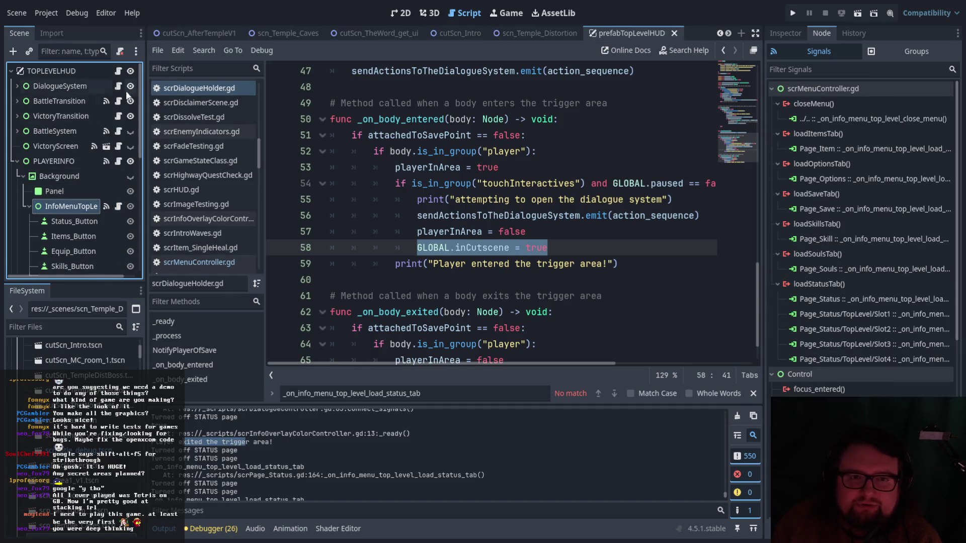
left_click(118, 71)
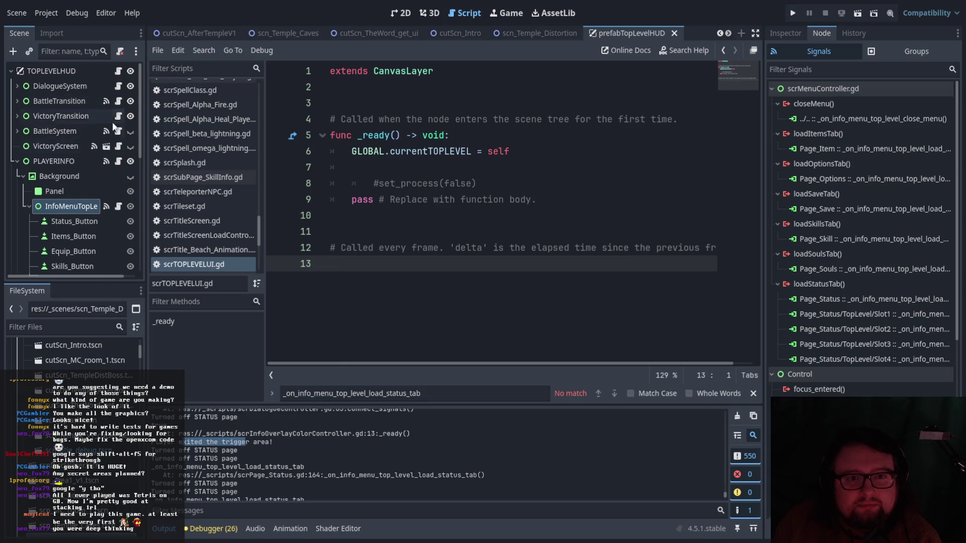
scroll(116, 192, "down", 4)
left_click(122, 184)
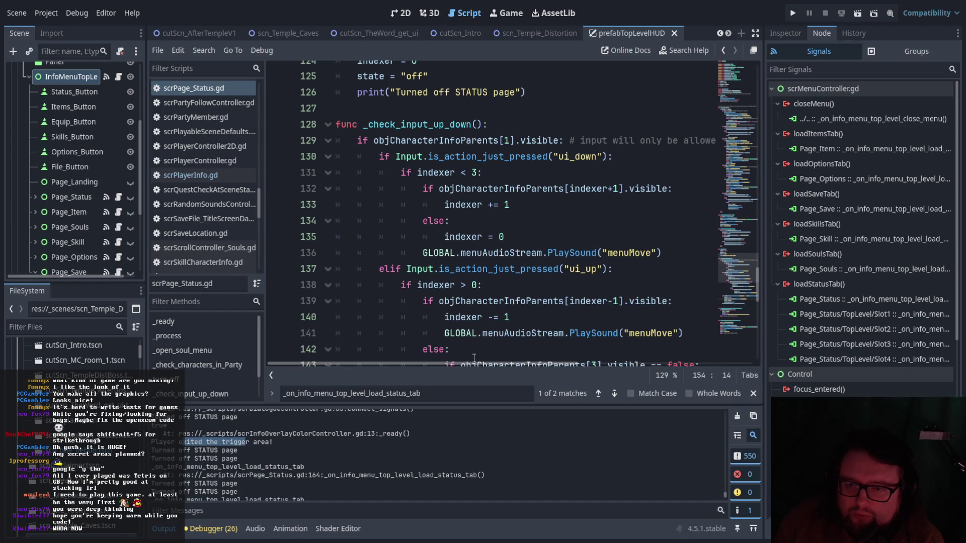
Find the load-status-tab handler in scrPage_Status.gd and mark its returnControl emit line.
scroll(490, 305, "down", 5)
scroll(490, 306, "down", 1)
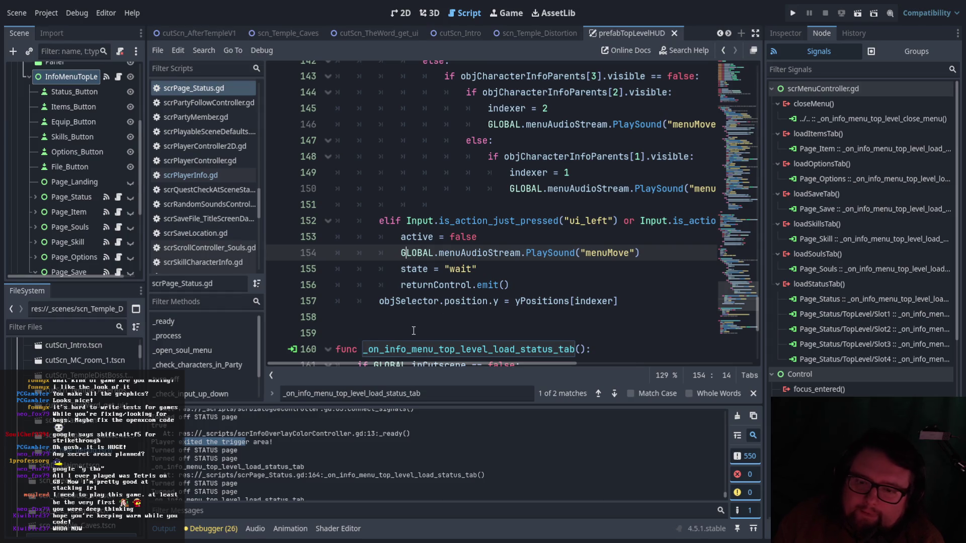
scroll(421, 330, "down", 2)
scroll(413, 331, "up", 1)
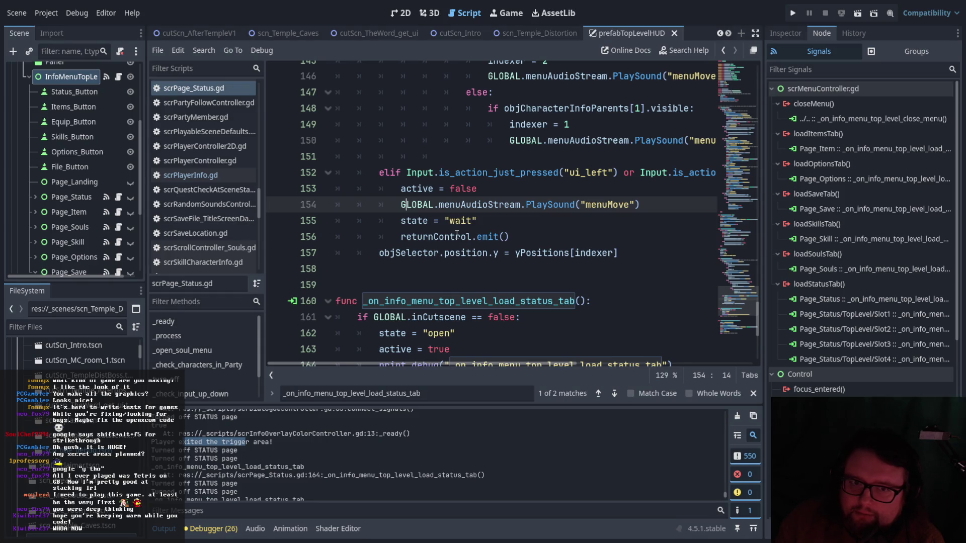
left_click(457, 237)
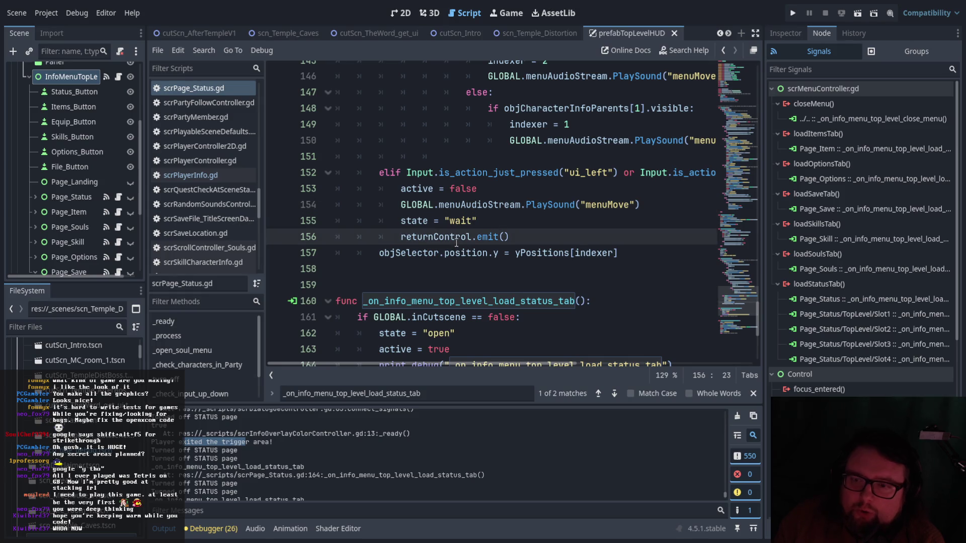
Select Page_Status in the Scene tree to list its signals.
scroll(496, 319, "down", 1)
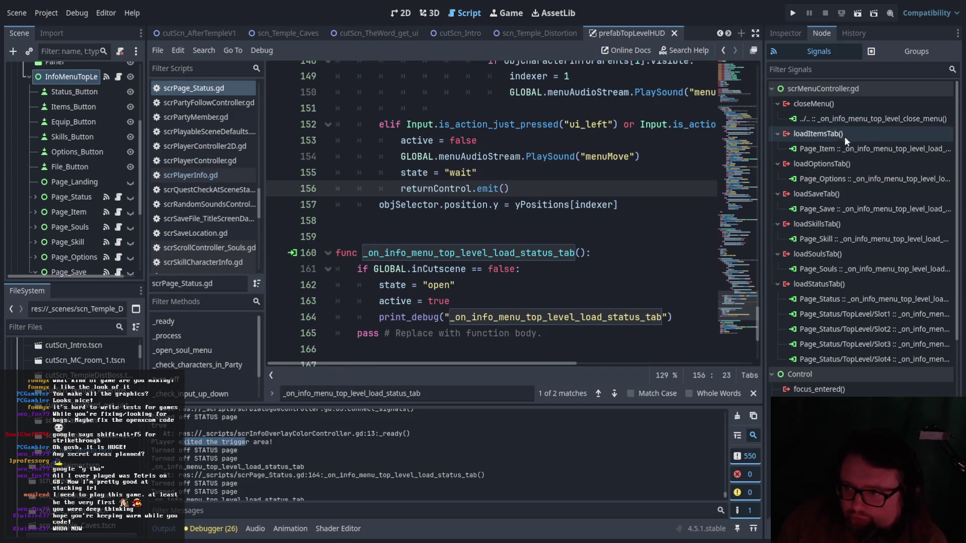
scroll(870, 260, "down", 3)
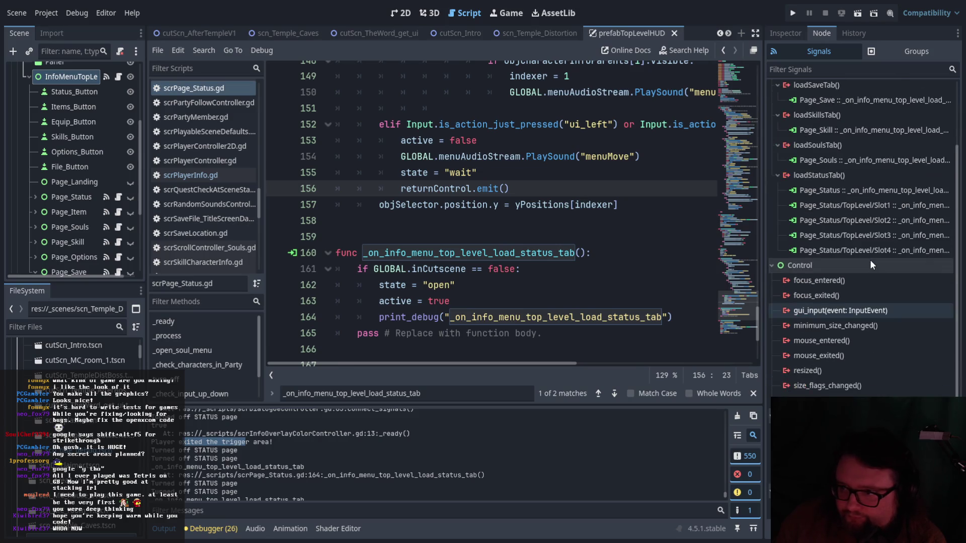
scroll(856, 371, "up", 3)
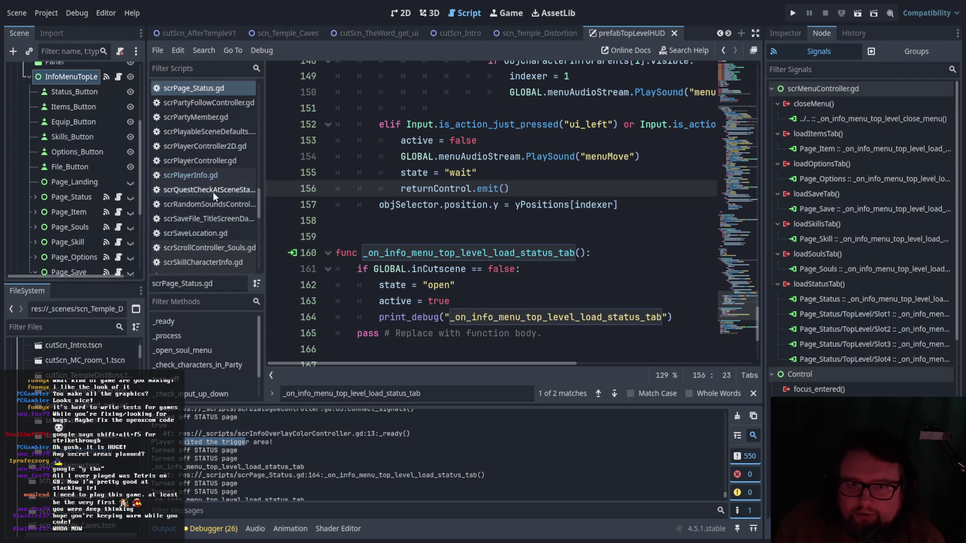
left_click(205, 82)
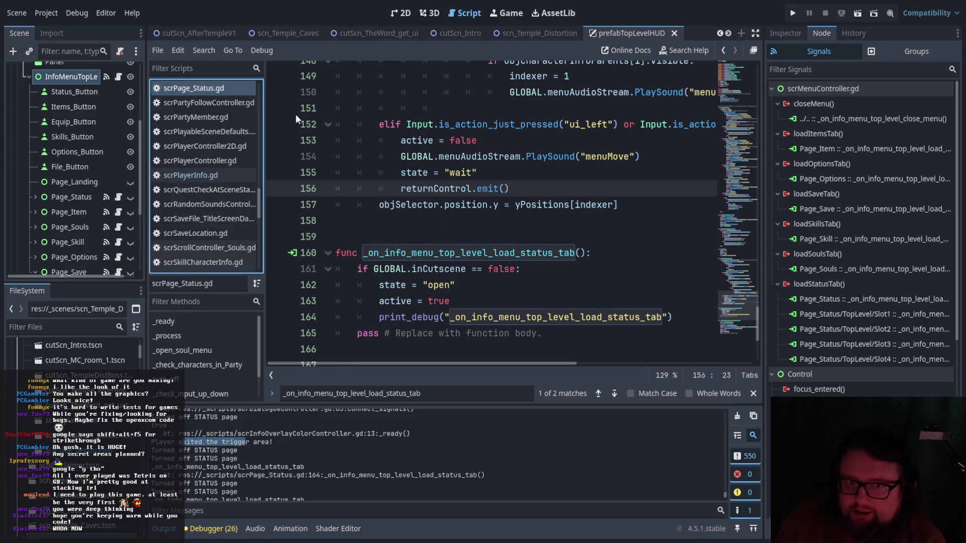
left_click(86, 200)
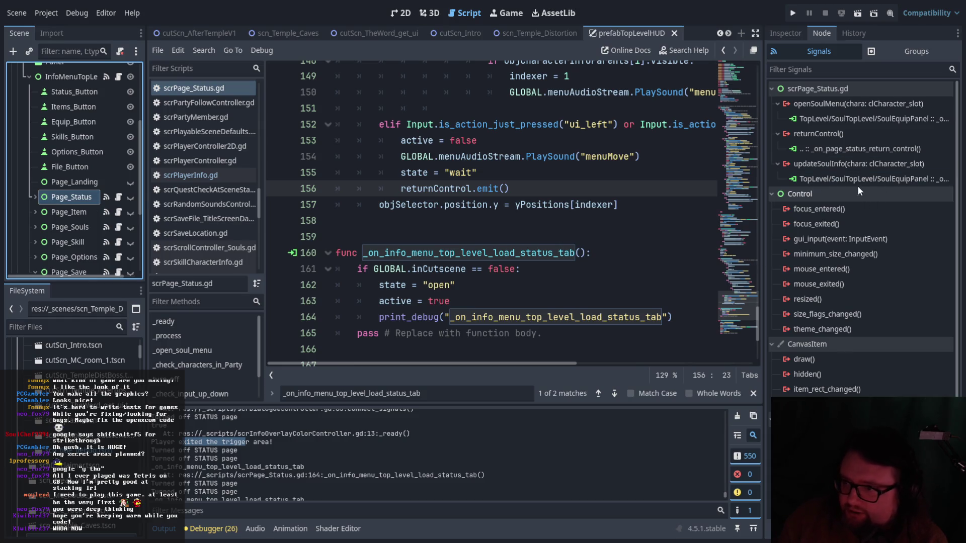
Follow returnControl's _on_page_status_return_control connection to its handler in scrMenuController.gd.
left_click(853, 153)
double_click(852, 152)
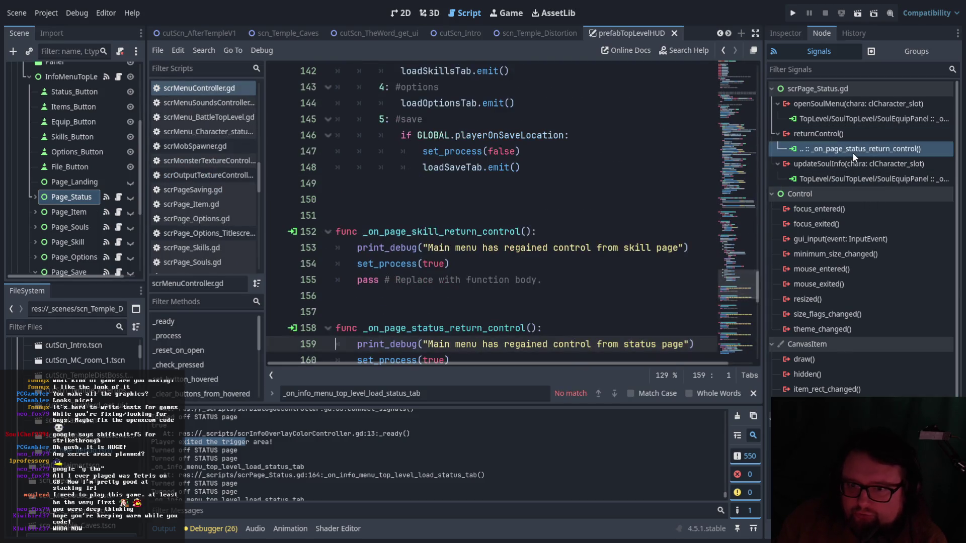
scroll(599, 295, "down", 1)
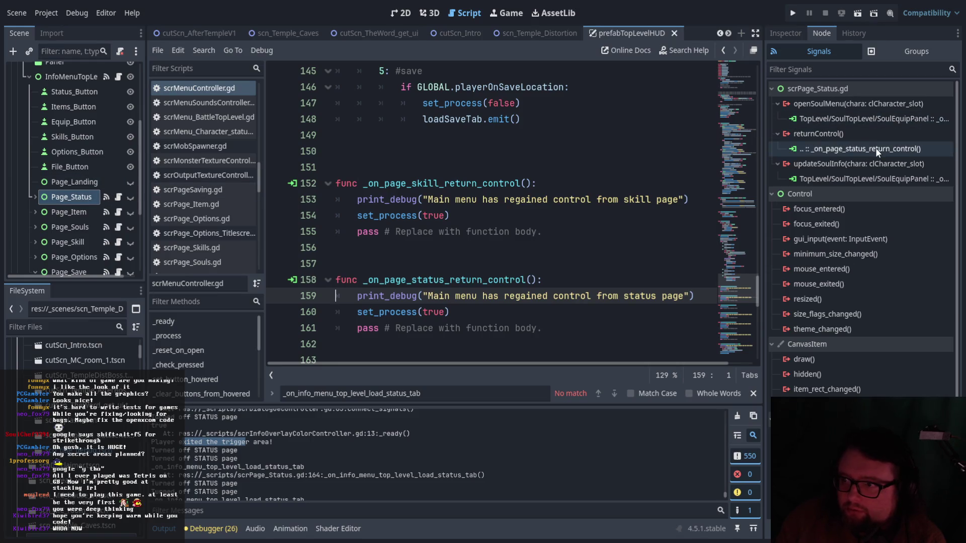
left_click(870, 129)
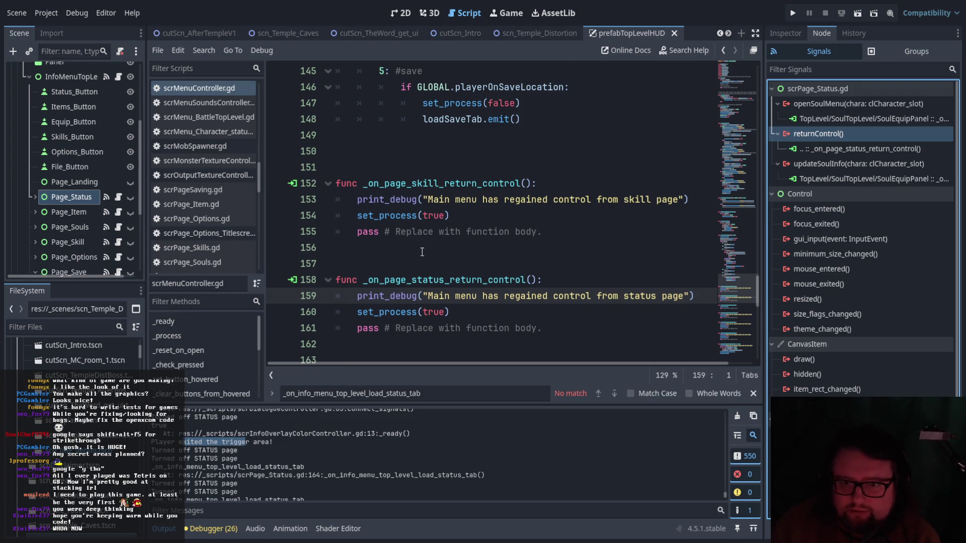
scroll(546, 335, "up", 1)
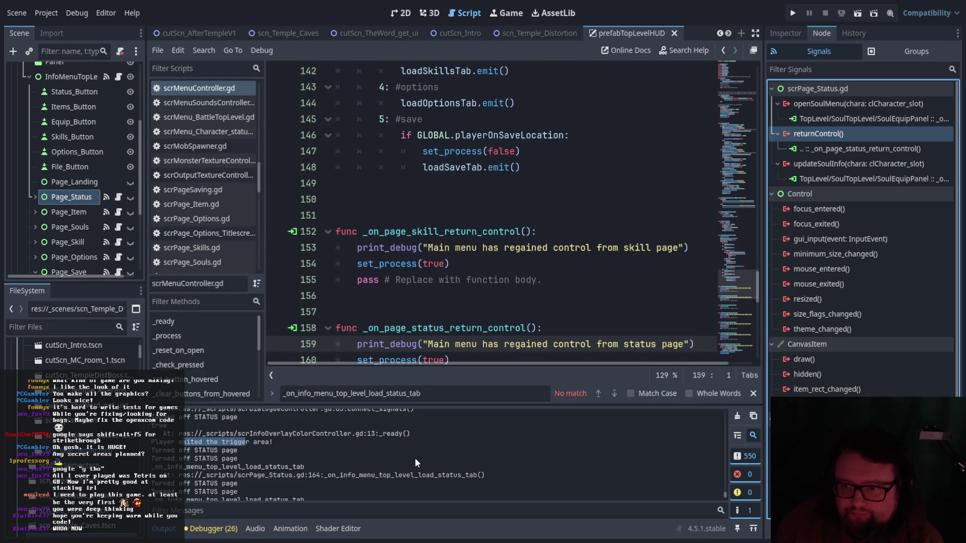
scroll(301, 461, "up", 3)
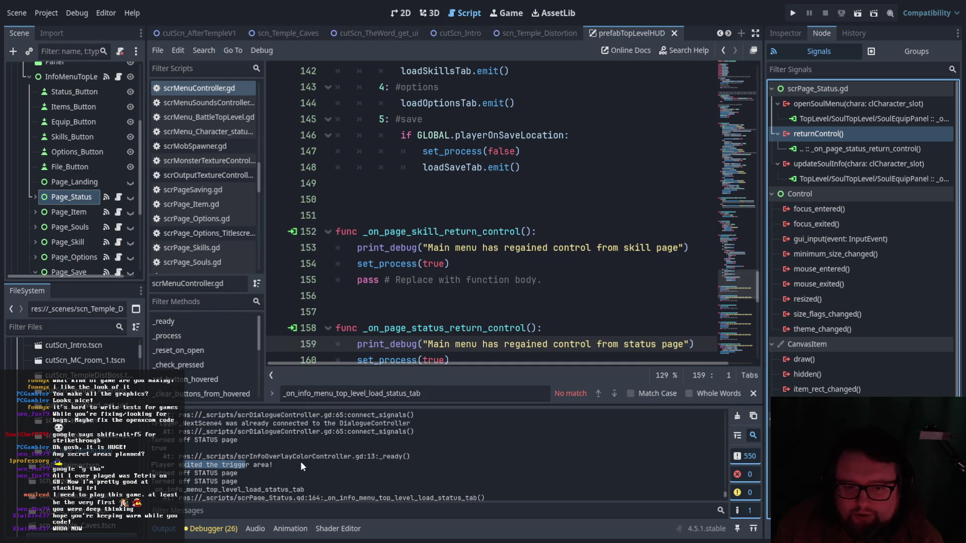
Copy the 'Turned off STATUS page' debugger message into a script search.
double_click(163, 452)
left_click(201, 463)
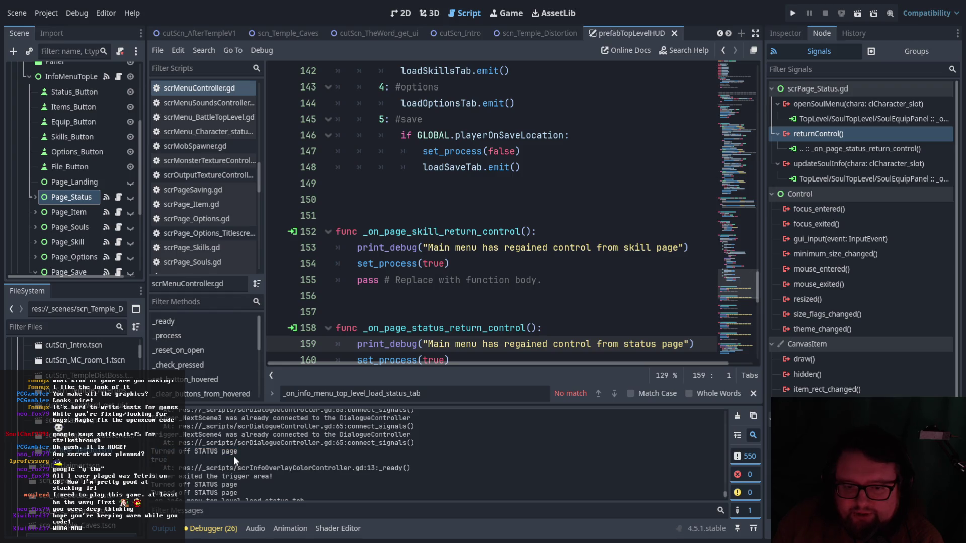
left_click_drag(238, 451, 151, 452)
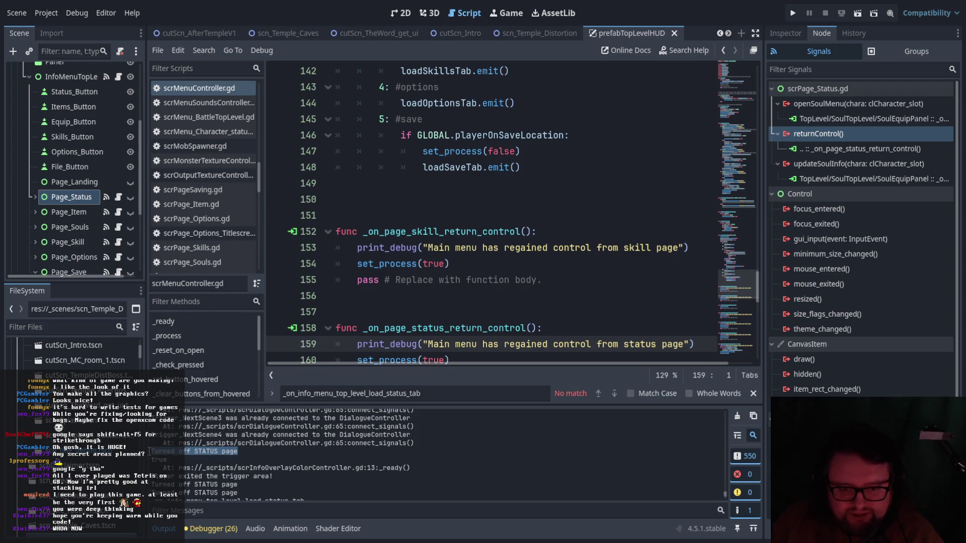
key("ctrl+c")
key("ctrl+f")
key("ctrl+v")
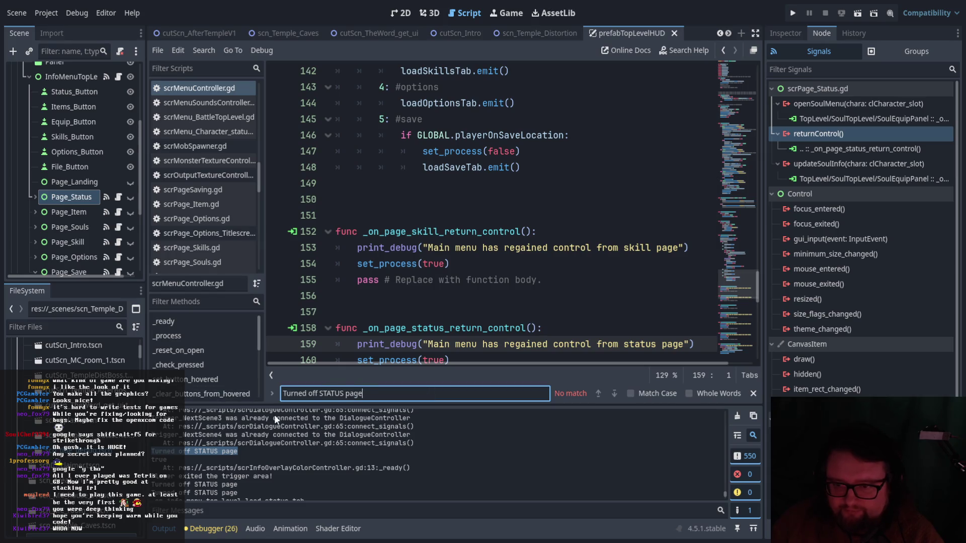
Locate the turn_off function in scrPage_Status.gd that prints 'Turned off STATUS page'.
left_click(118, 197)
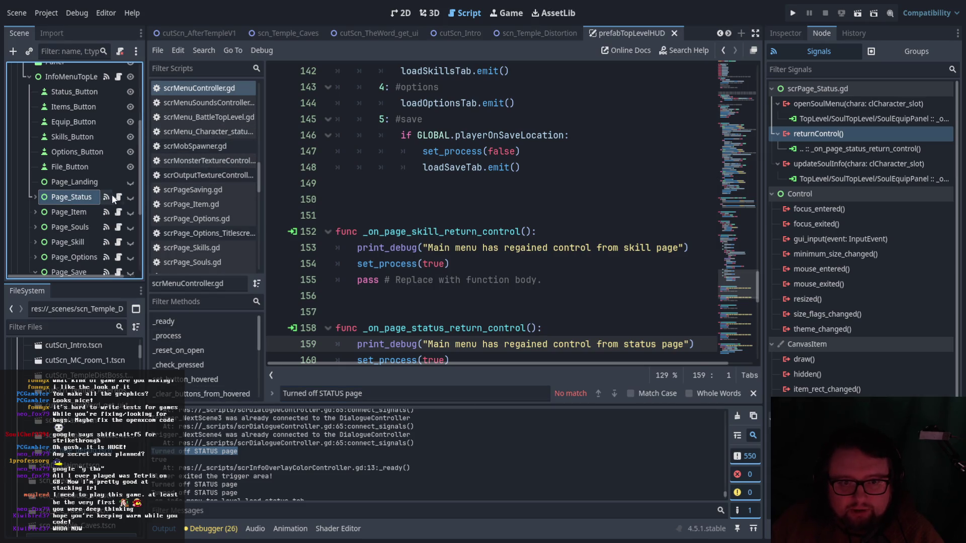
left_click(355, 394)
key("Return")
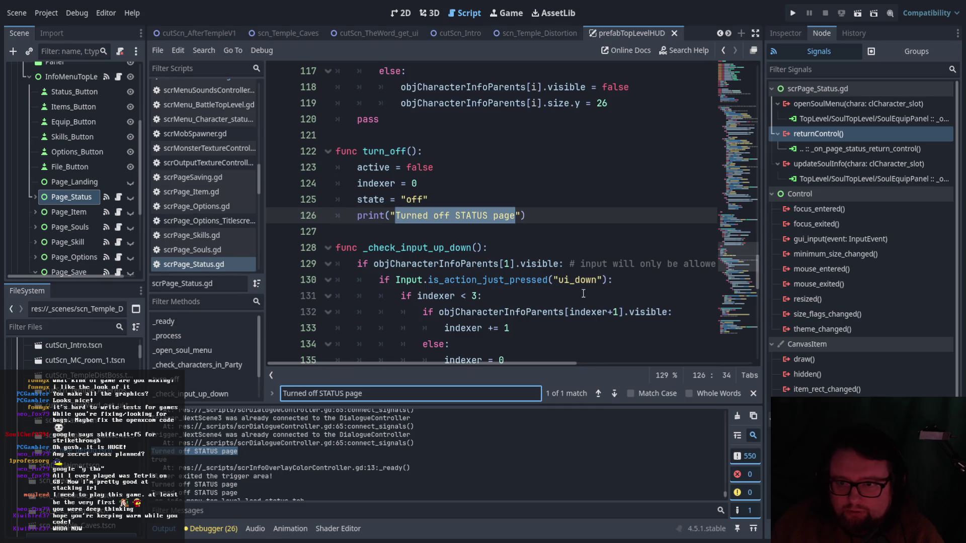
scroll(504, 275, "up", 1)
left_click(441, 301)
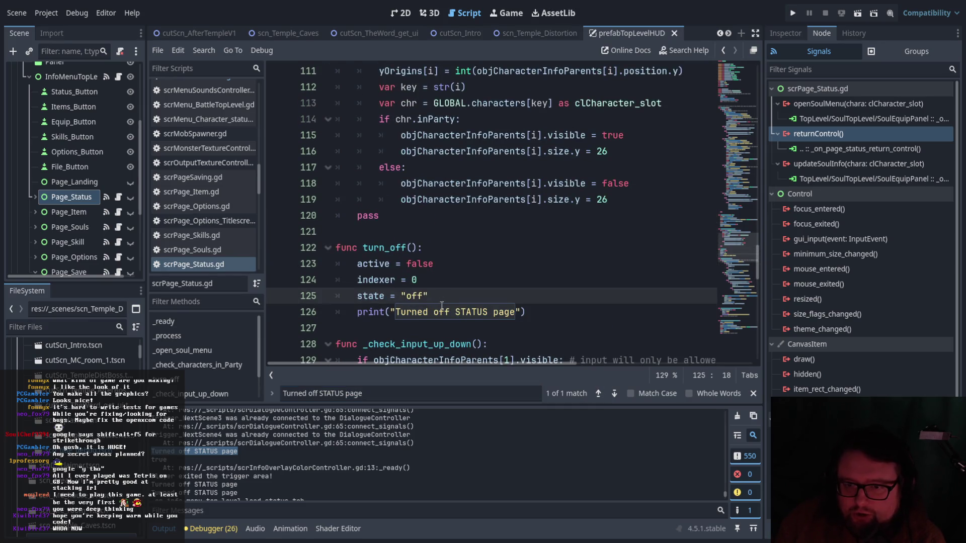
mouse_move(406, 247)
left_mouse_down()
mouse_move(352, 247)
mouse_move(363, 248)
left_mouse_up()
key("ctrl+f")
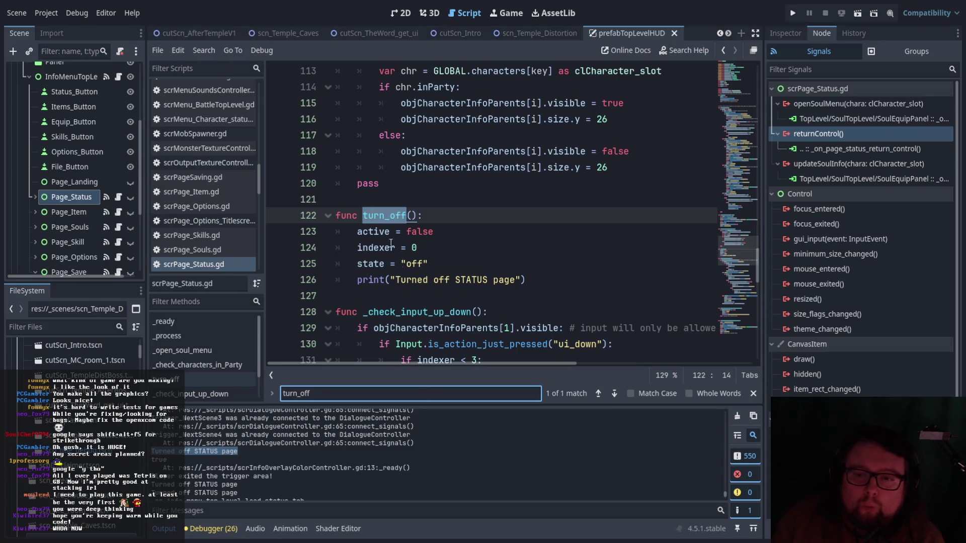
left_click_drag(515, 280, 396, 280)
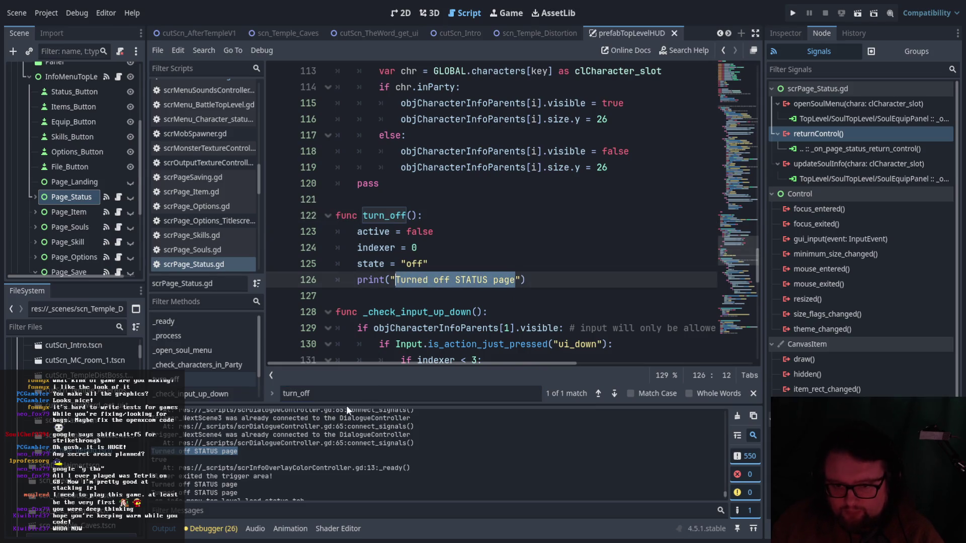
key("ctrl+f")
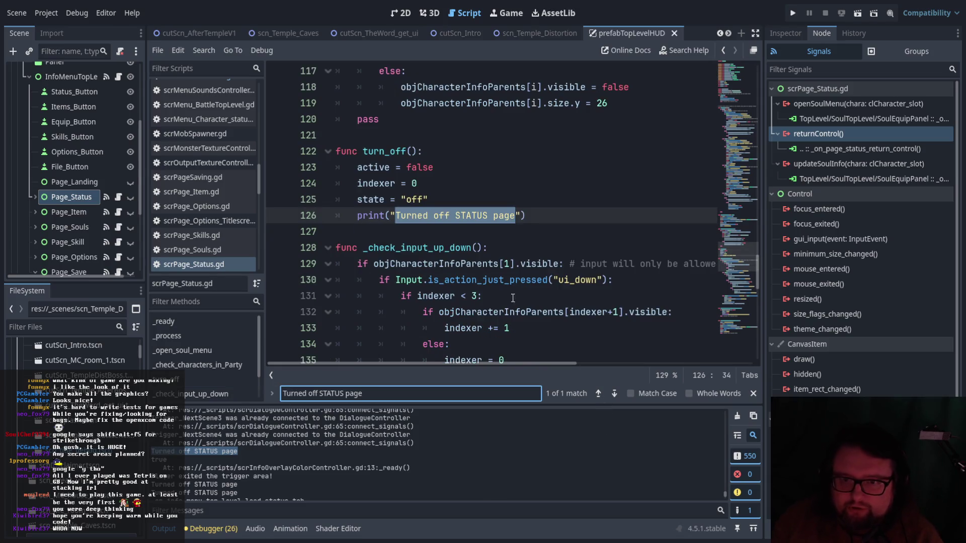
Change the print on line 126 to print_debug and save scrPage_Status.gd.
left_click(385, 215)
type("_deb")
key("Return")
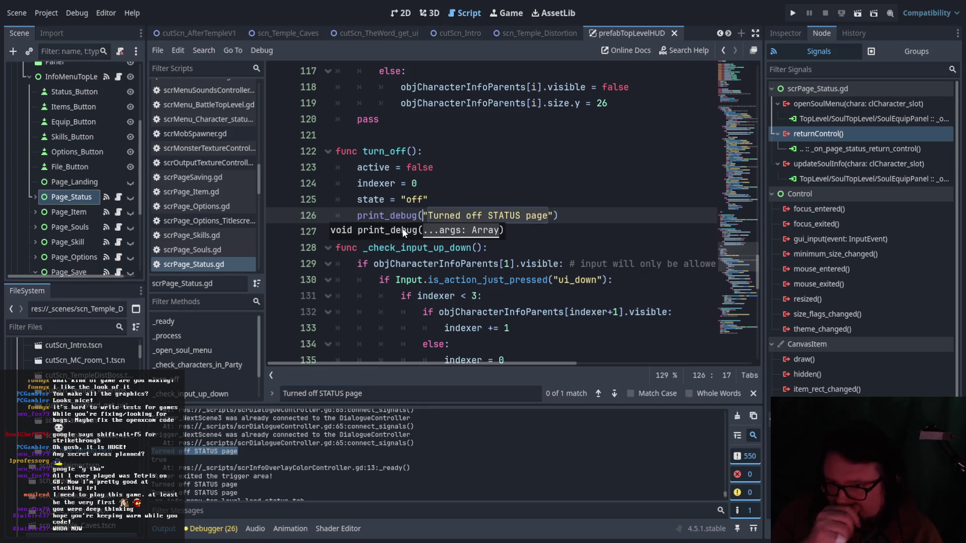
left_click(390, 199)
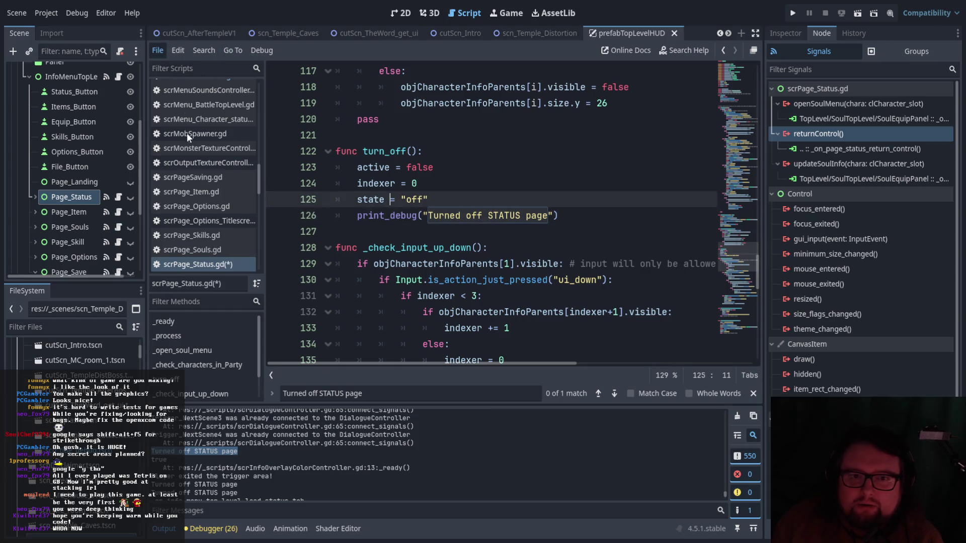
key("ctrl+s")
Search for turn_off(), finding only its definition, then review the top of the script.
scroll(435, 290, "up", 4)
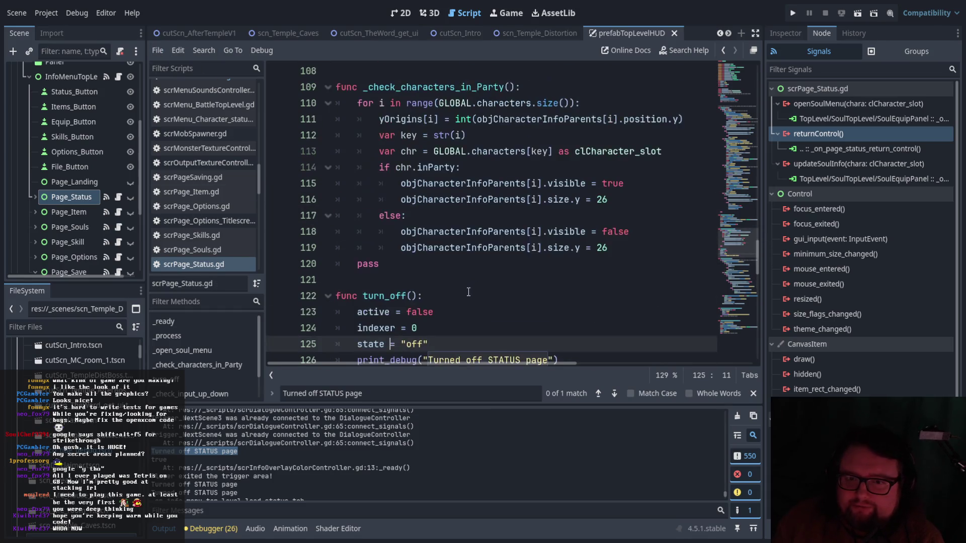
scroll(436, 291, "down", 2)
left_click_drag(365, 249, 417, 248)
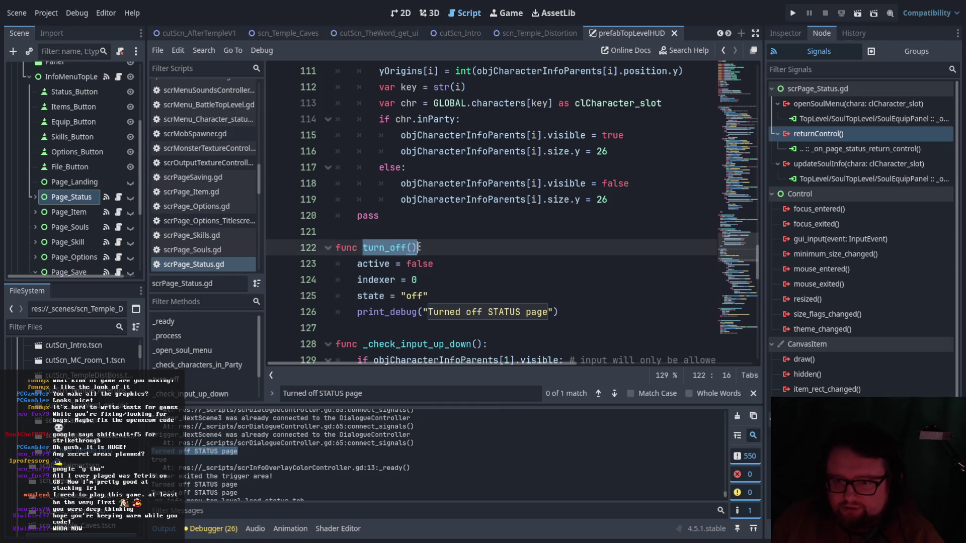
key("ctrl+f")
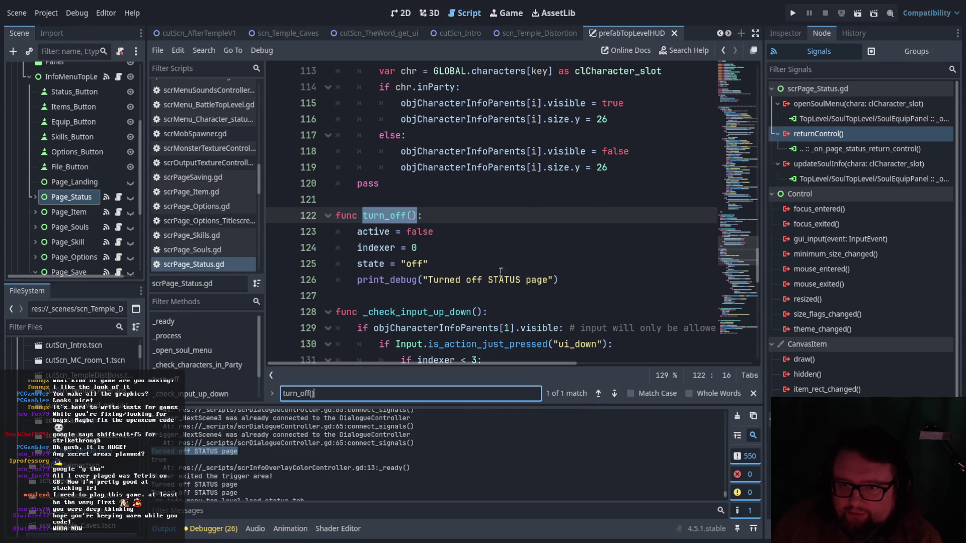
scroll(479, 256, "up", 2)
scroll(537, 246, "down", 4)
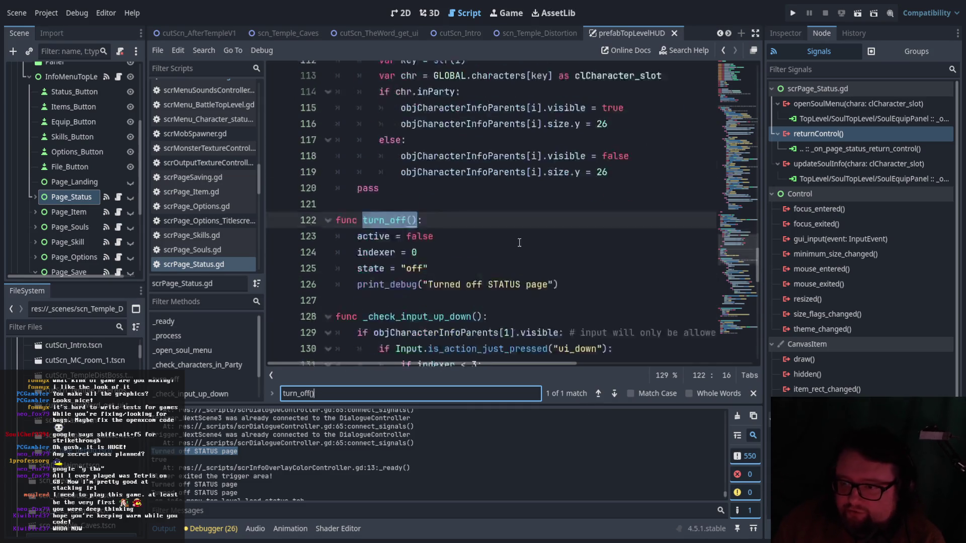
left_click(434, 136)
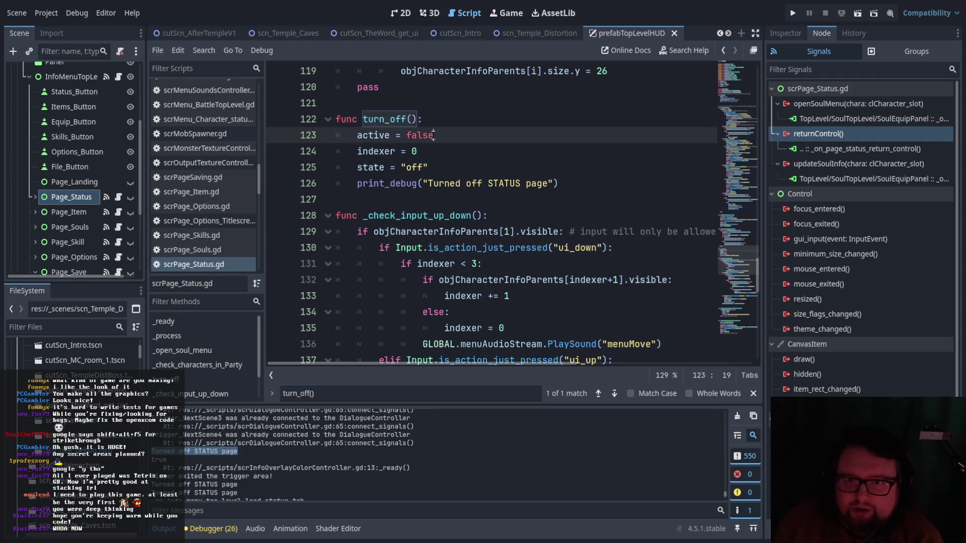
scroll(443, 145, "up", 3)
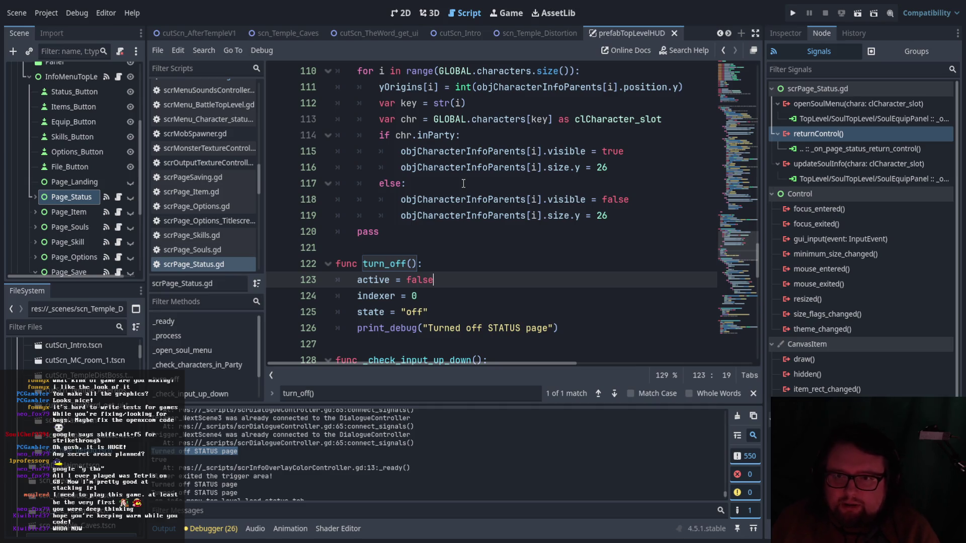
scroll(463, 183, "up", 20)
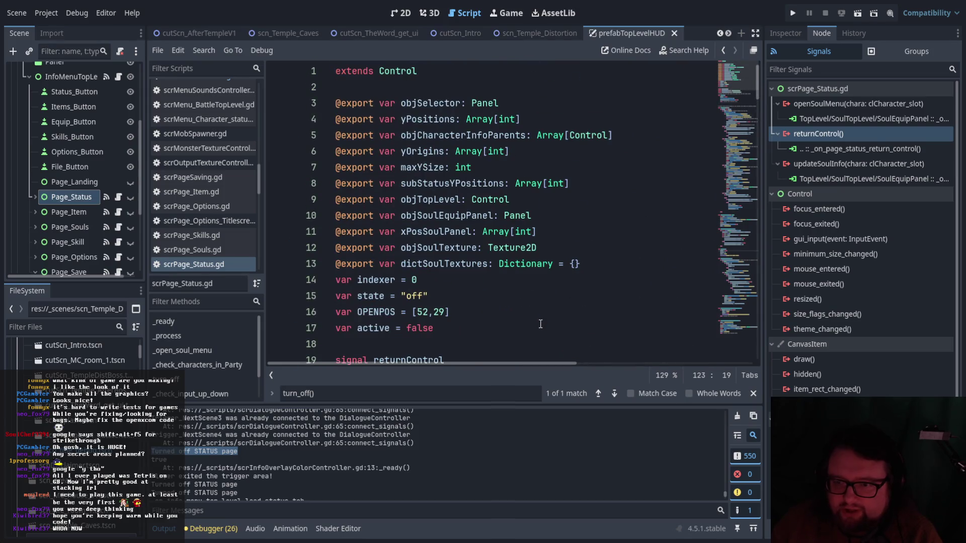
Search scrPage_Status.gd for the "open" state string from line 33.
scroll(539, 322, "down", 4)
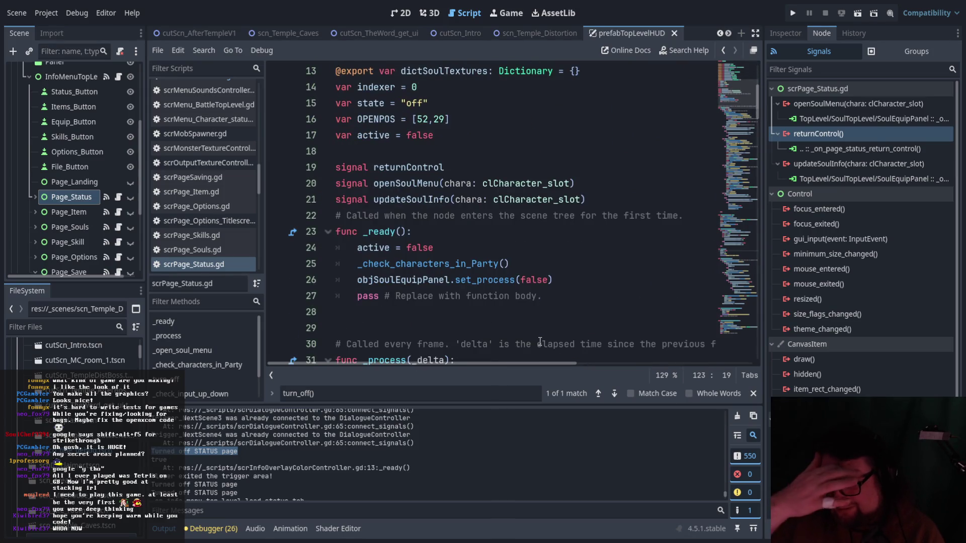
scroll(545, 320, "down", 4)
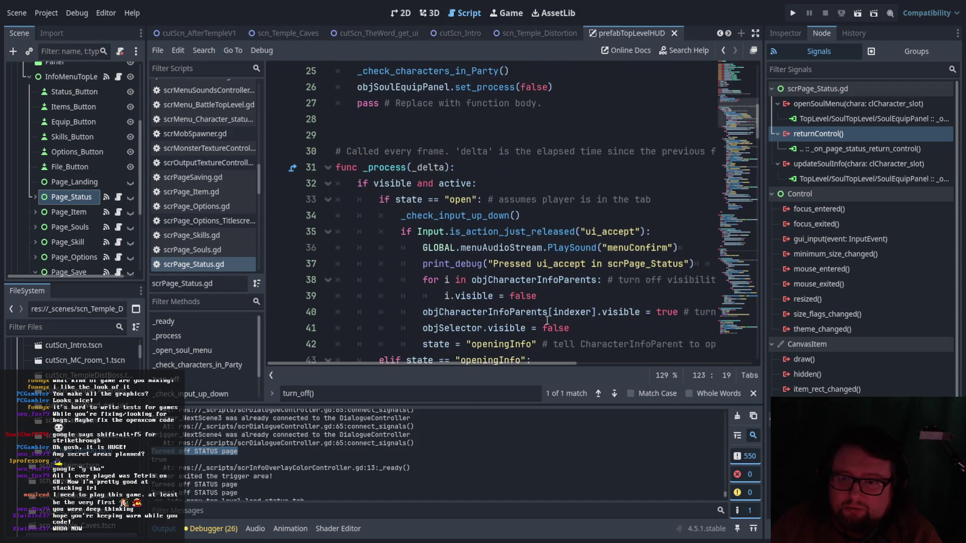
scroll(556, 309, "down", 9)
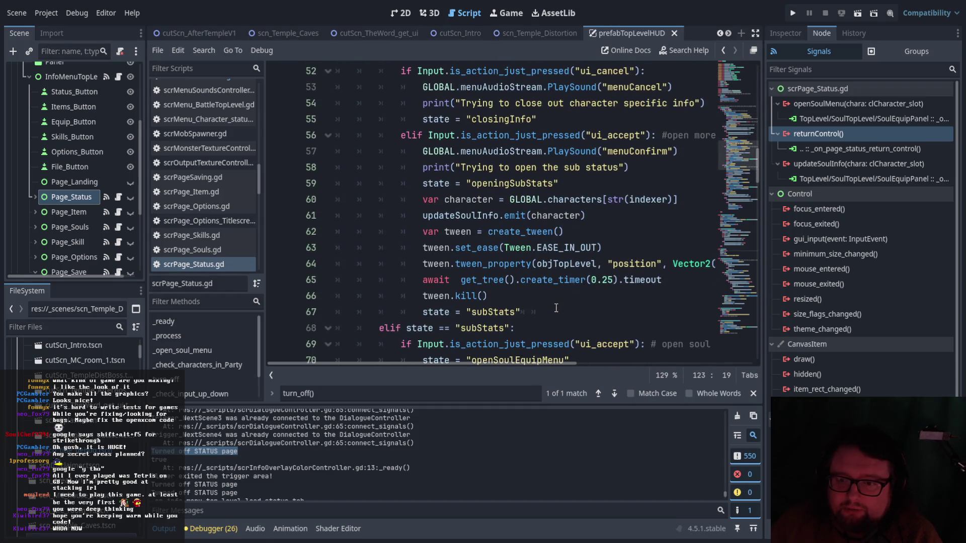
scroll(556, 308, "up", 9)
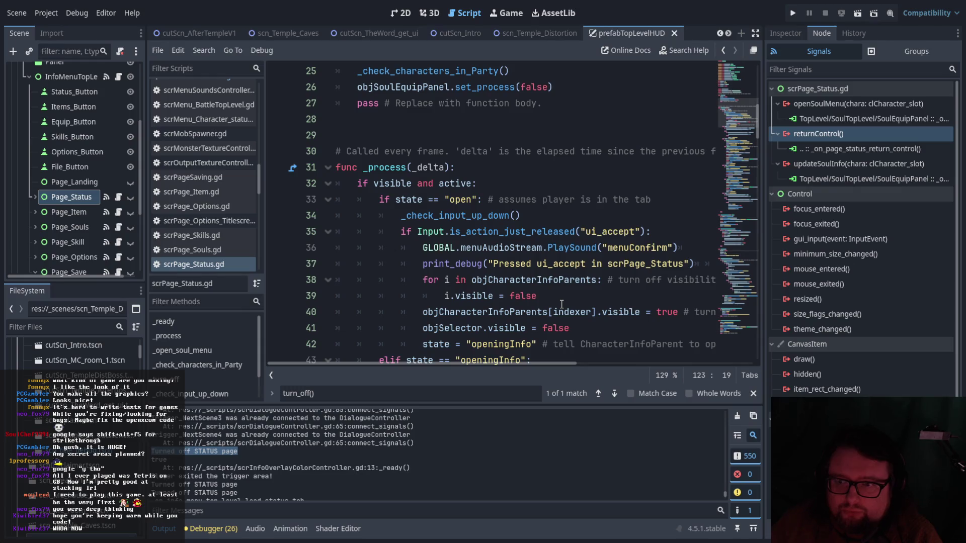
scroll(561, 304, "up", 7)
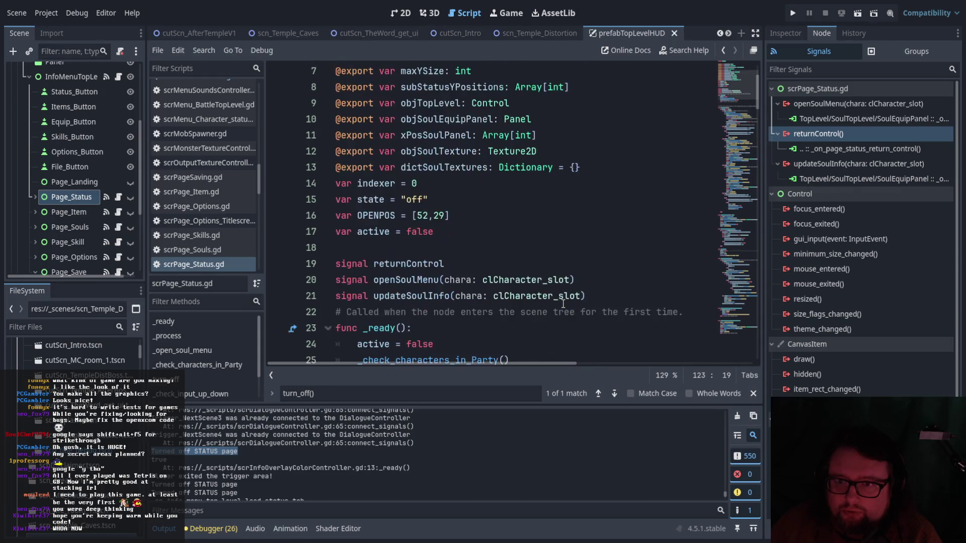
scroll(563, 304, "down", 4)
scroll(563, 304, "down", 2)
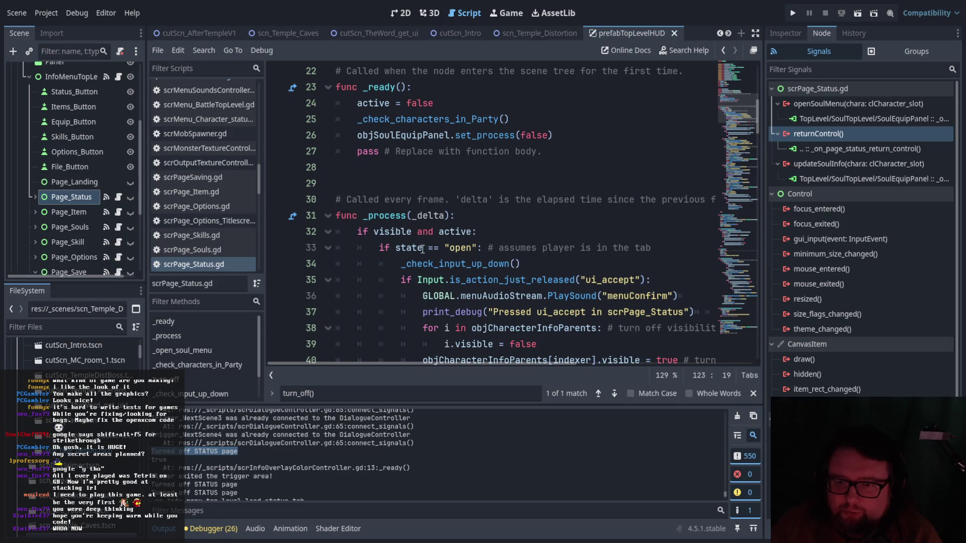
double_click(475, 249)
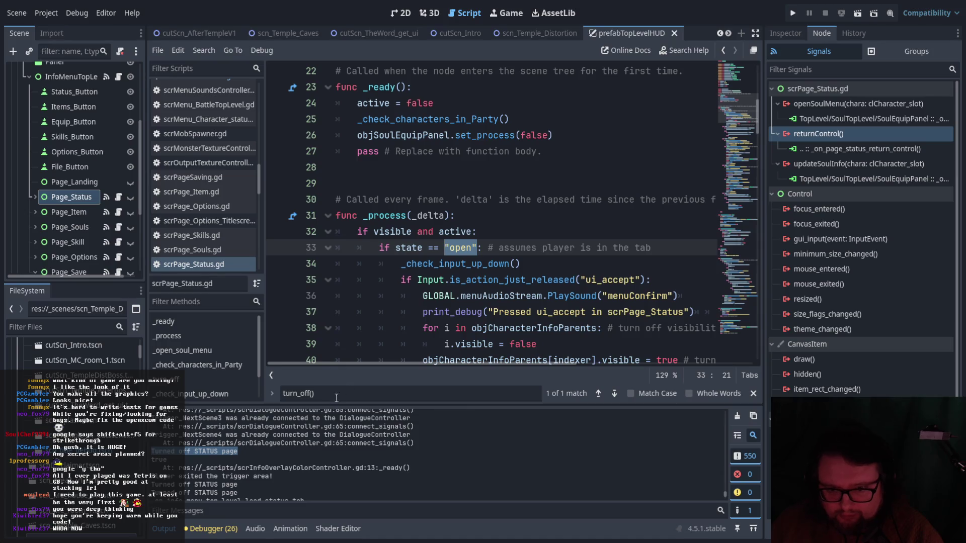
key("ctrl+f")
left_click(613, 394)
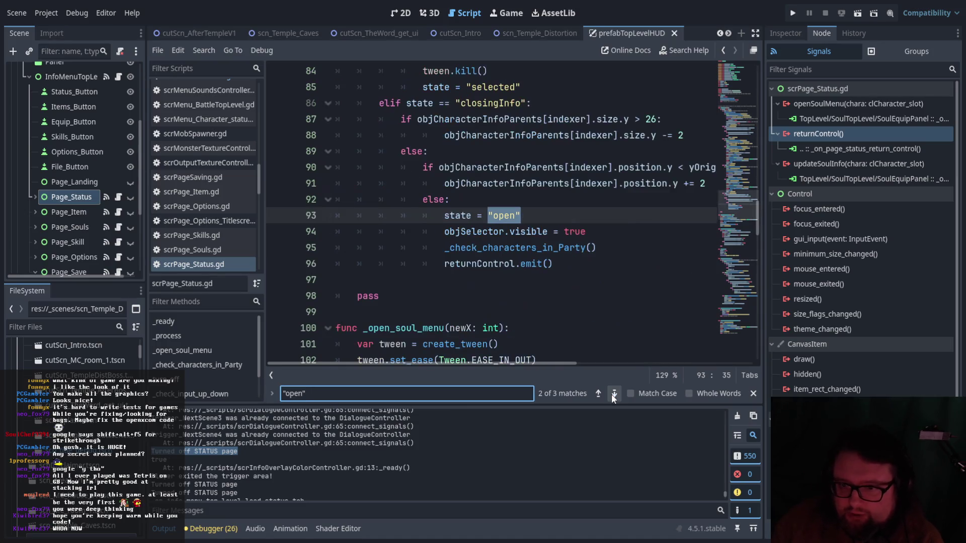
Step to the last "open" match, then open InfoMenuTopLevel's scrMenuController.gd.
scroll(496, 235, "up", 2)
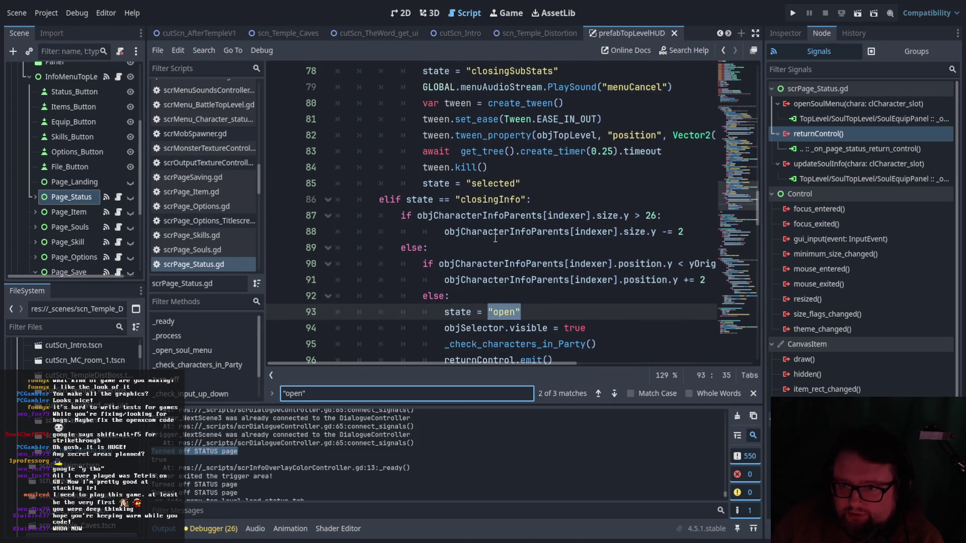
scroll(495, 235, "down", 2)
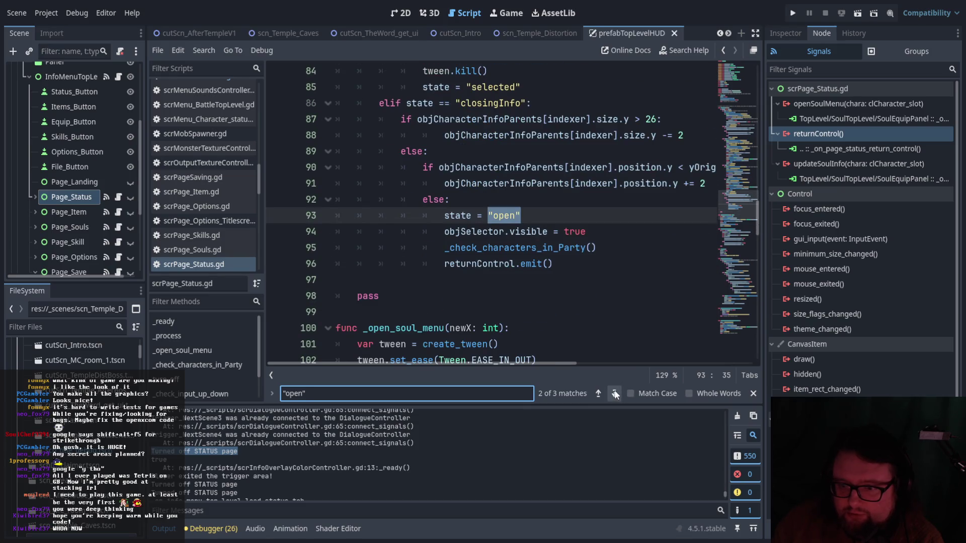
left_click(614, 393)
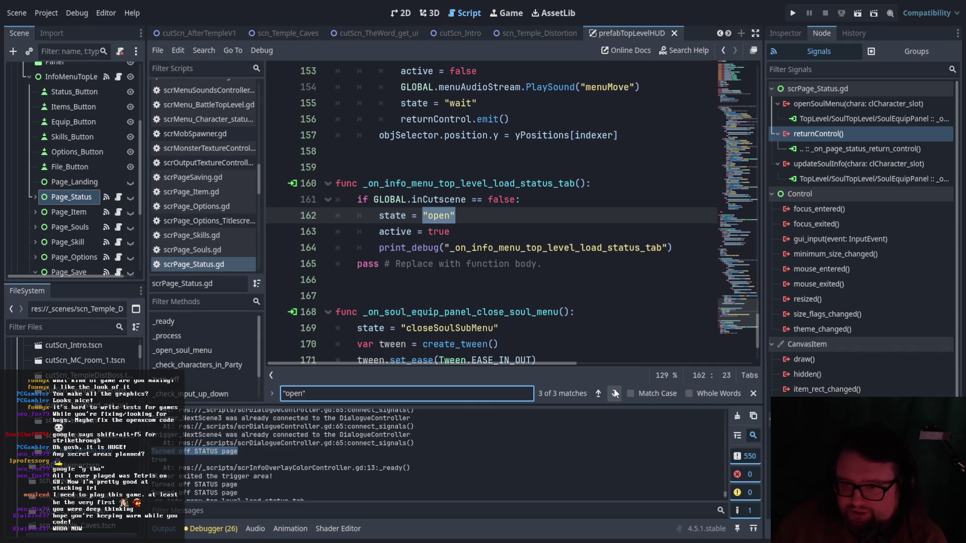
left_click_drag(357, 200, 523, 199)
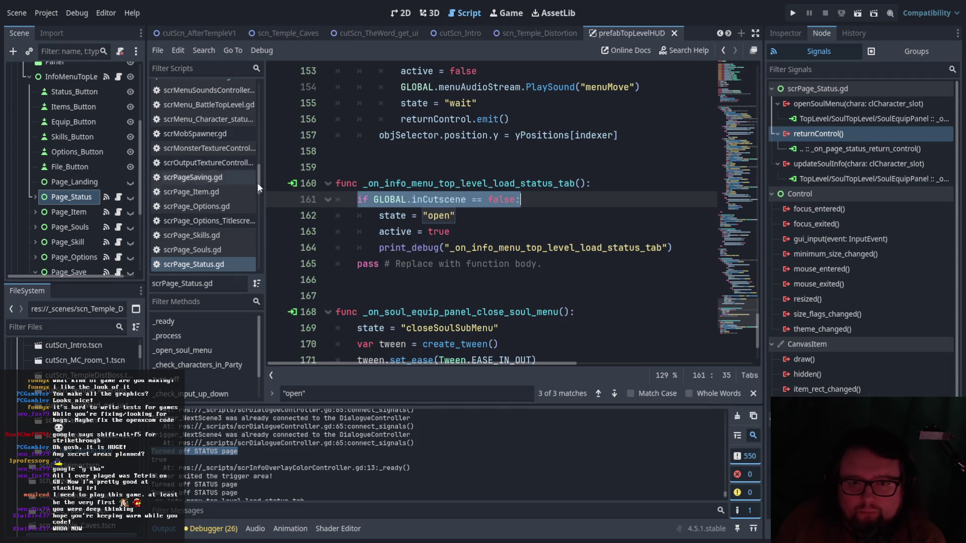
scroll(201, 219, "up", 5)
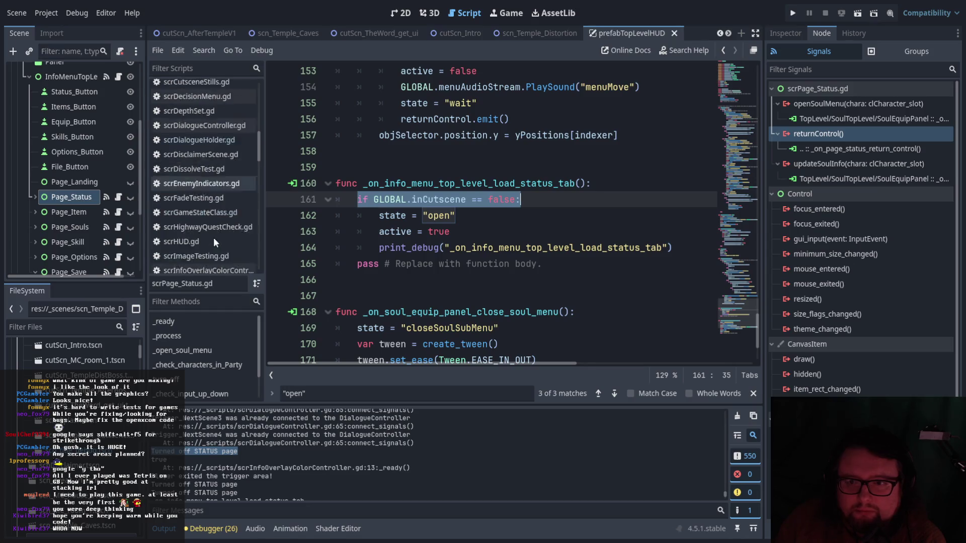
scroll(213, 238, "down", 5)
scroll(219, 238, "up", 1)
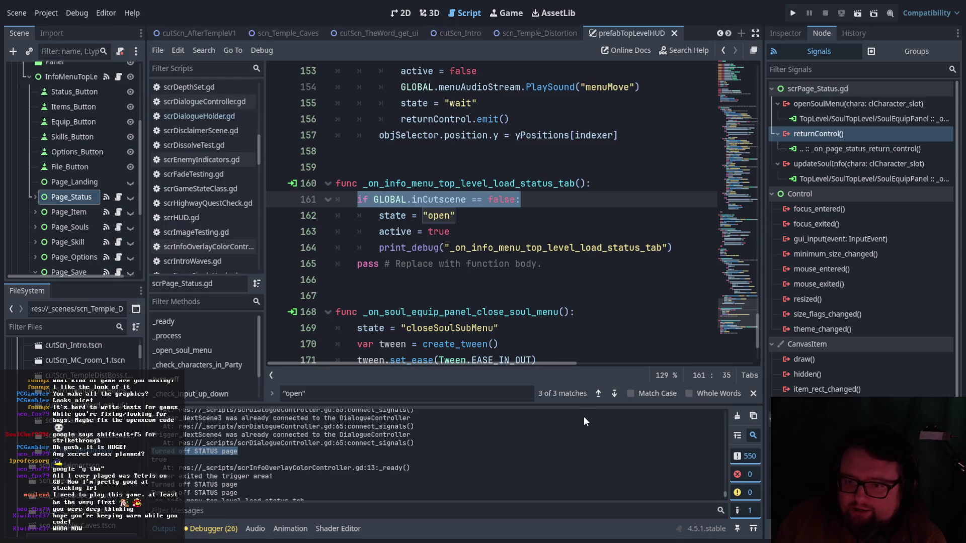
scroll(100, 161, "up", 2)
left_click(118, 130)
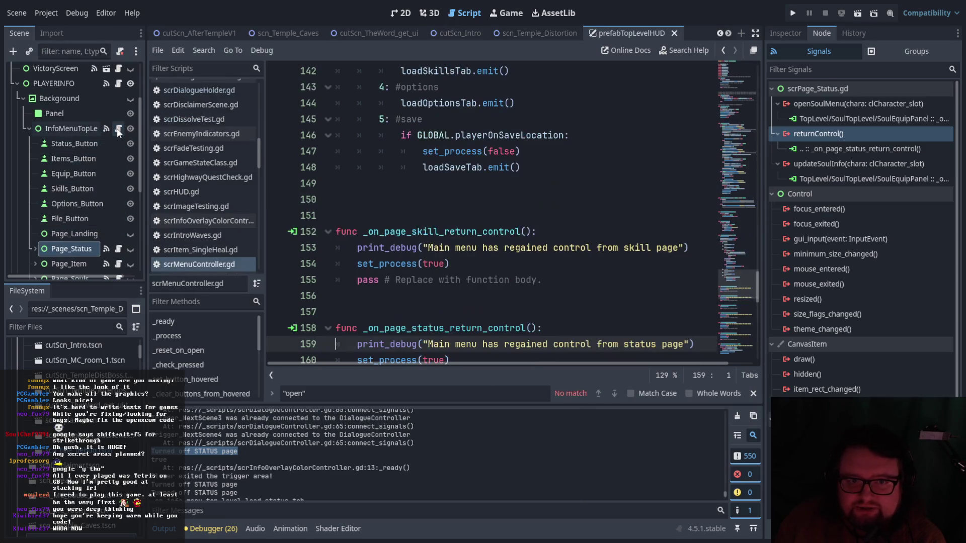
Search scrMenuController.gd for loadStatusTab and jump to where it is emitted.
left_click_drag(737, 279, 739, 88)
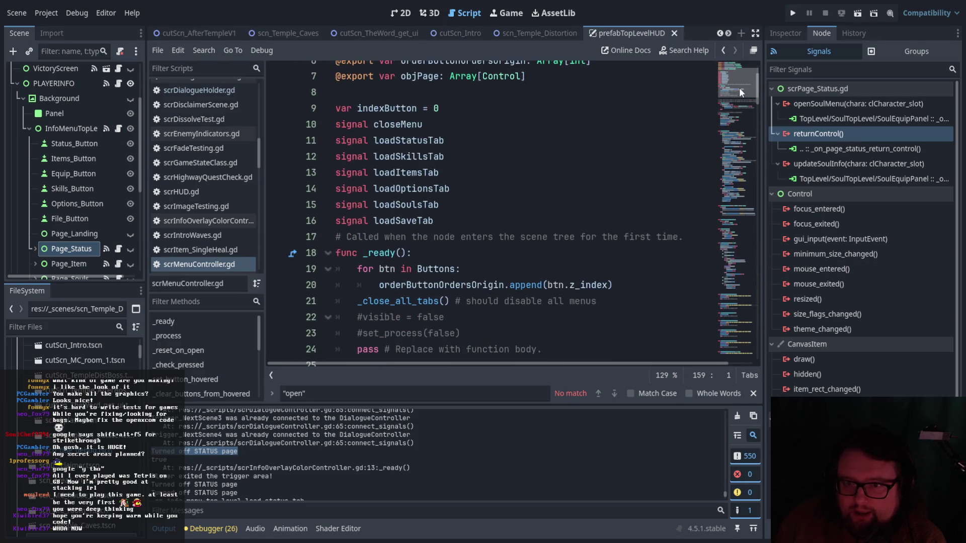
left_click_drag(445, 140, 374, 141)
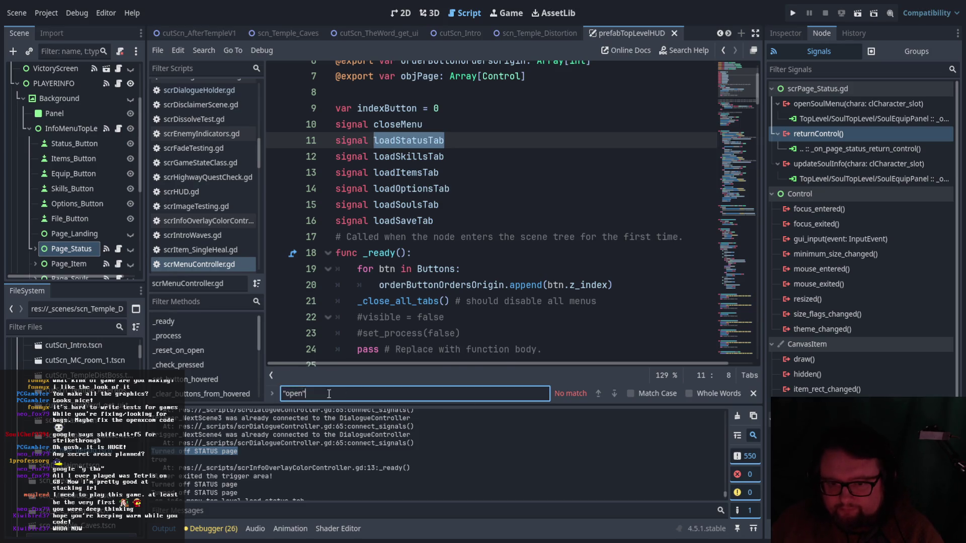
key("ctrl+f")
left_click(615, 393)
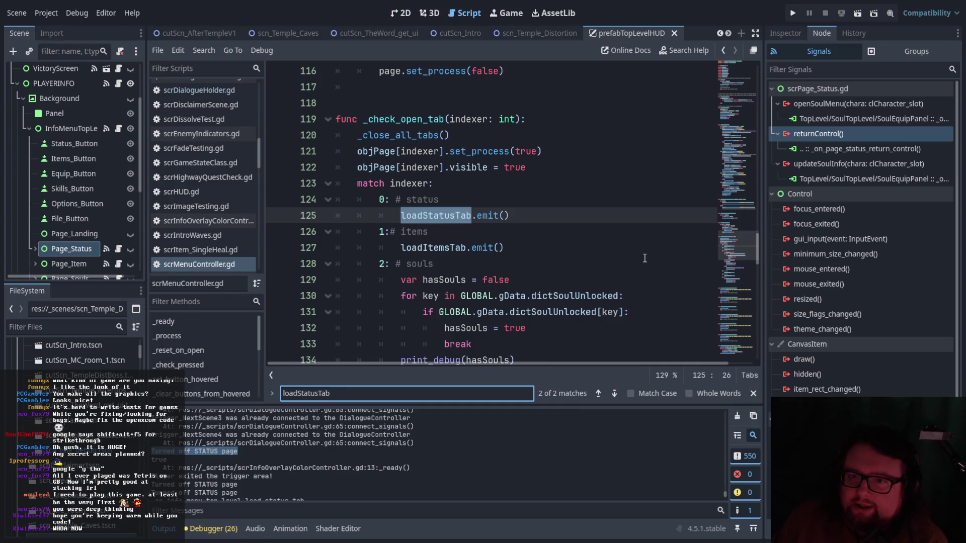
Select the _check_open_tab function name on line 119, which emits loadStatusTab.
scroll(530, 159, "down", 1)
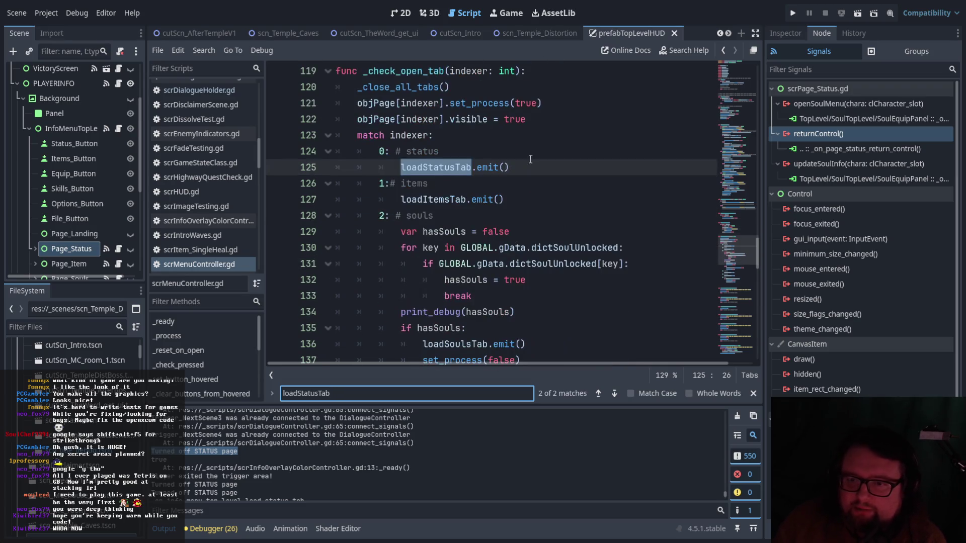
scroll(530, 159, "up", 3)
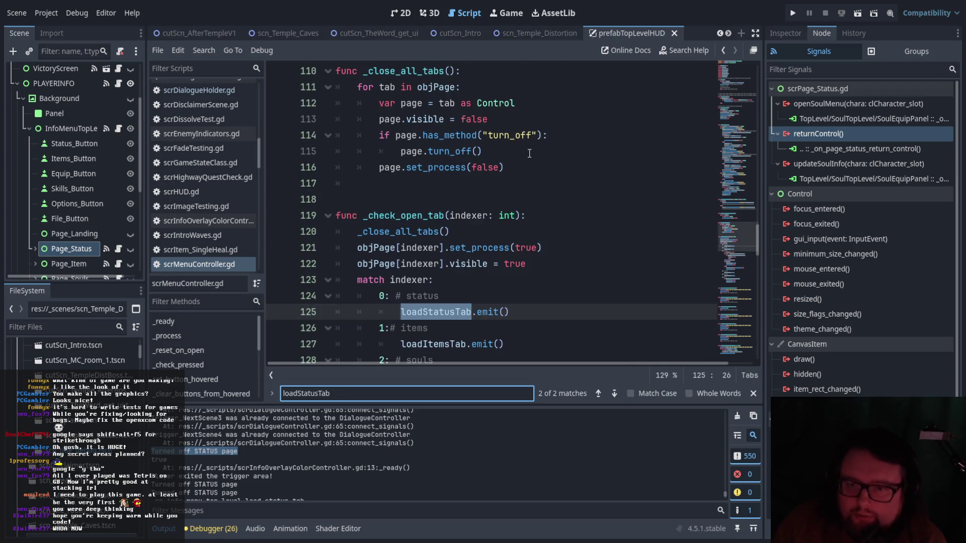
scroll(527, 143, "up", 5)
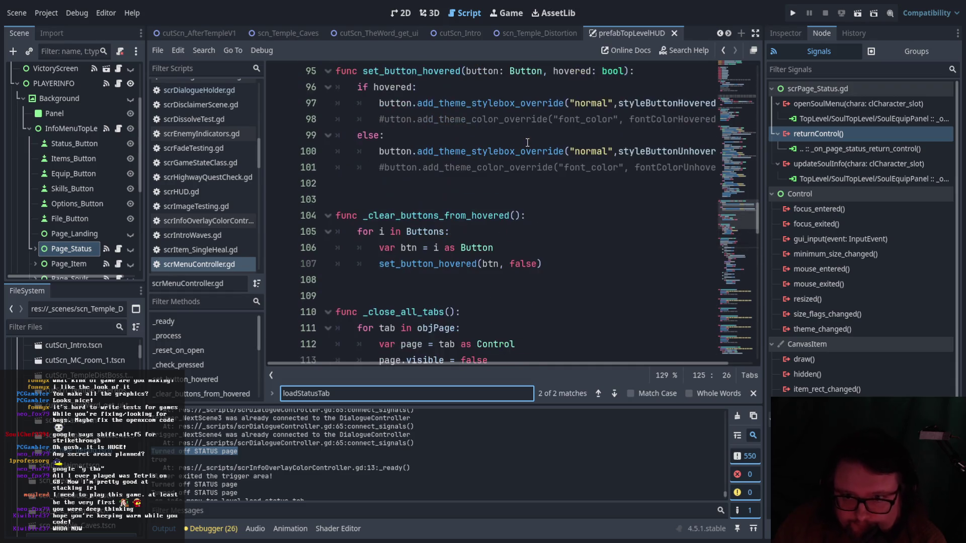
scroll(527, 143, "up", 8)
scroll(527, 142, "up", 12)
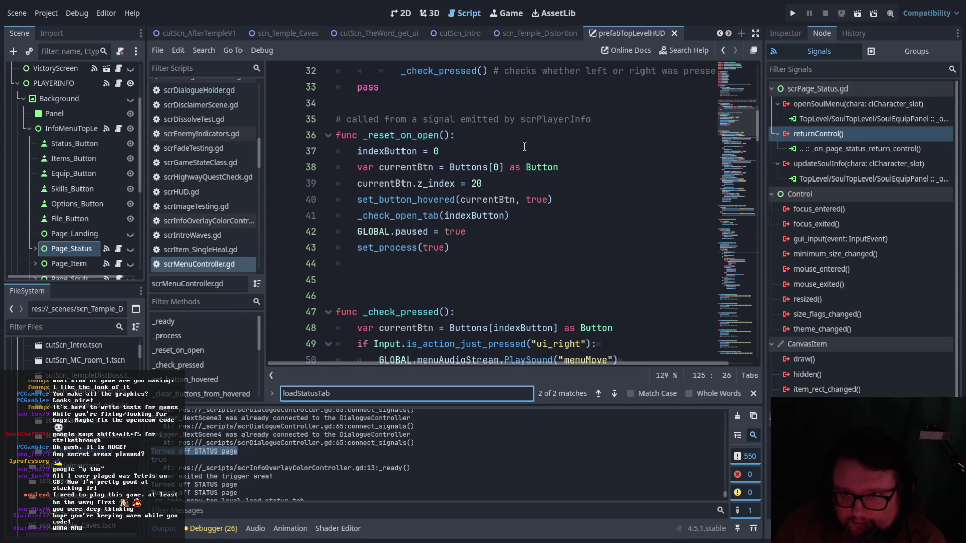
scroll(524, 146, "up", 1)
scroll(524, 146, "up", 4)
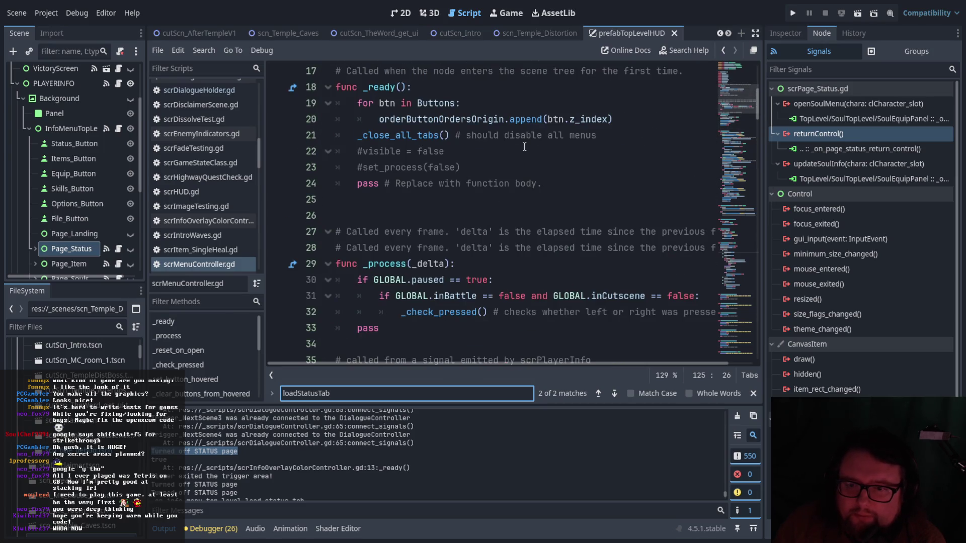
scroll(525, 163, "up", 3)
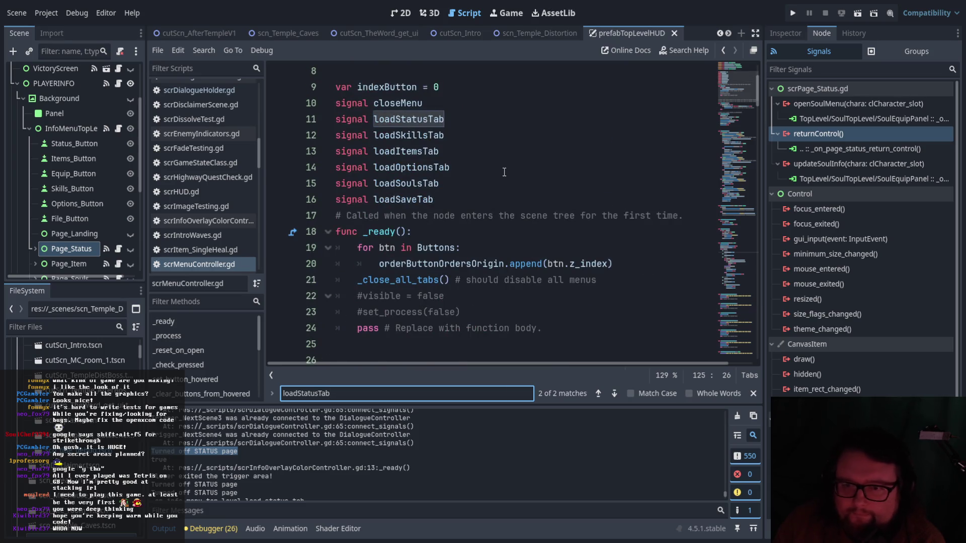
scroll(505, 172, "up", 2)
scroll(504, 172, "down", 8)
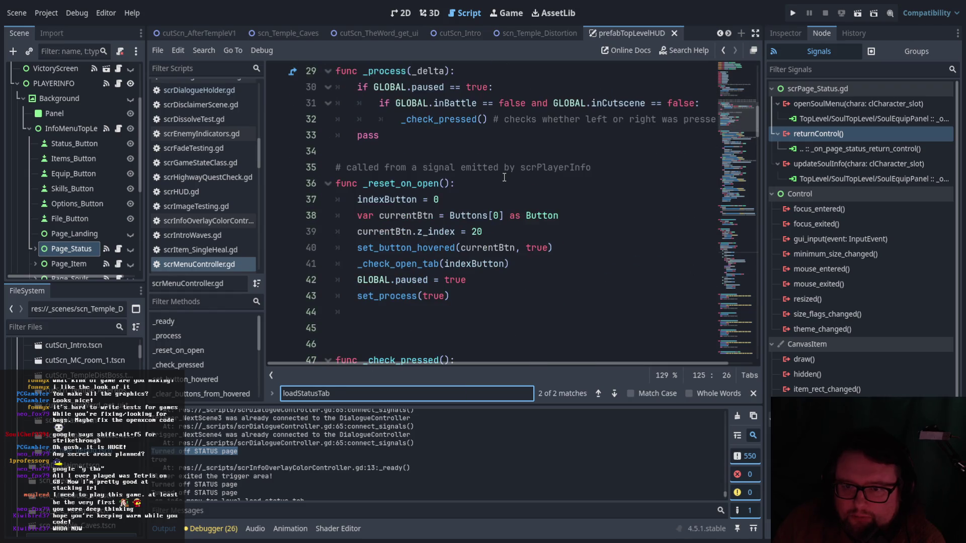
scroll(504, 177, "up", 1)
scroll(504, 177, "down", 20)
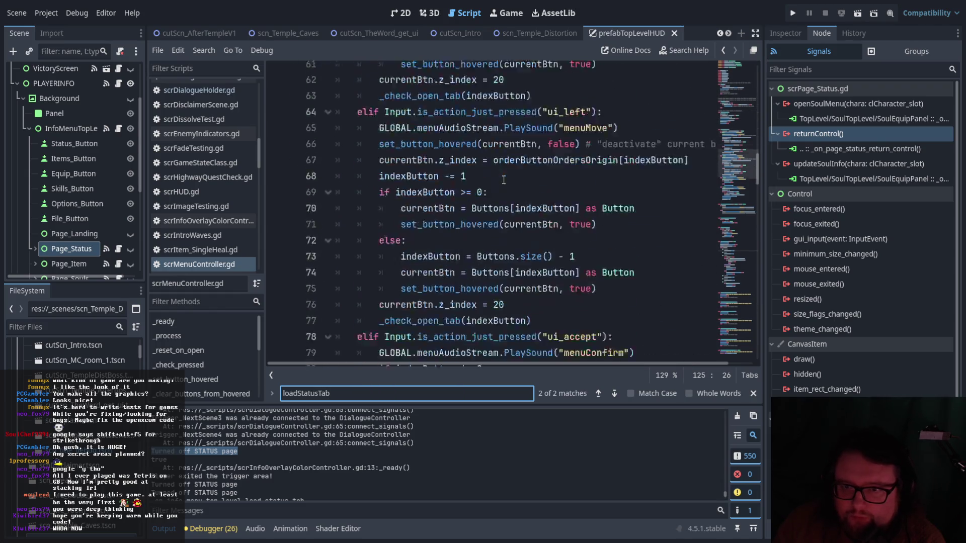
scroll(503, 181, "down", 10)
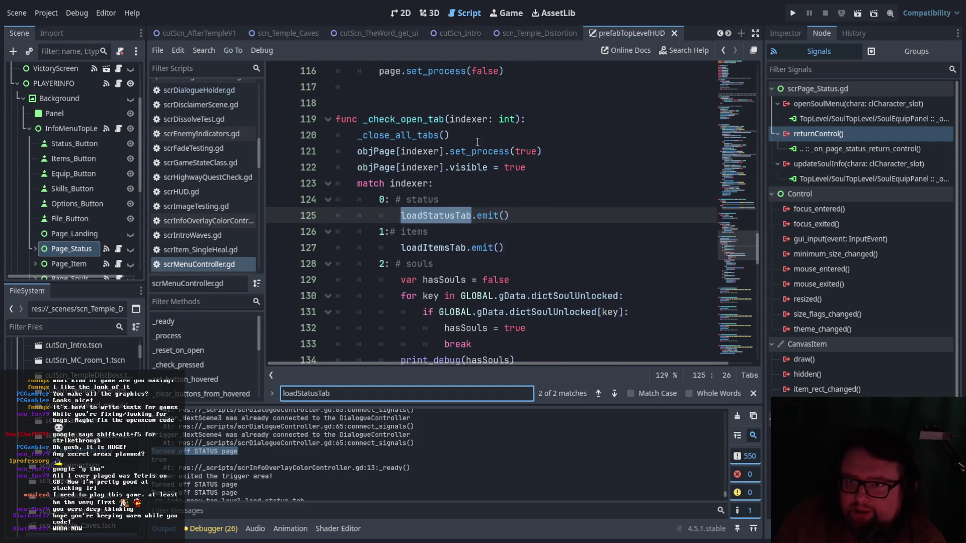
left_click_drag(364, 120, 448, 125)
Step through all 5 _check_open_tab matches, including lines 63, 77, 83 and its definition.
key("ctrl+f")
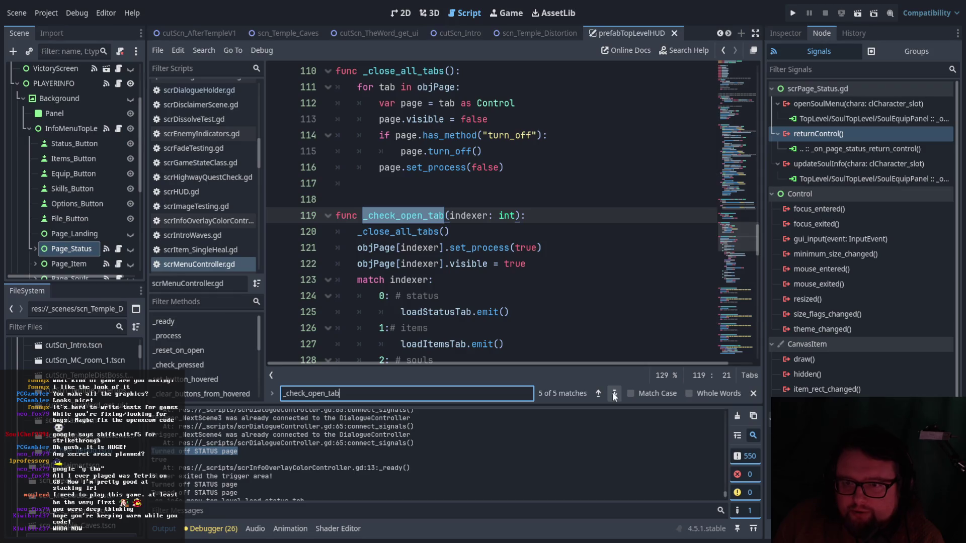
left_click(614, 396)
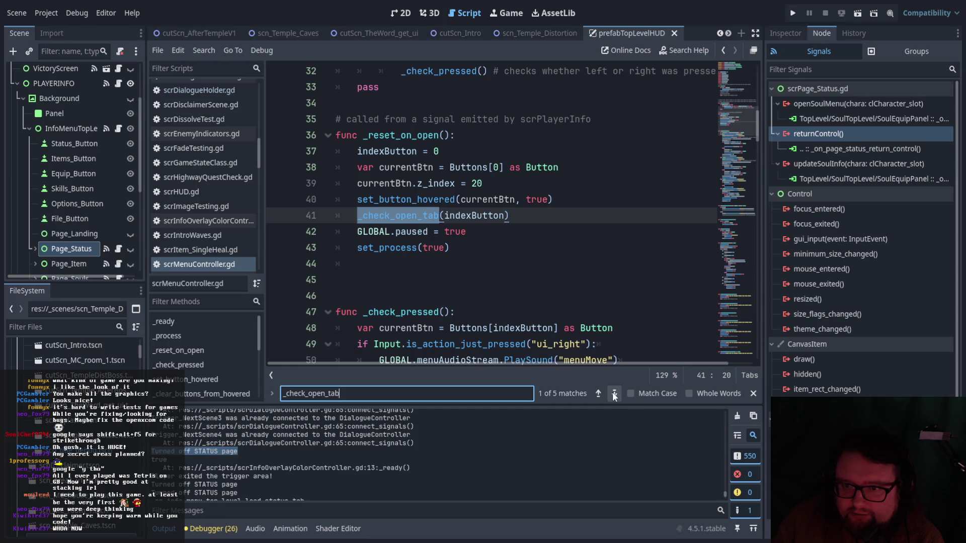
left_click(614, 395)
scroll(562, 317, "up", 3)
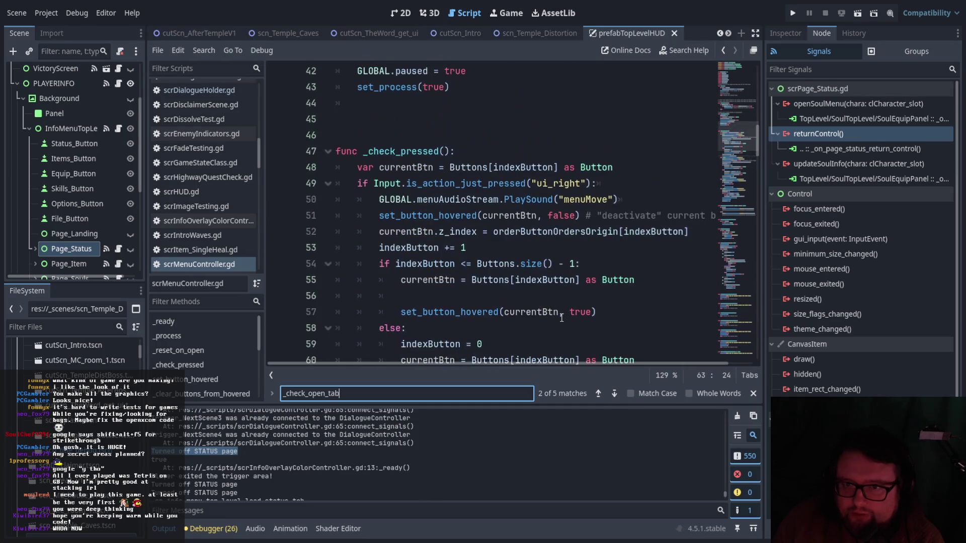
left_click(613, 393)
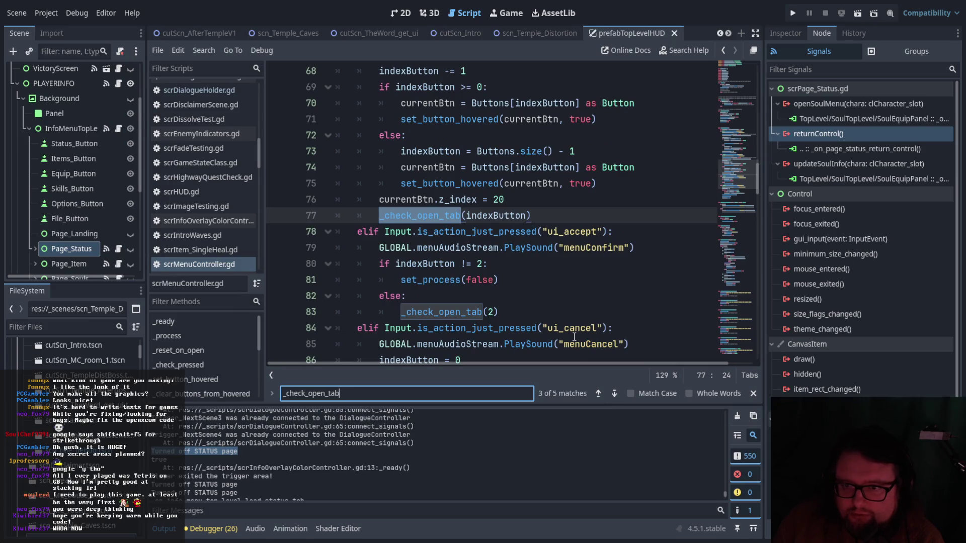
scroll(574, 337, "up", 4)
scroll(574, 336, "up", 4)
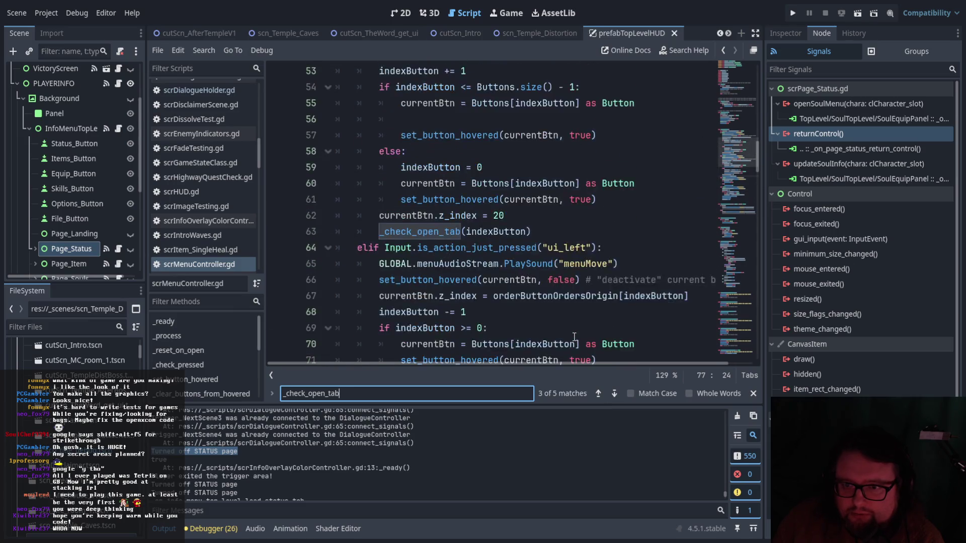
scroll(574, 337, "up", 1)
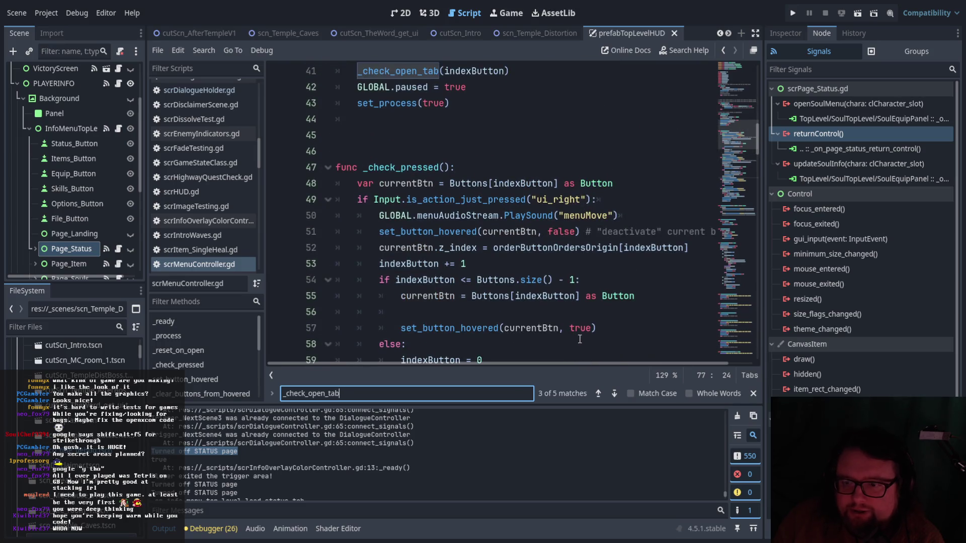
left_click(614, 394)
left_click(613, 393)
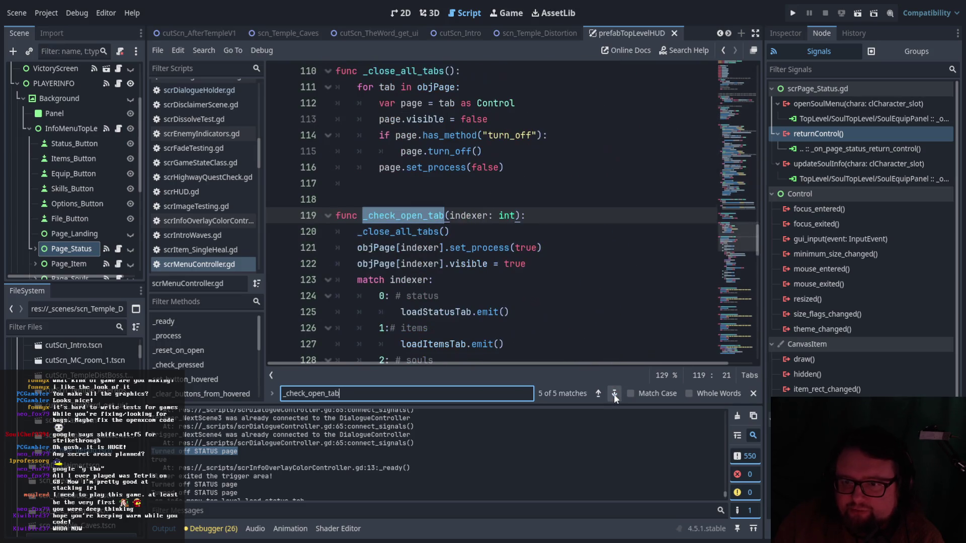
left_click(614, 393)
scroll(564, 327, "up", 3)
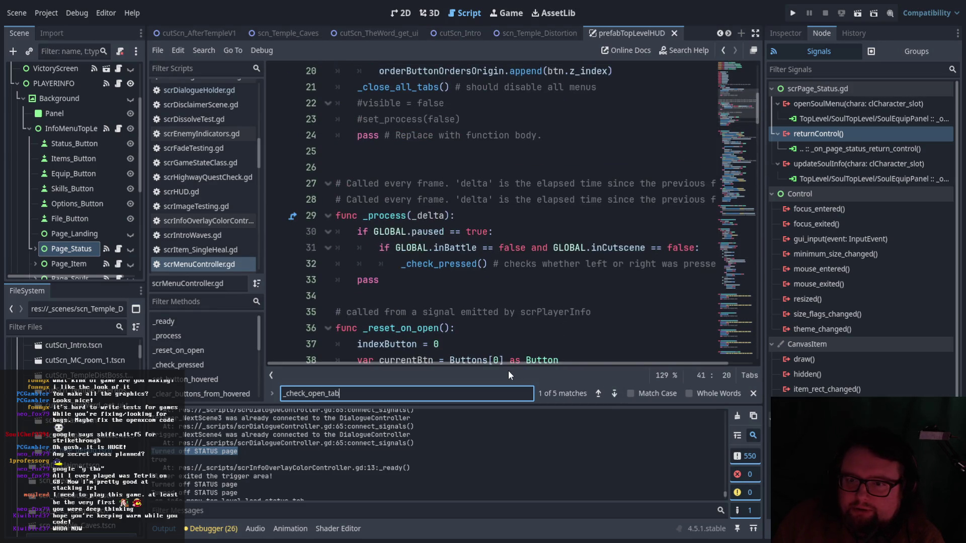
Review _process's paused and cutscene checks, then select the _close_all_tabs call on line 21.
mouse_move(510, 366)
left_mouse_down()
mouse_move(520, 364)
mouse_move(472, 367)
left_mouse_up()
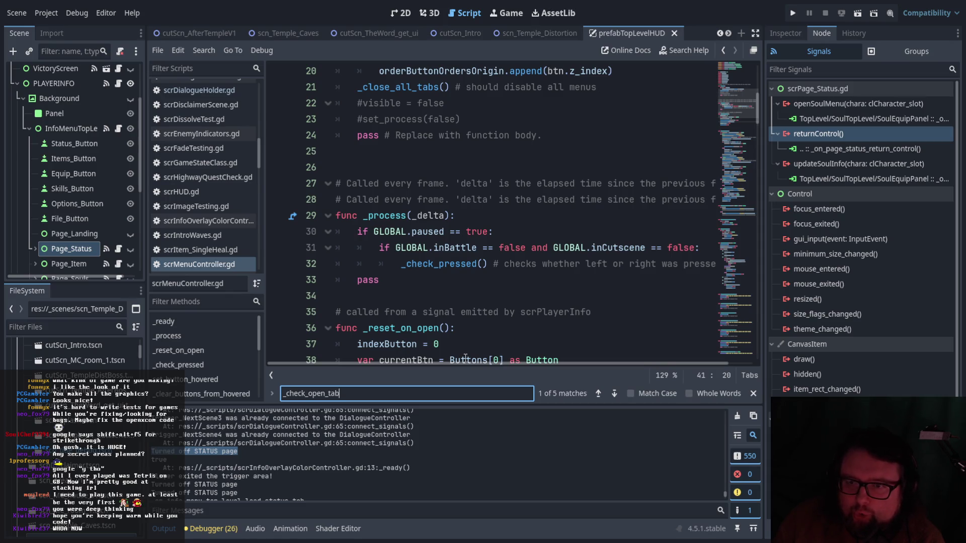
scroll(476, 333, "up", 2)
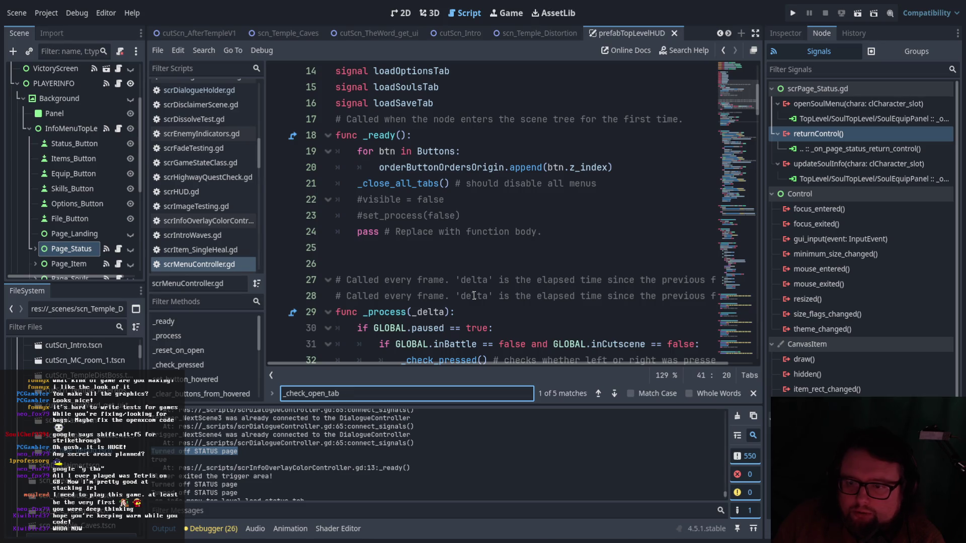
scroll(473, 296, "down", 2)
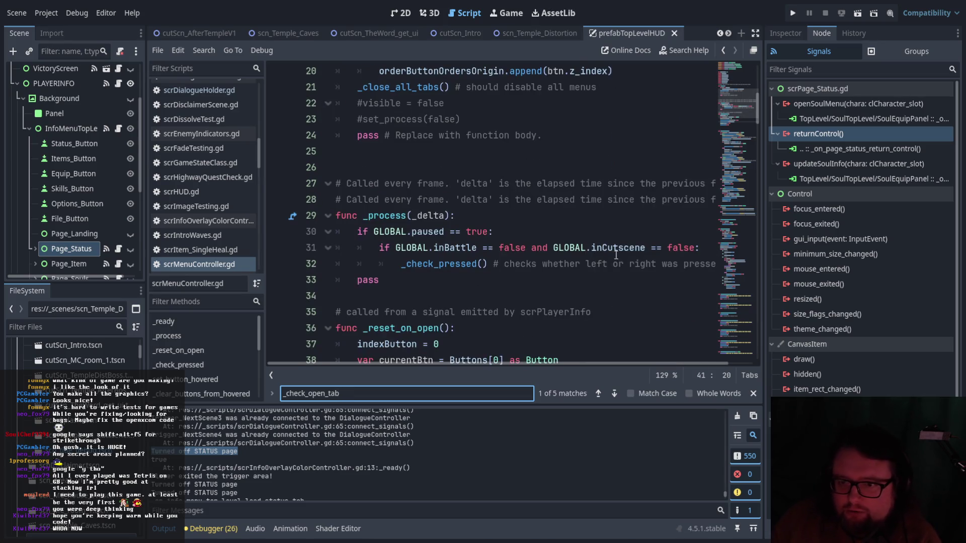
left_click_drag(699, 248, 358, 231)
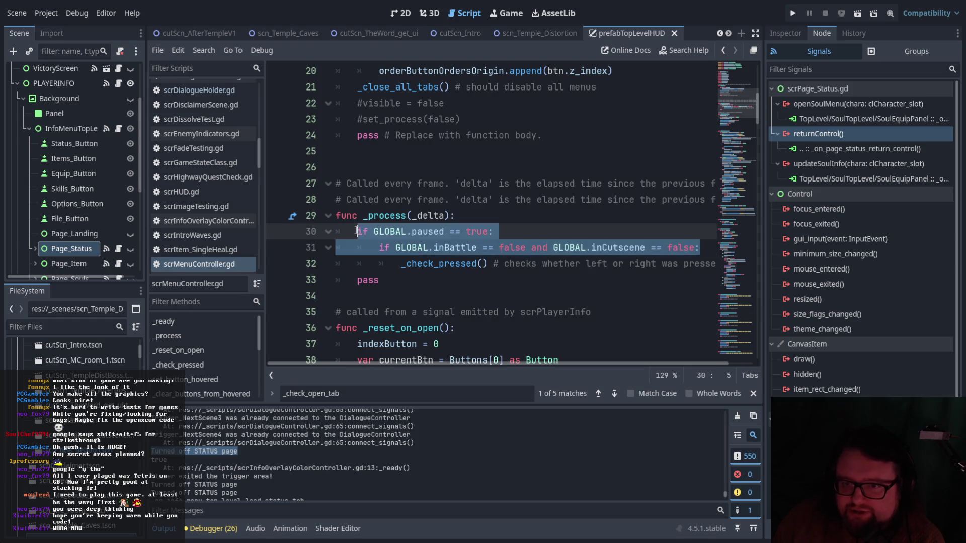
left_click(432, 274)
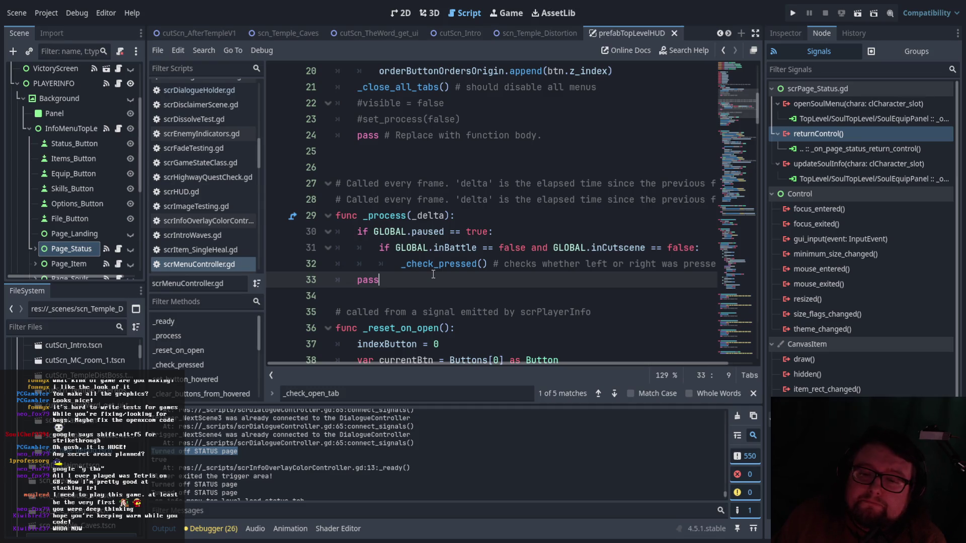
scroll(474, 237, "up", 4)
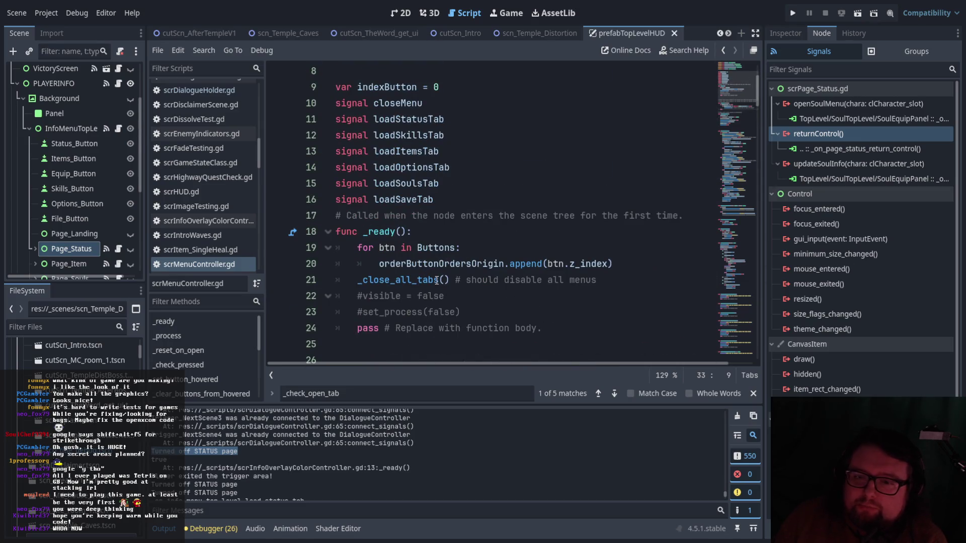
left_click_drag(436, 279, 358, 281)
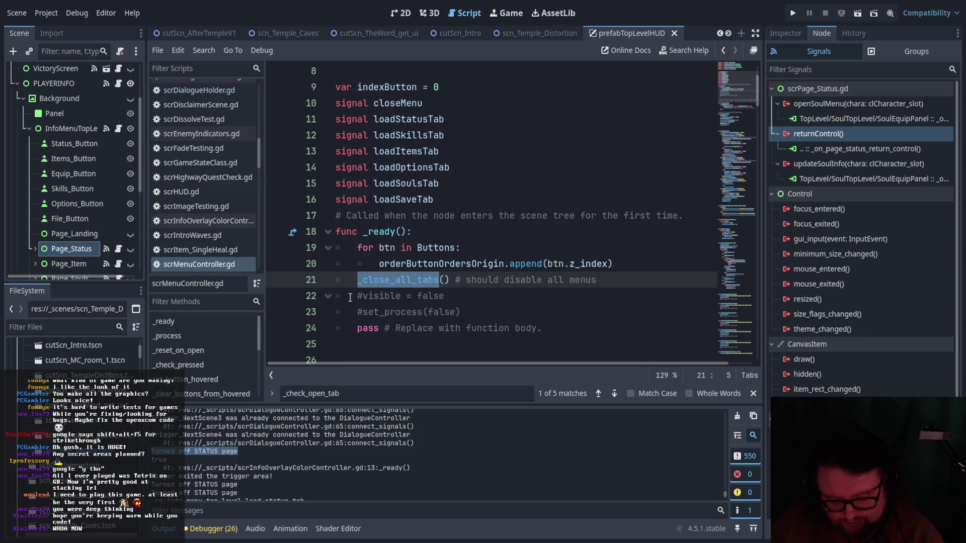
Trace all 5 _close_all_tabs matches, from its definition through the call on line 195.
key("ctrl+f")
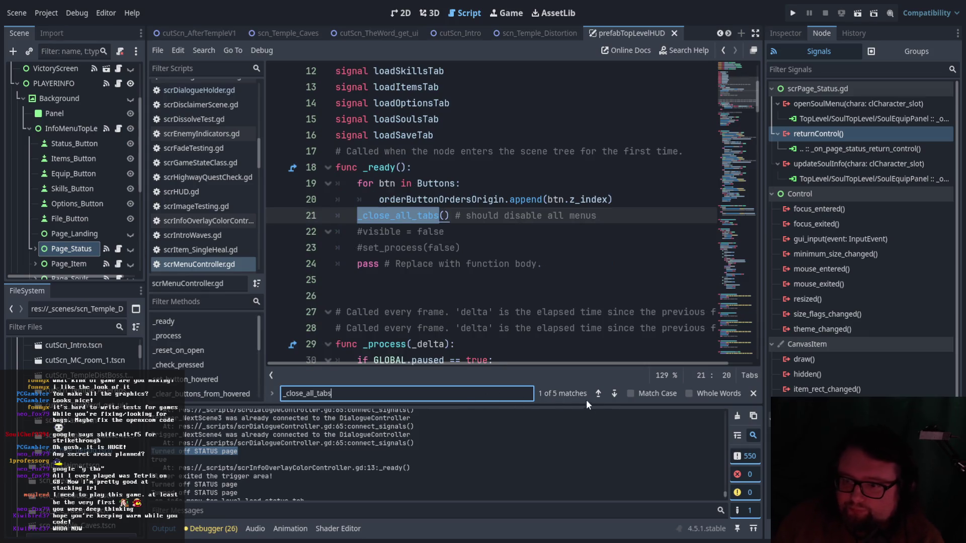
left_click(611, 394)
left_click(614, 393)
left_click(614, 393)
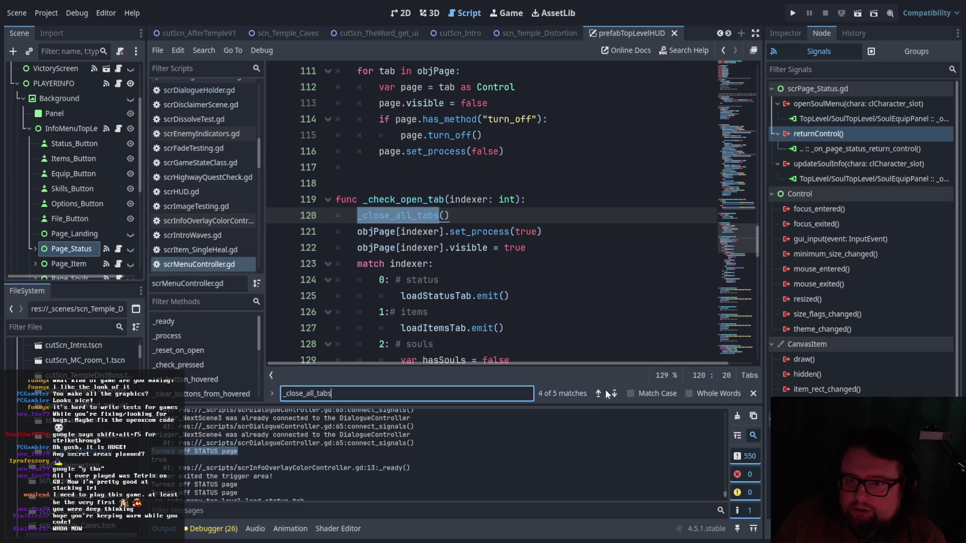
left_click(597, 393)
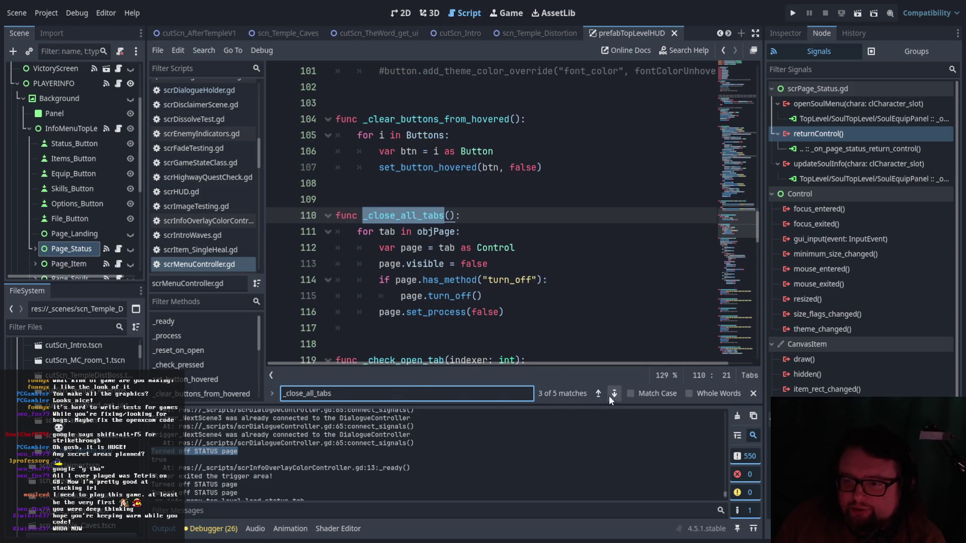
left_click(611, 395)
left_click(611, 395)
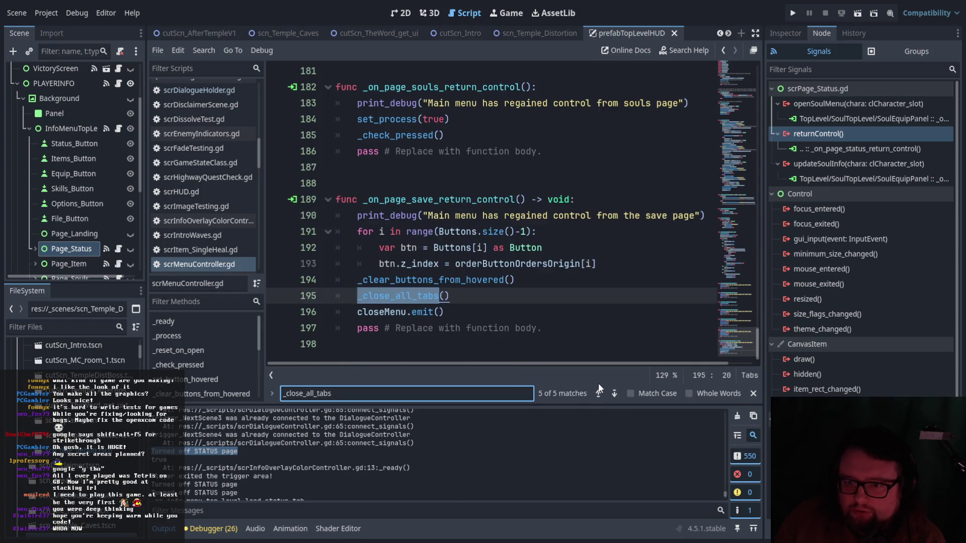
Switch to the scn_Temple_Distortion scene.
scroll(227, 148, "up", 8)
scroll(221, 156, "up", 2)
scroll(220, 160, "down", 3)
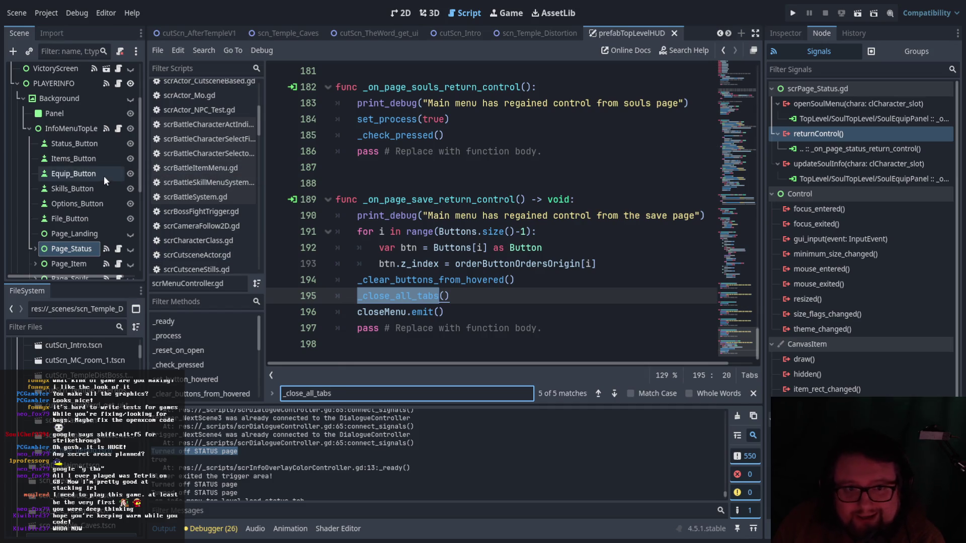
scroll(103, 175, "up", 3)
left_click(554, 38)
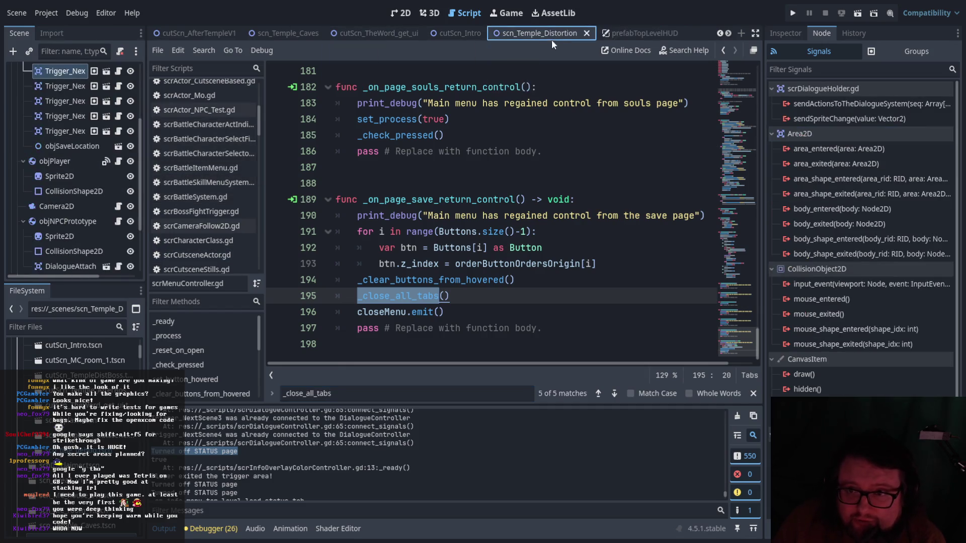
scroll(98, 219, "up", 4)
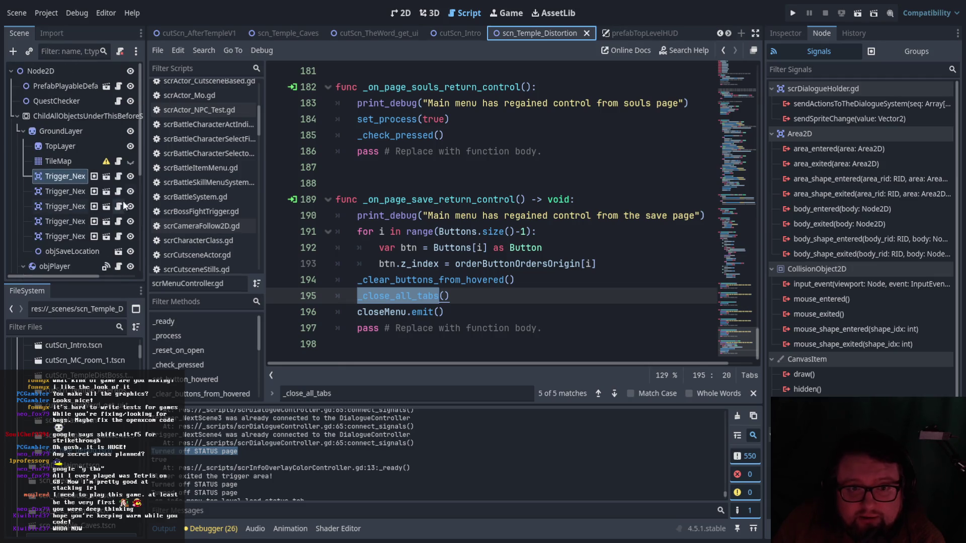
left_click(119, 176)
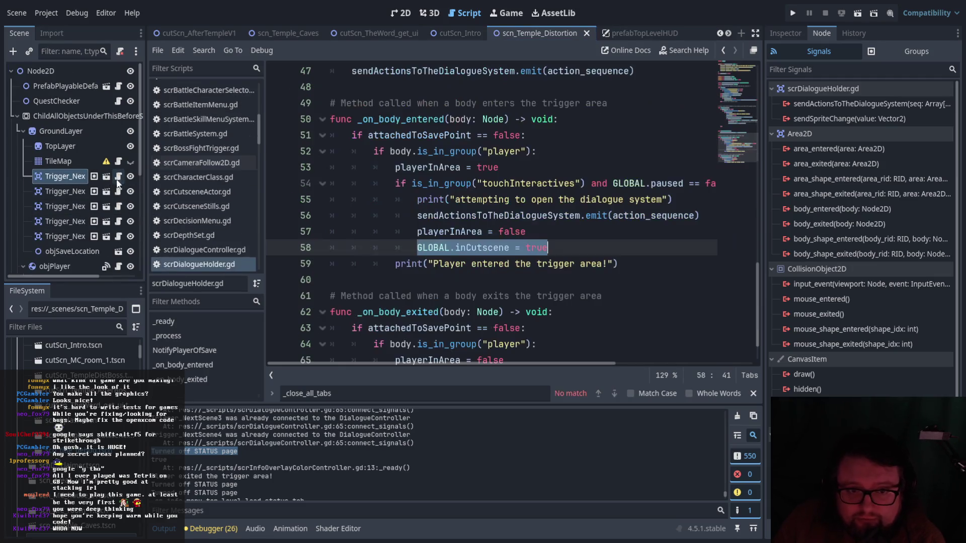
left_click(788, 33)
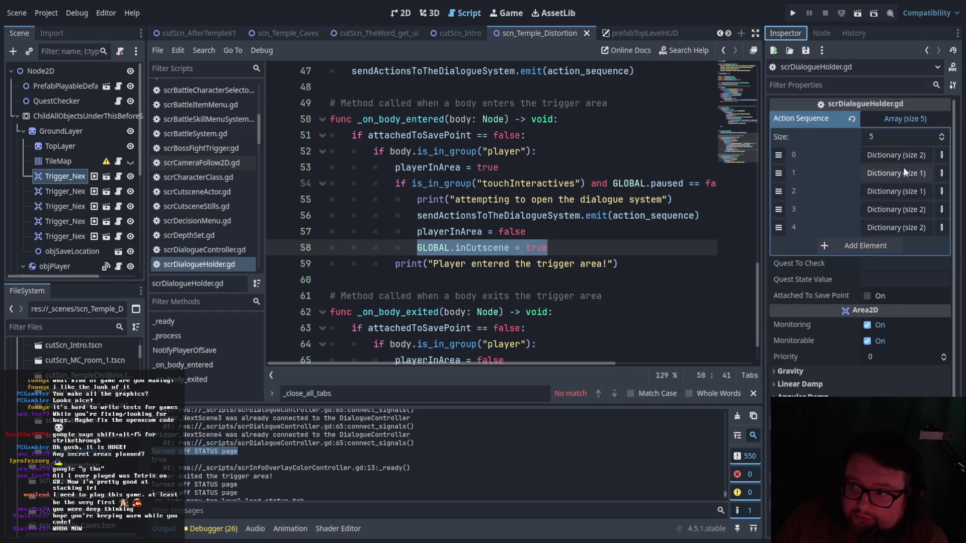
left_click(901, 209)
left_click(900, 209)
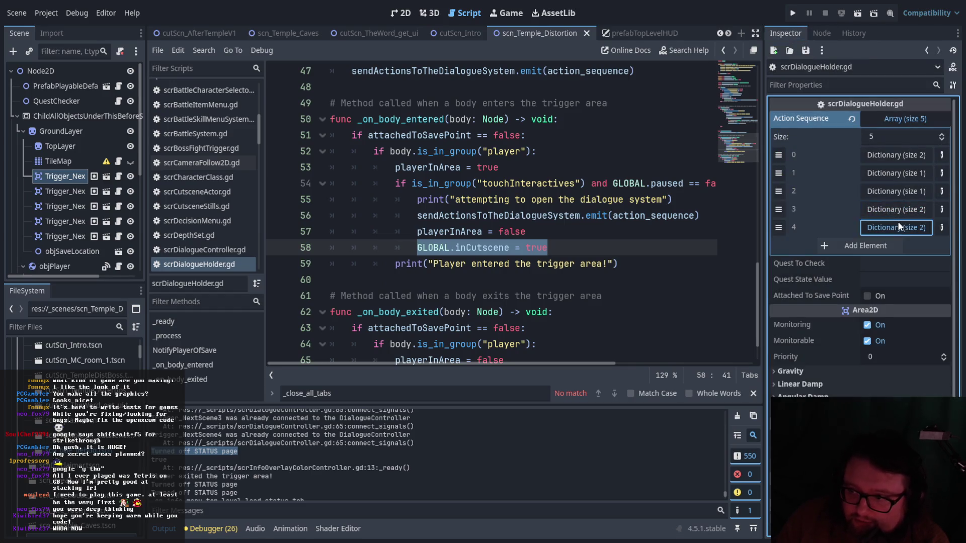
left_click(898, 224)
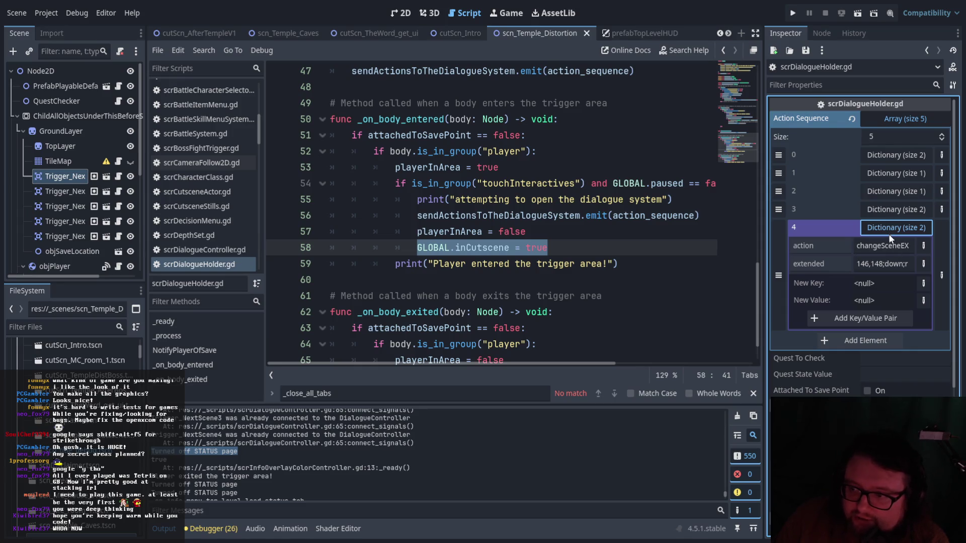
left_click(898, 229)
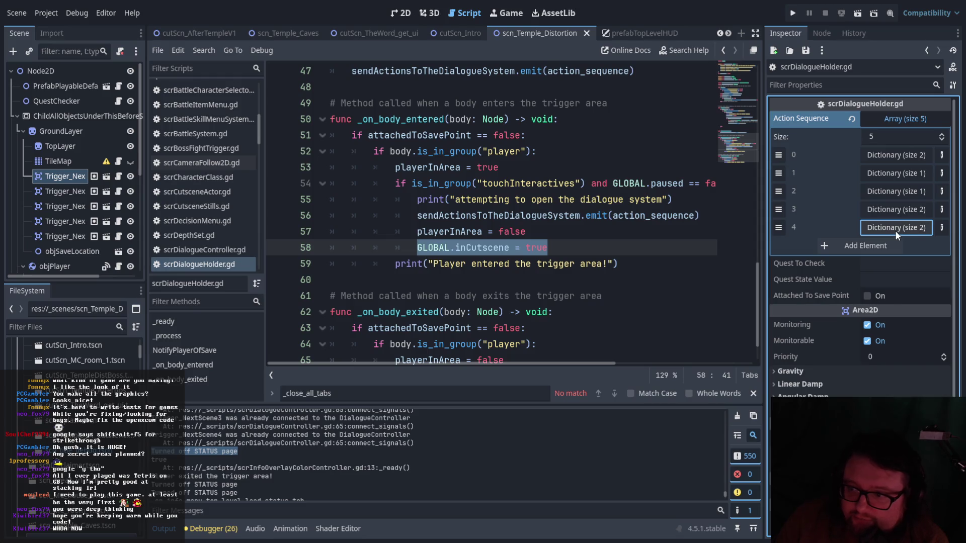
left_click(895, 230)
left_click(895, 232)
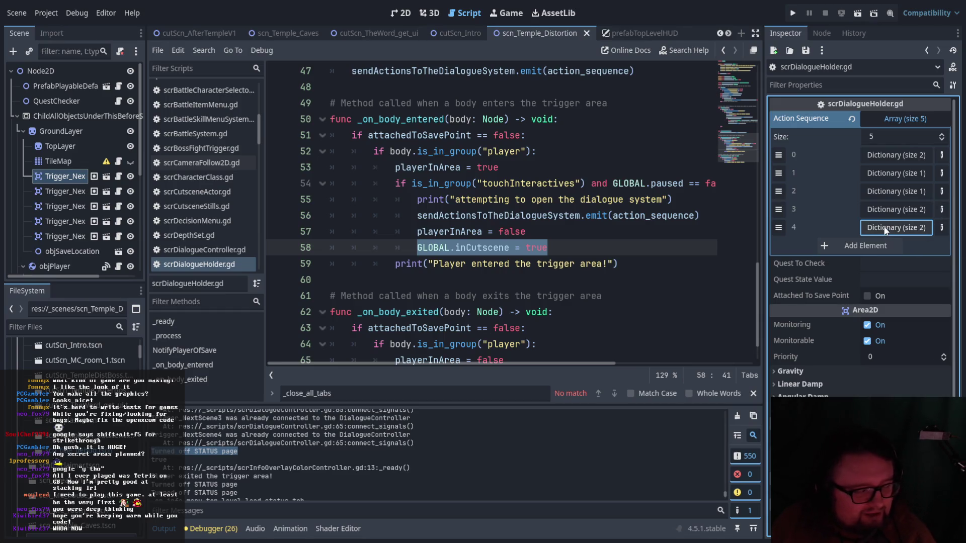
left_click(906, 231)
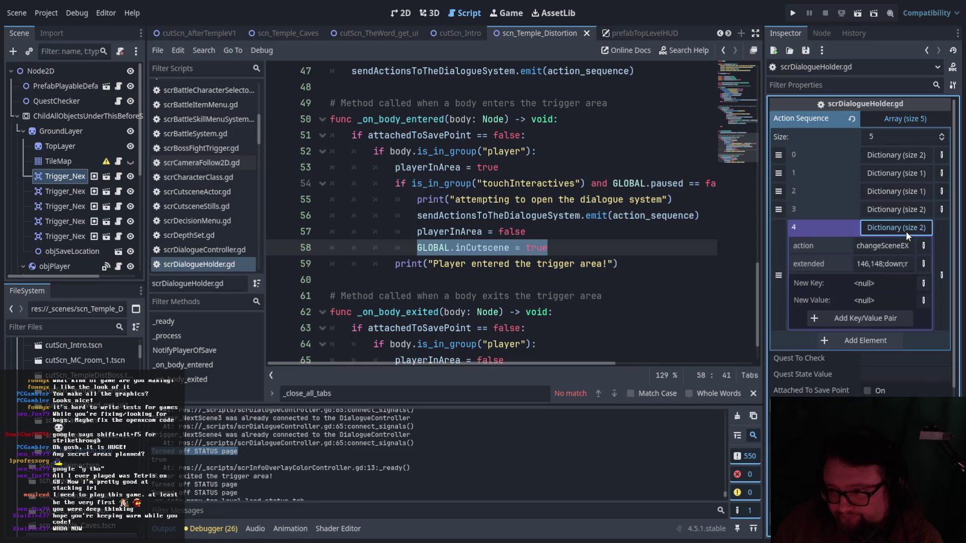
left_click(904, 231)
scroll(503, 230, "up", 6)
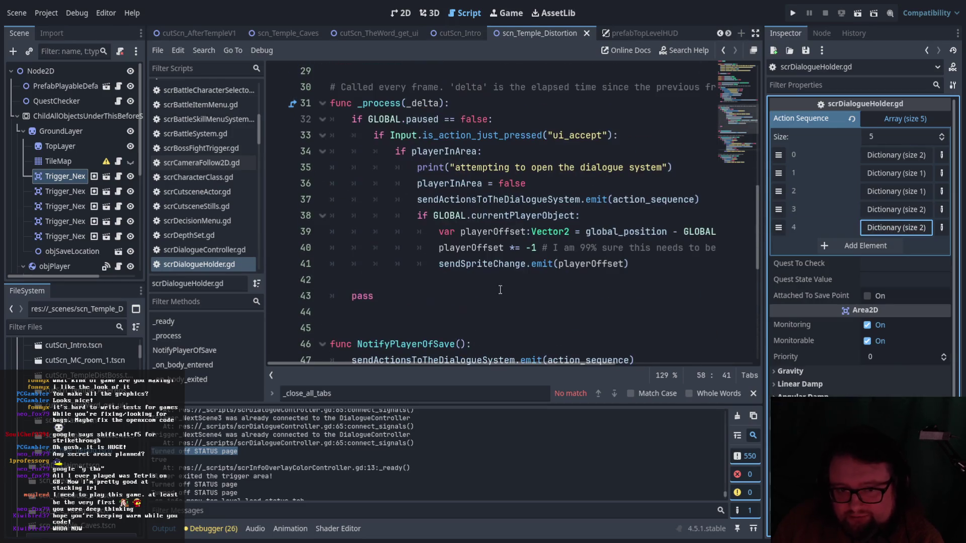
scroll(213, 227, "down", 1)
Open scrDialogueController.gd and scroll to its changeSceneEXT handler.
left_click(231, 229)
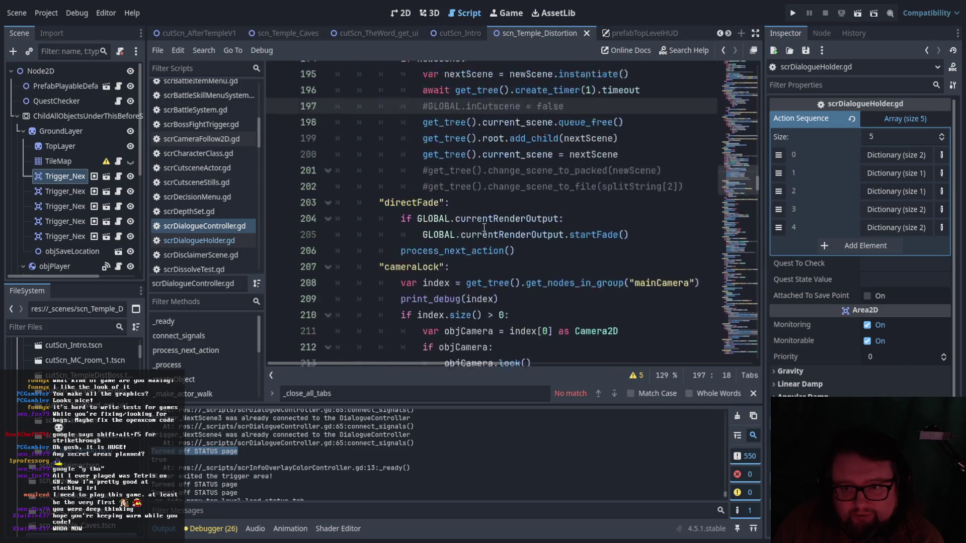
scroll(490, 230, "down", 1)
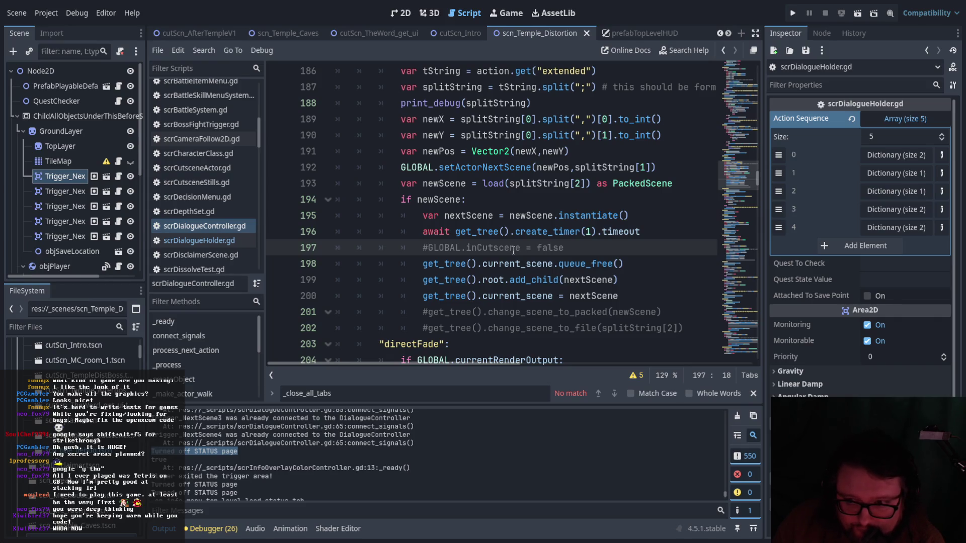
scroll(522, 262, "up", 1)
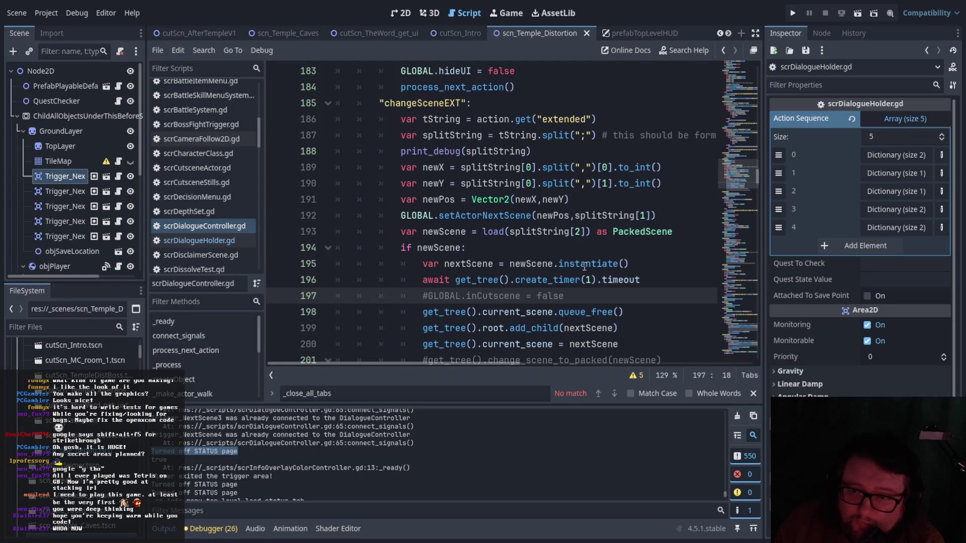
scroll(518, 363, "right", 3)
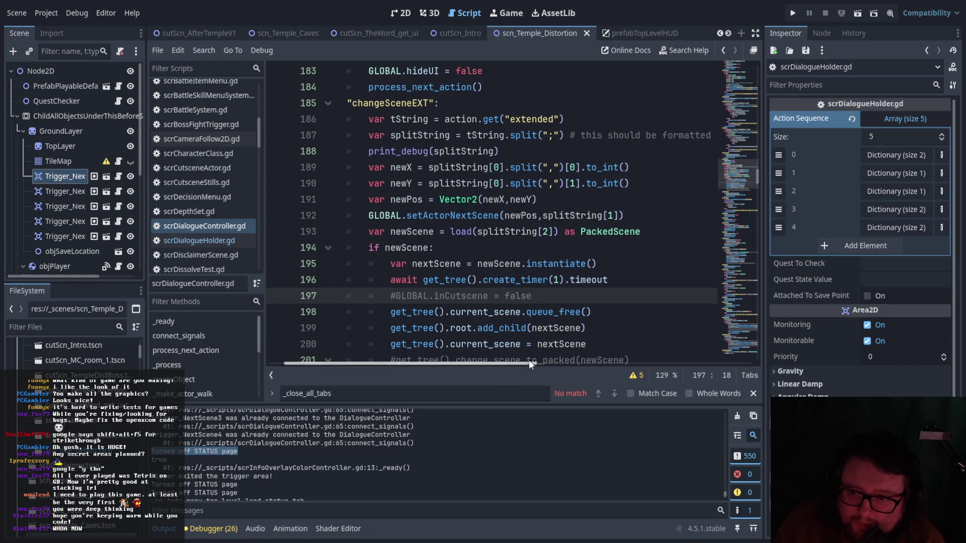
scroll(574, 319, "down", 1)
scroll(377, 442, "up", 1)
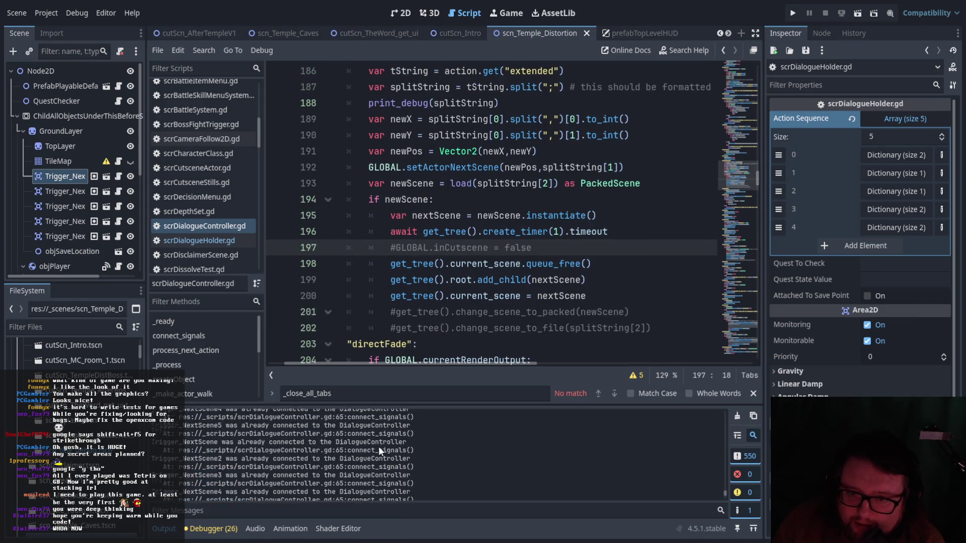
scroll(378, 446, "up", 2)
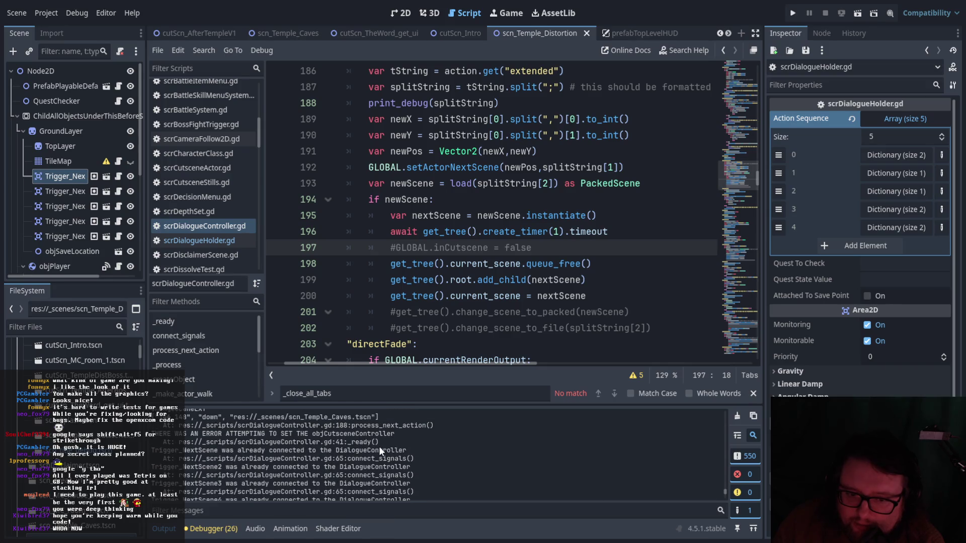
scroll(393, 442, "up", 1)
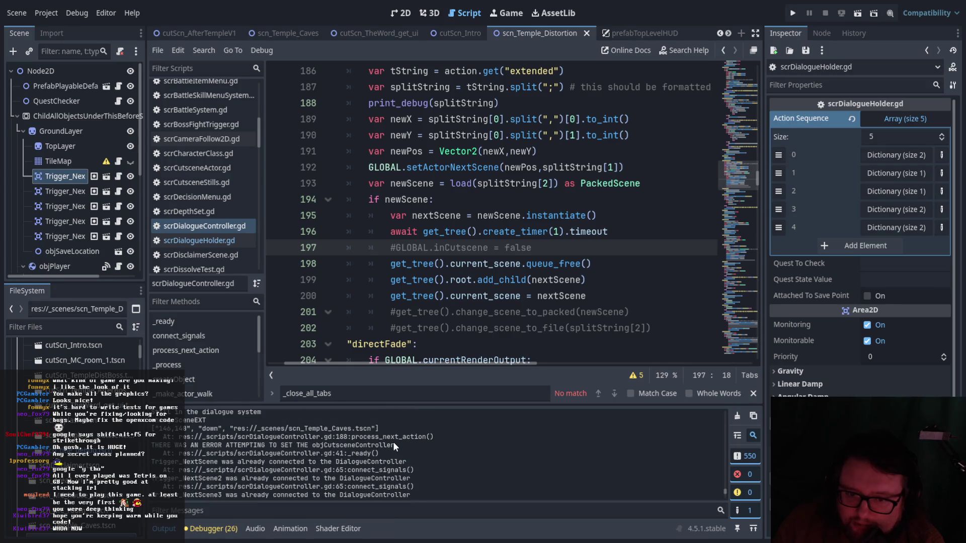
scroll(394, 442, "down", 1)
scroll(403, 445, "up", 3)
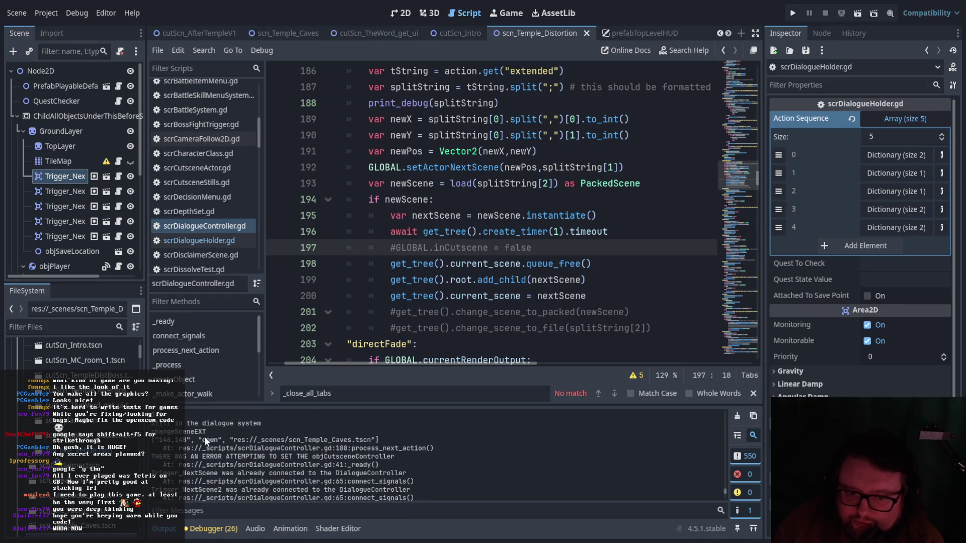
scroll(202, 437, "up", 1)
Highlight the changeSceneEXT action name in the Output log.
left_click_drag(153, 444, 212, 446)
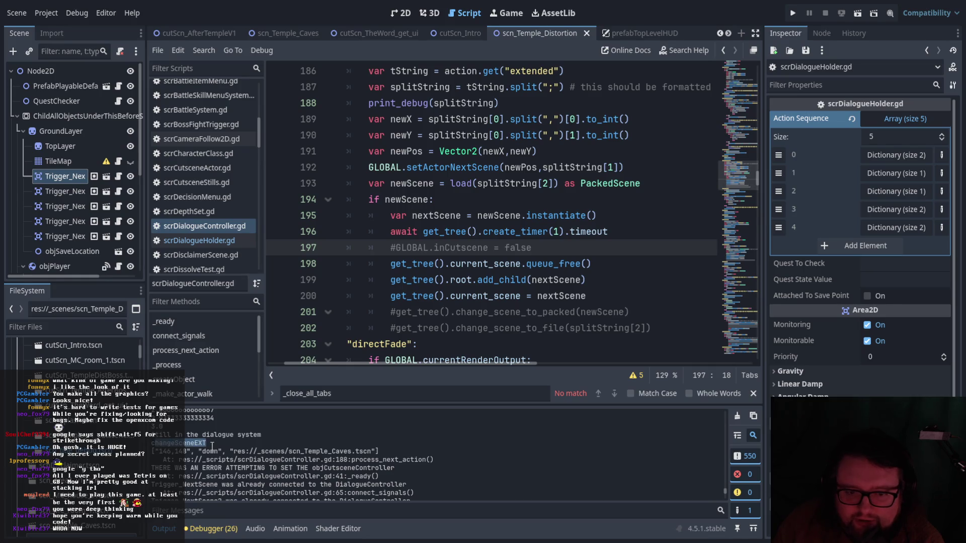
left_click(210, 445)
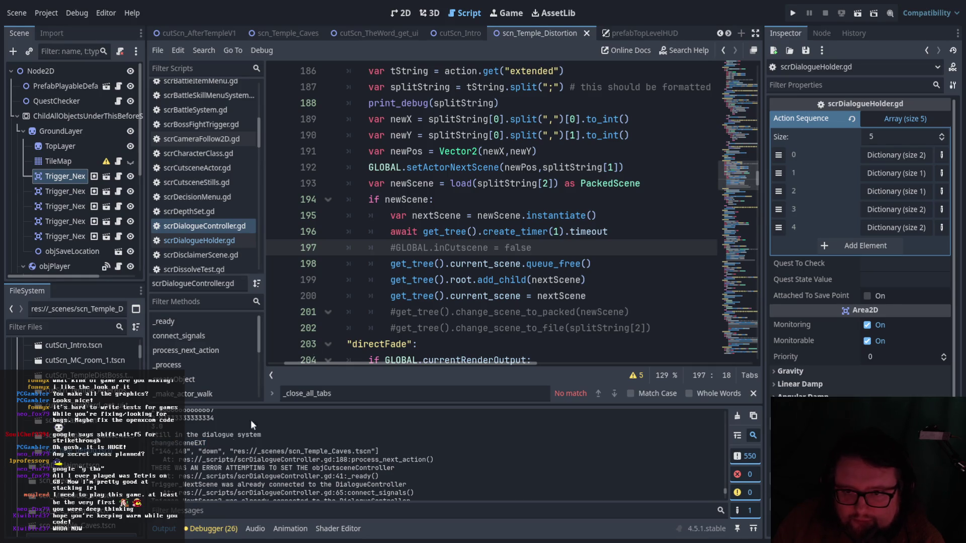
scroll(443, 216, "up", 2)
scroll(513, 185, "down", 1)
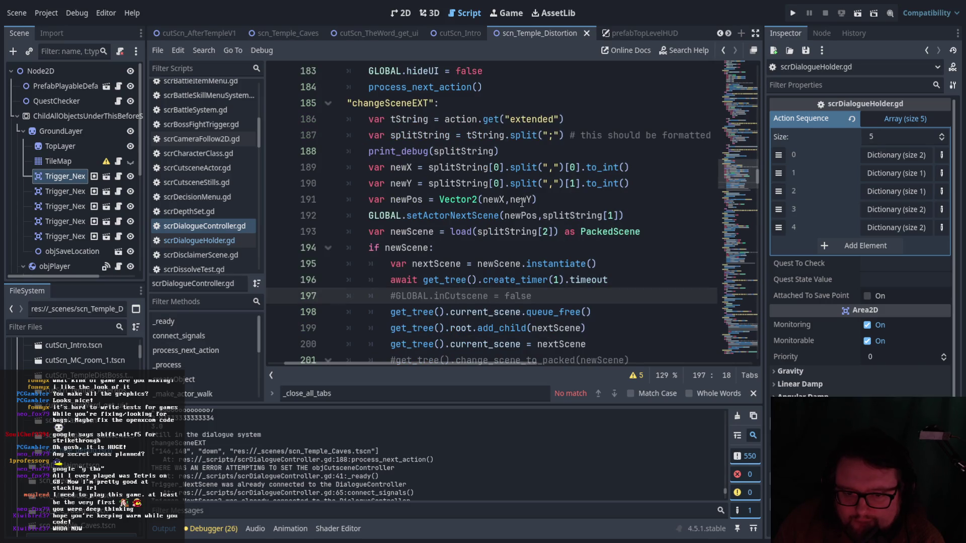
scroll(545, 241, "down", 3)
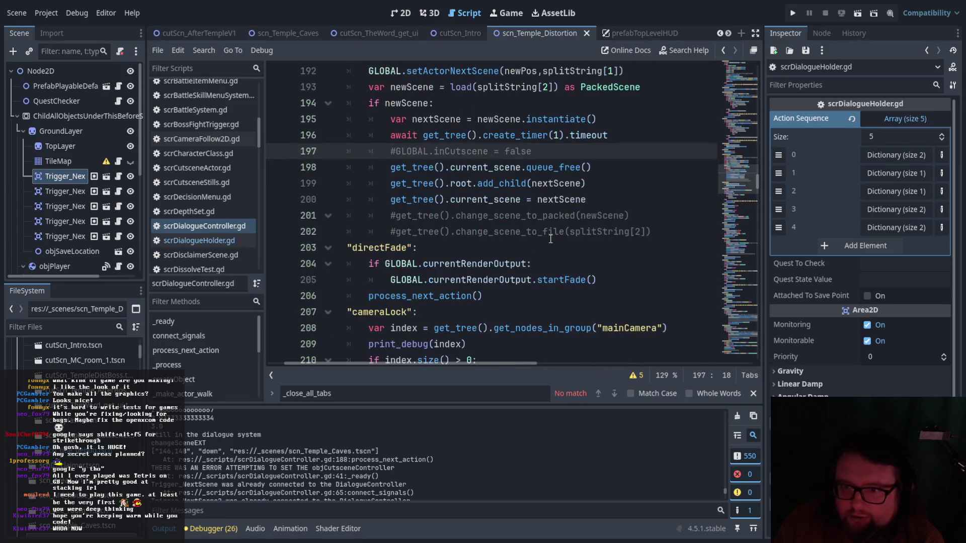
scroll(544, 246, "up", 3)
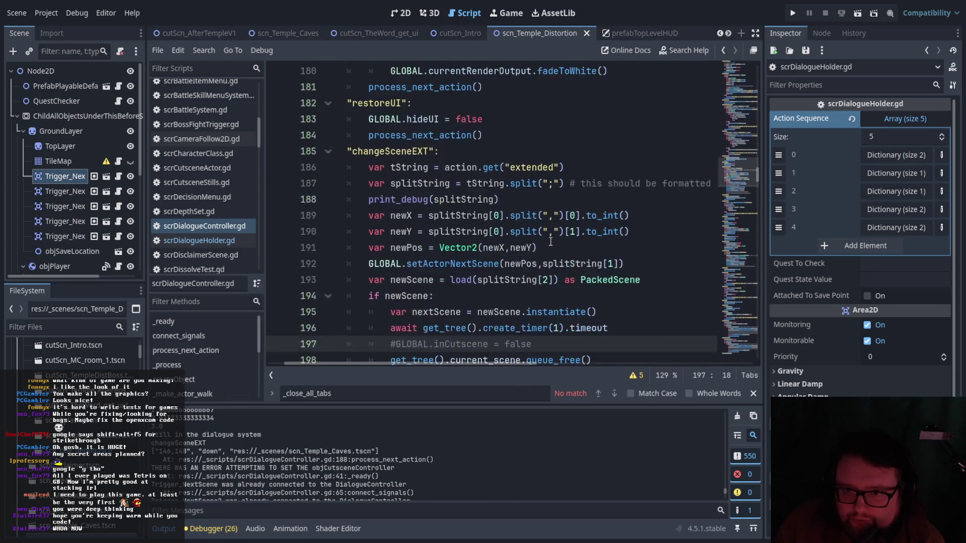
Highlight the log's scene-change arguments (down, scn_Temple_Caves.tscn) and the objCutsceneController error line.
left_click_drag(206, 443, 150, 445)
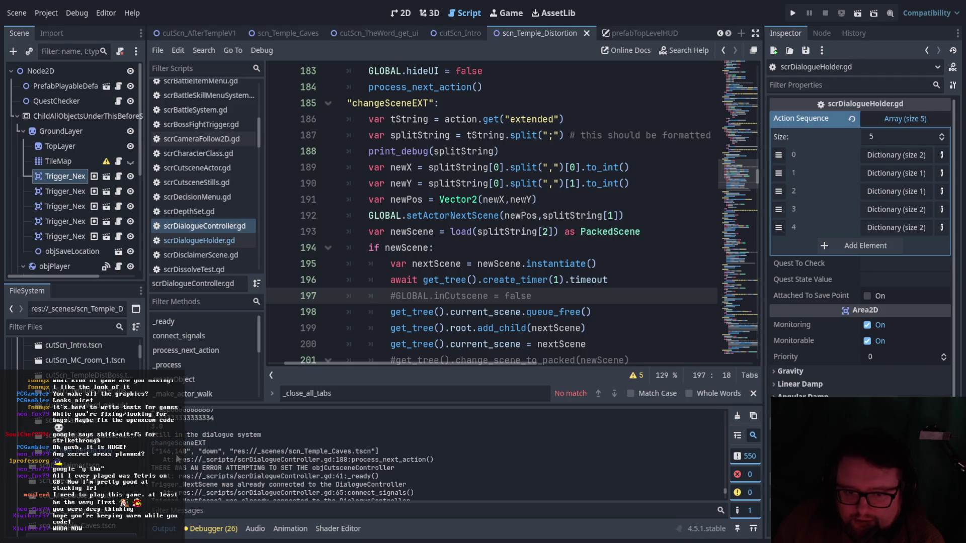
triple_click(162, 451)
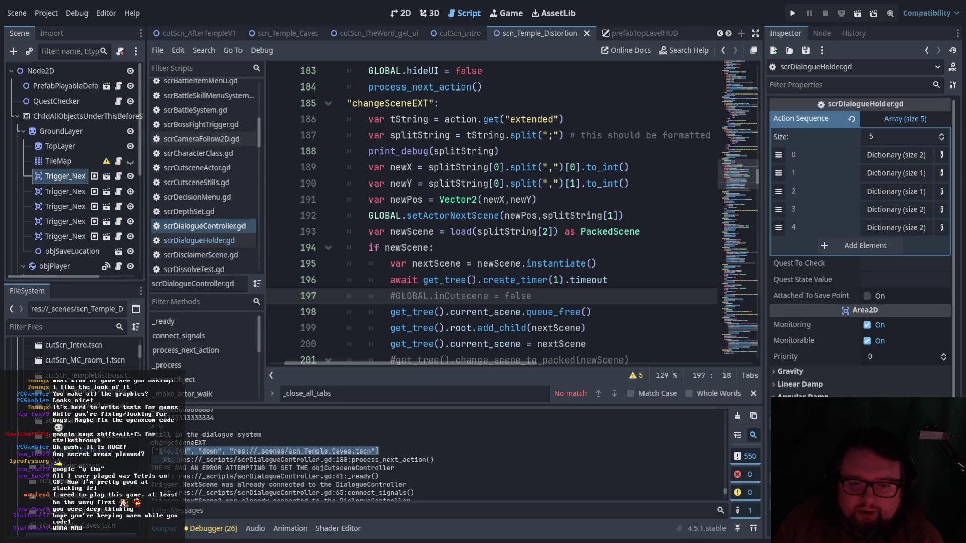
left_click(190, 452)
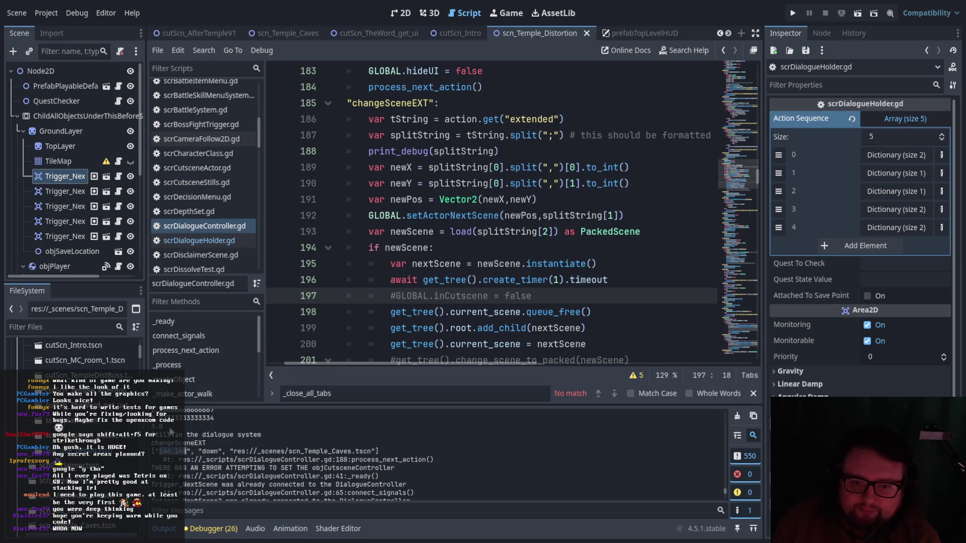
left_click_drag(199, 451, 378, 451)
scroll(393, 468, "down", 2)
left_click_drag(184, 445, 398, 447)
left_click(387, 454)
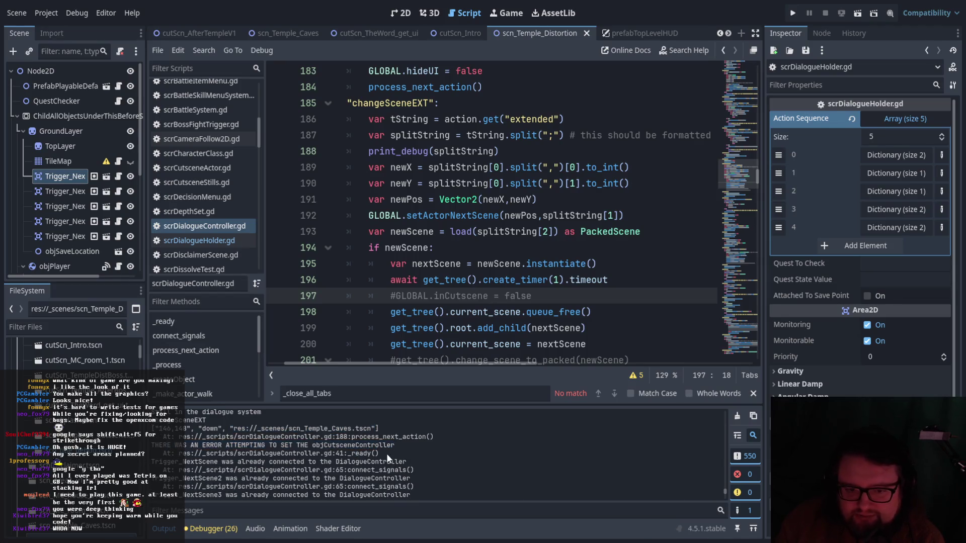
Scroll down the Output log and select the 'Turned off STATUS page' line.
scroll(307, 467, "down", 1)
scroll(215, 456, "down", 4)
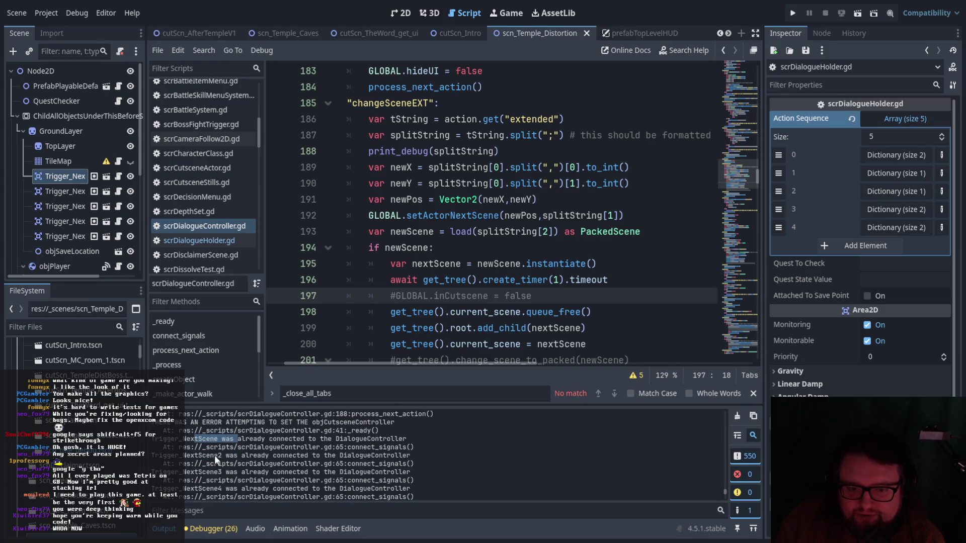
scroll(241, 464, "down", 4)
scroll(257, 464, "down", 2)
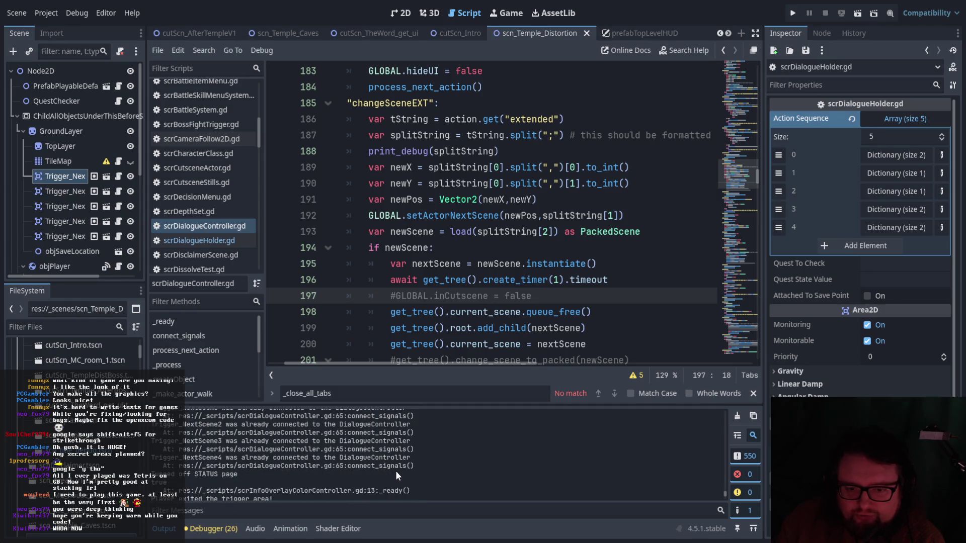
scroll(315, 475, "down", 1)
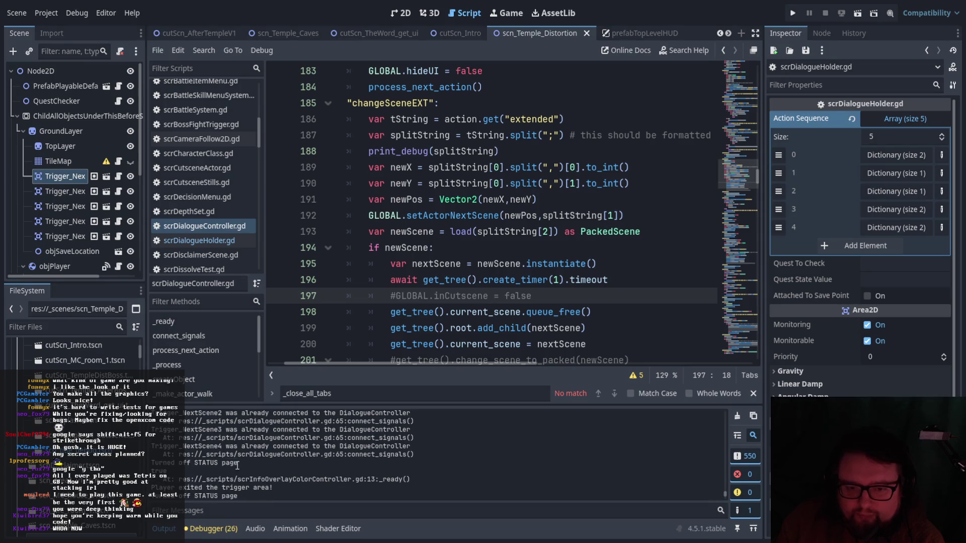
left_click_drag(146, 464, 239, 464)
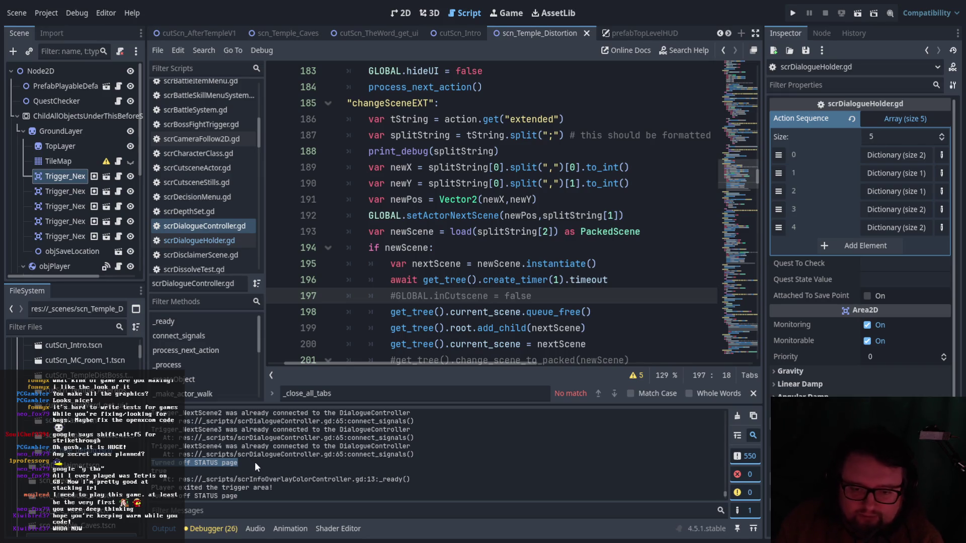
Select the scrInfoOverlayColorController.gd _ready trace and its true value, then open that script.
left_click(364, 475)
left_click_drag(423, 479, 176, 474)
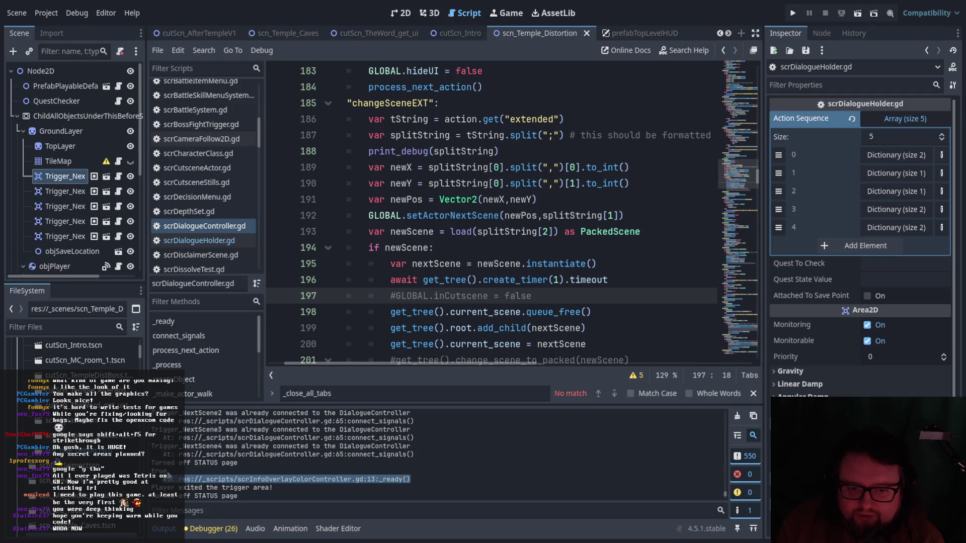
double_click(159, 471)
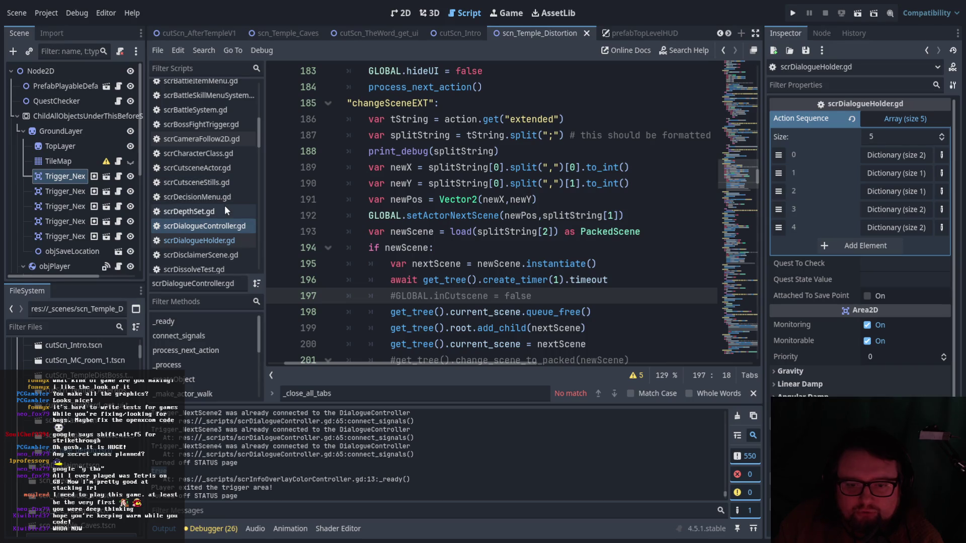
scroll(224, 205, "down", 5)
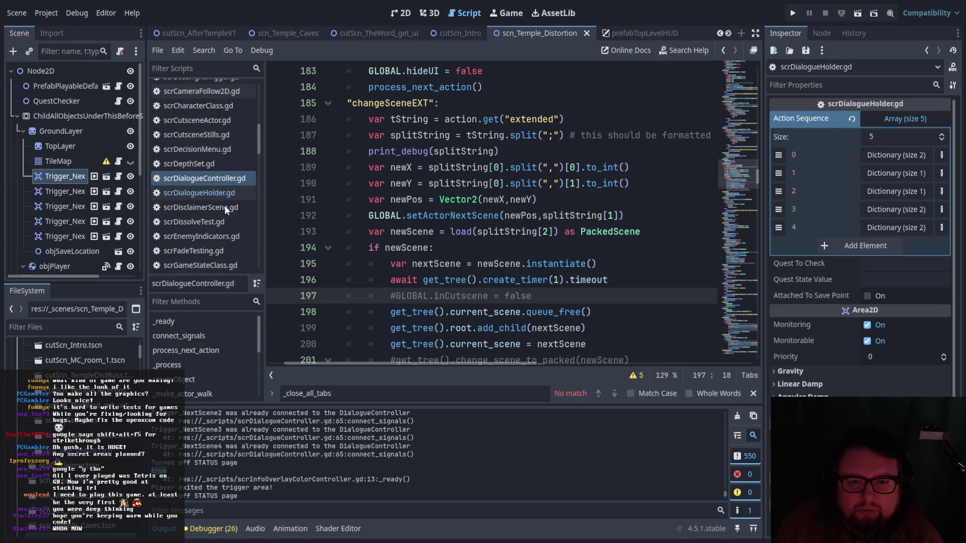
left_click(240, 159)
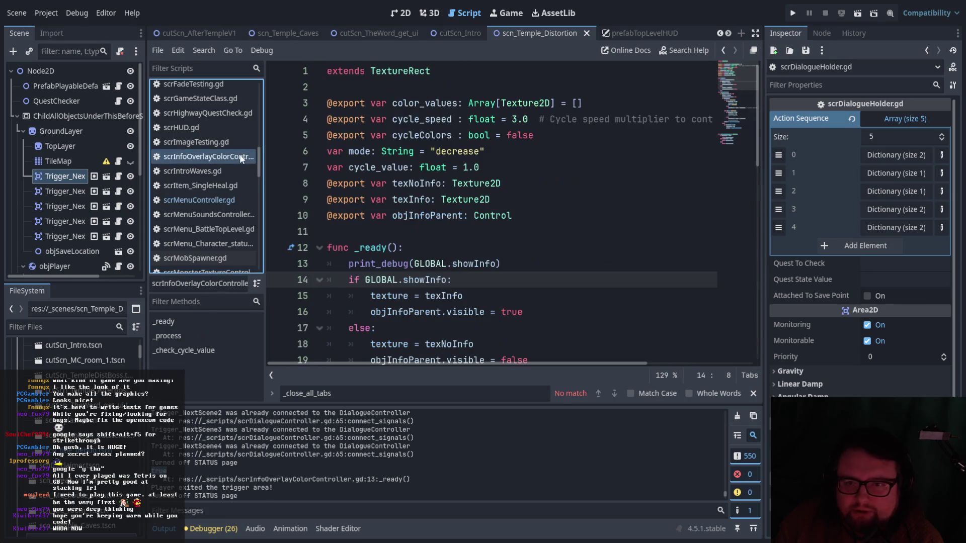
Scroll the Output log and select the trigger-area message.
scroll(522, 244, "down", 2)
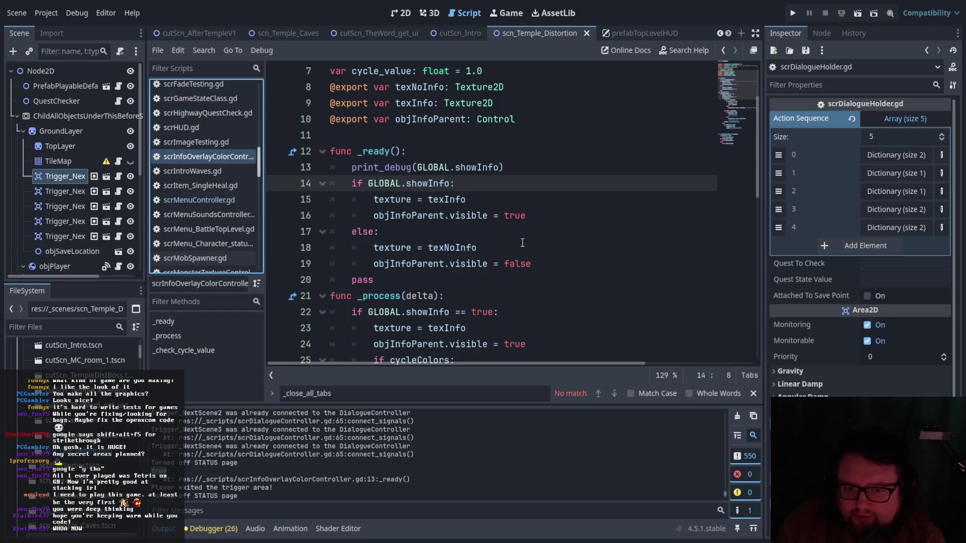
scroll(522, 243, "up", 2)
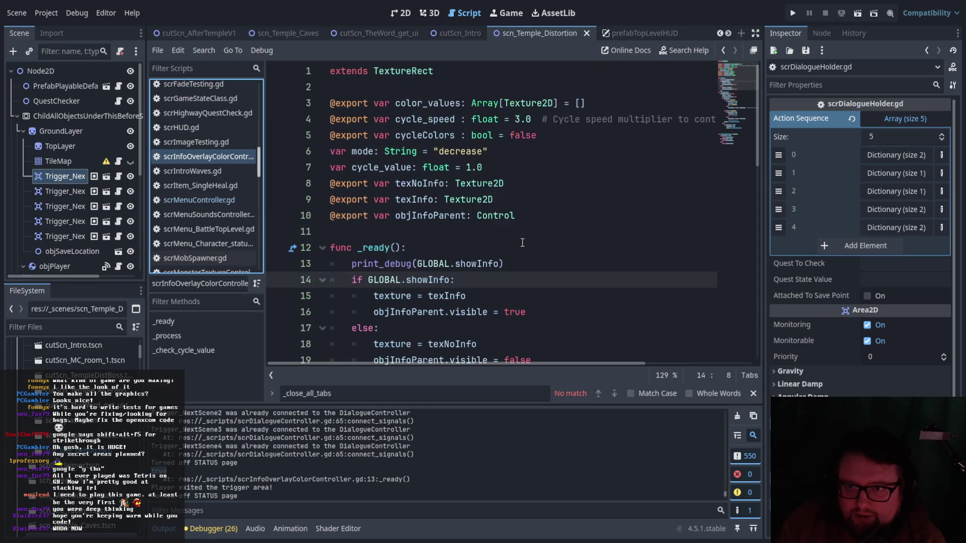
scroll(522, 243, "down", 4)
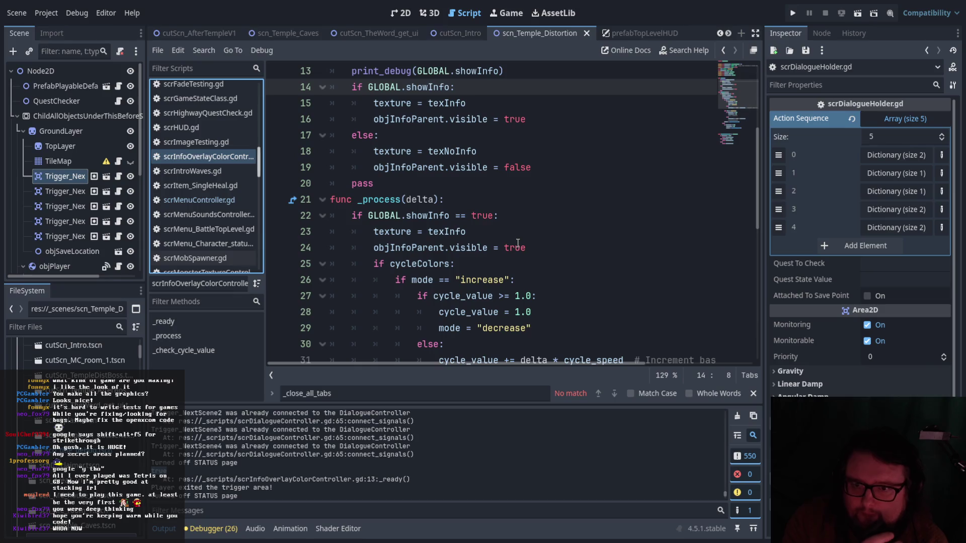
scroll(518, 243, "up", 3)
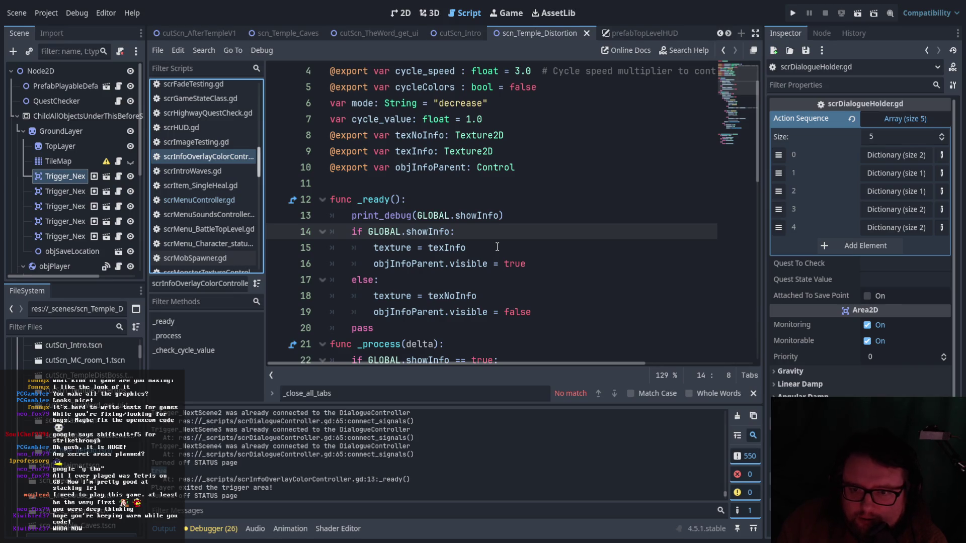
scroll(497, 247, "down", 1)
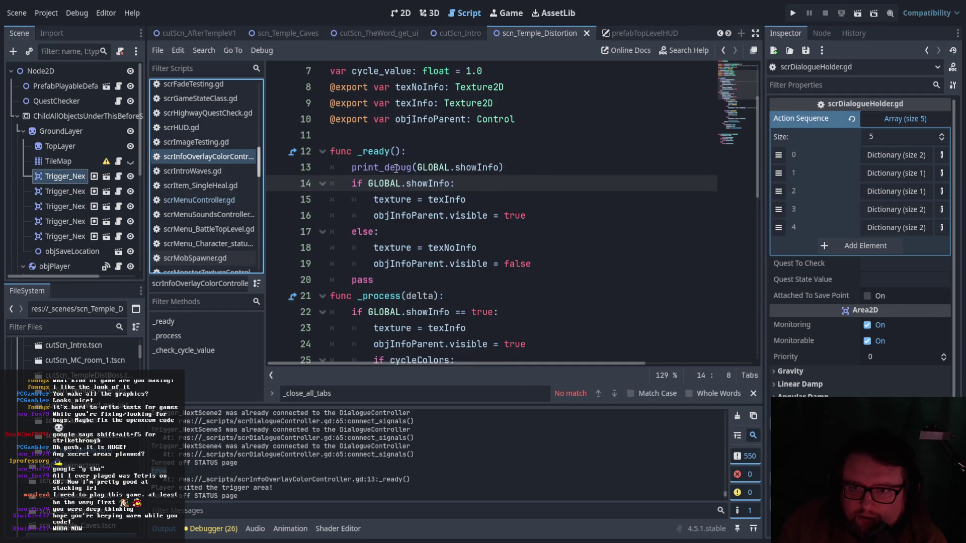
left_click_drag(184, 488, 273, 488)
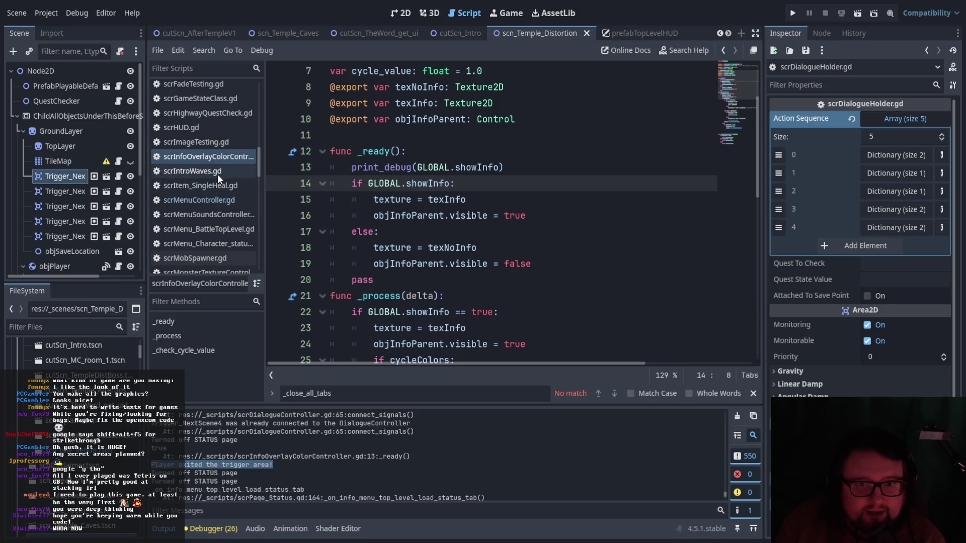
Open scrDialogueHolder.gd from the script list.
scroll(217, 174, "up", 3)
scroll(218, 174, "up", 1)
left_click(222, 145)
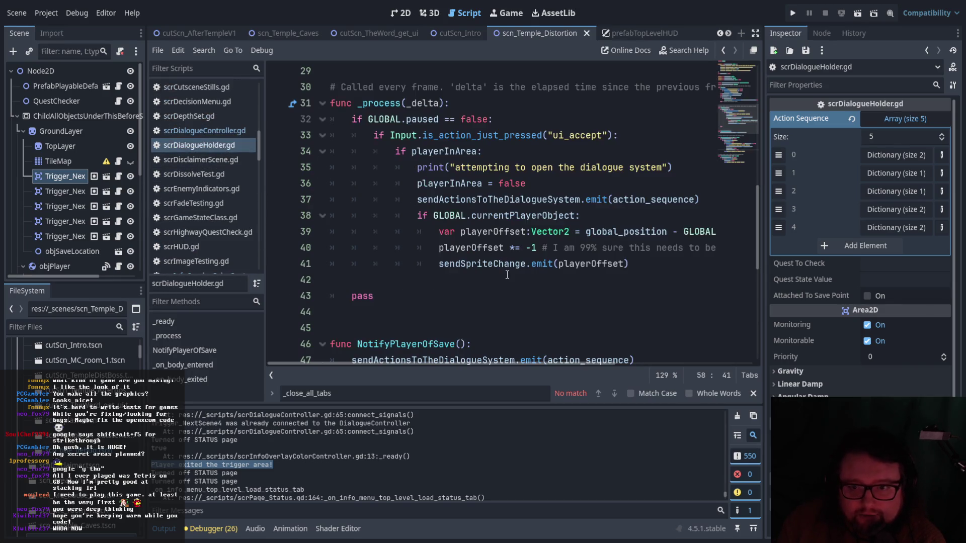
Change print to print_debug on lines 66 and 59 of scrDialogueHolder.gd and save it.
scroll(513, 278, "down", 5)
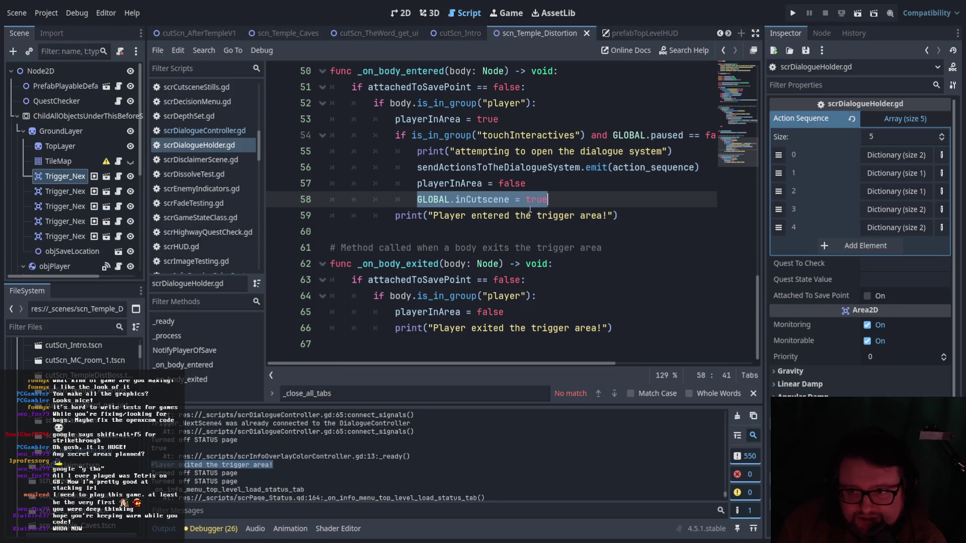
left_click_drag(614, 328, 395, 328)
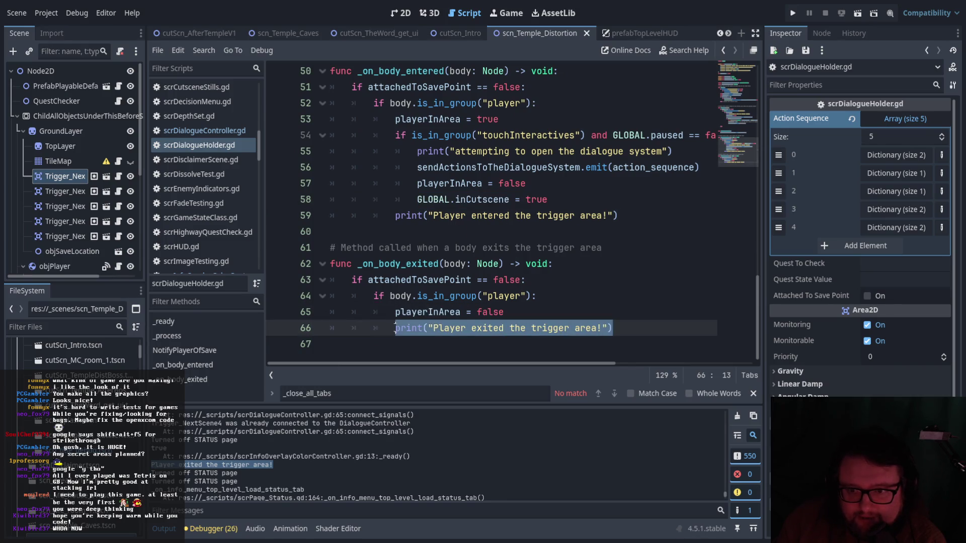
left_click(427, 329)
type("_debug")
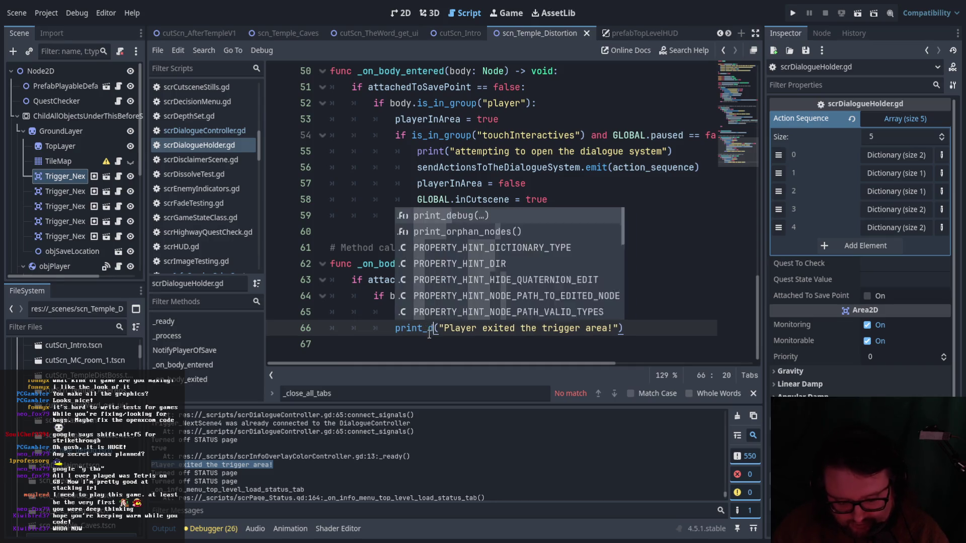
key("Up")
key("Up")
key("End")
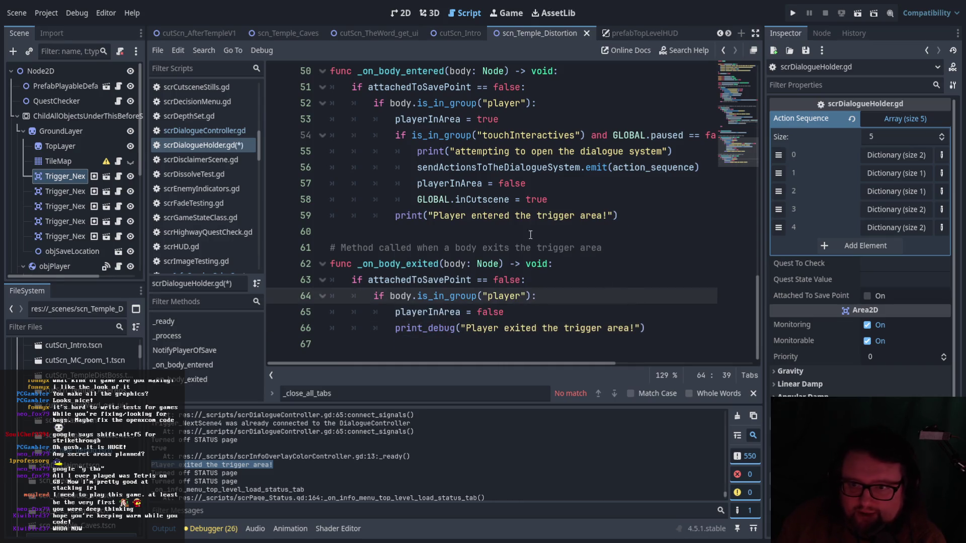
left_click(424, 215)
type("_debug")
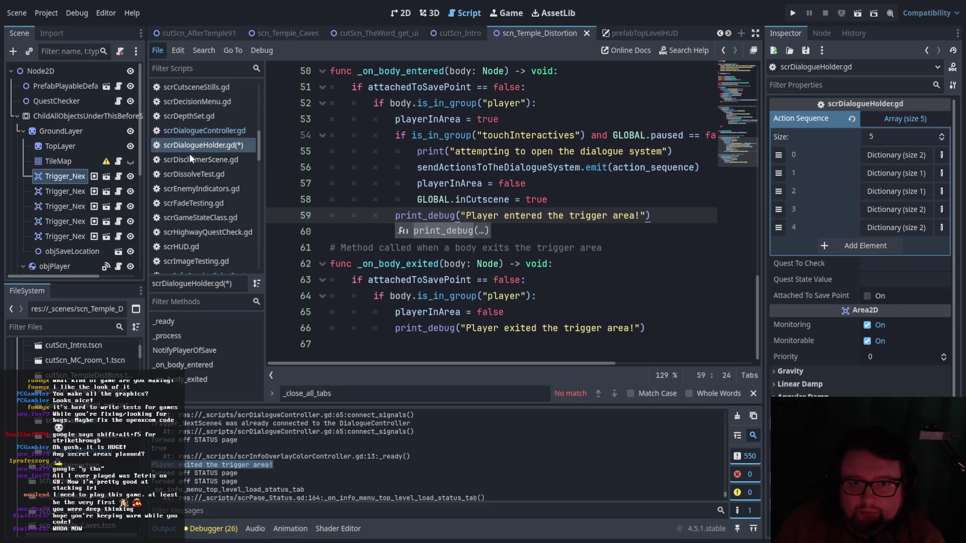
key("ctrl+s")
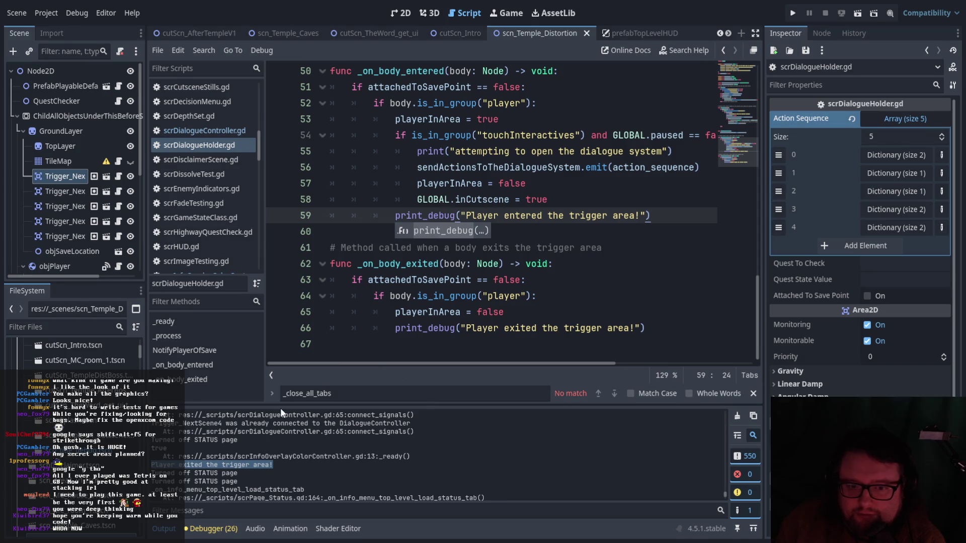
Select the 'Turned off STATUS page' log message and switch to the prefabTopLevelHUD scene.
mouse_move(236, 472)
left_mouse_down()
mouse_move(171, 473)
mouse_move(185, 473)
left_mouse_up()
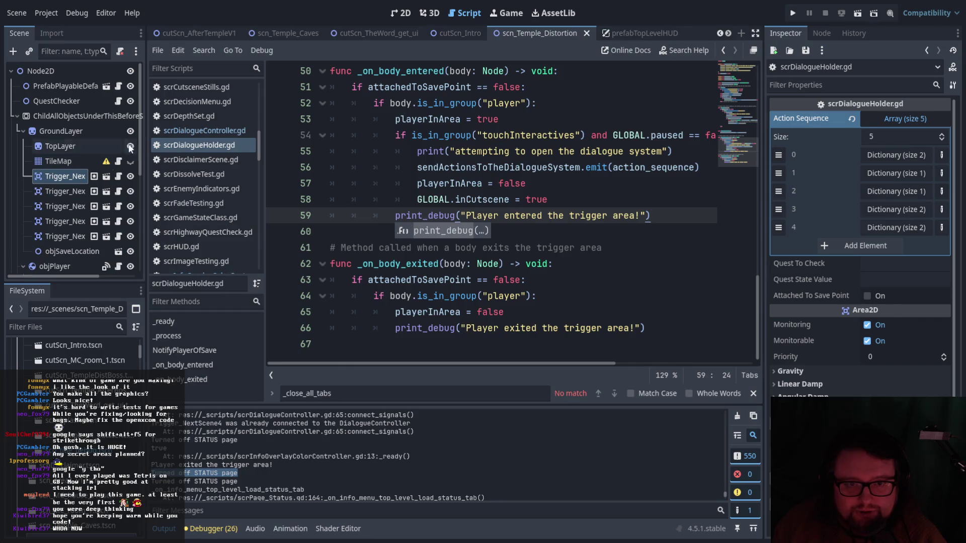
scroll(116, 176, "down", 1)
key("ctrl+Tab")
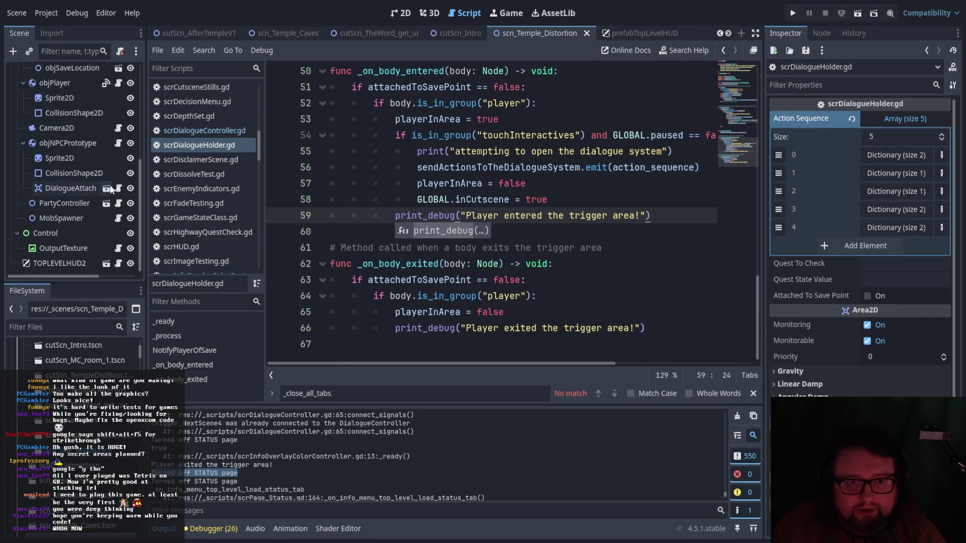
Open the PLAYERINFO node's script and search it for the pasted 'Turned off STATUS page' text.
left_click(107, 264)
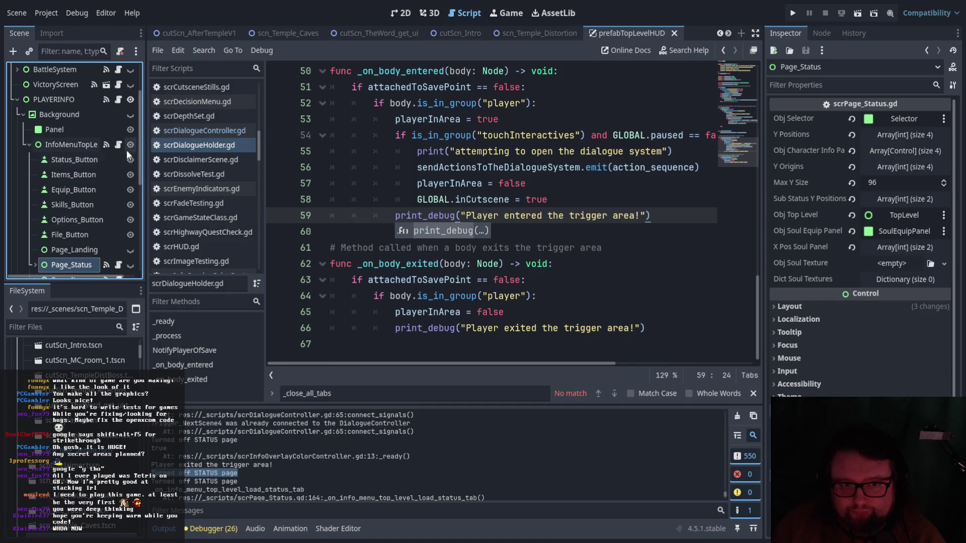
left_click(118, 99)
key("ctrl+f")
type("Turned off STATUS page")
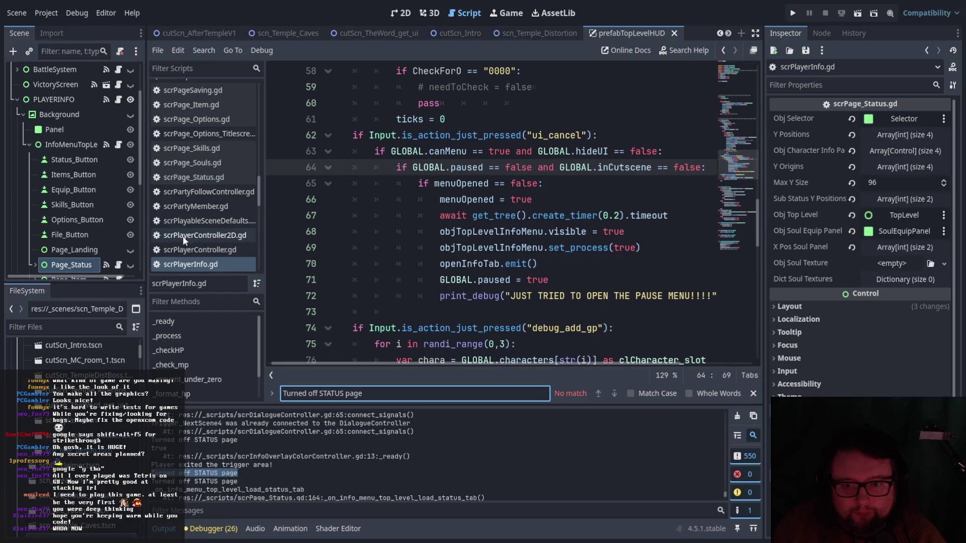
Check the menu controller and player info scripts, then open the Page_Status node's scrPage_Status.gd.
left_click(119, 145)
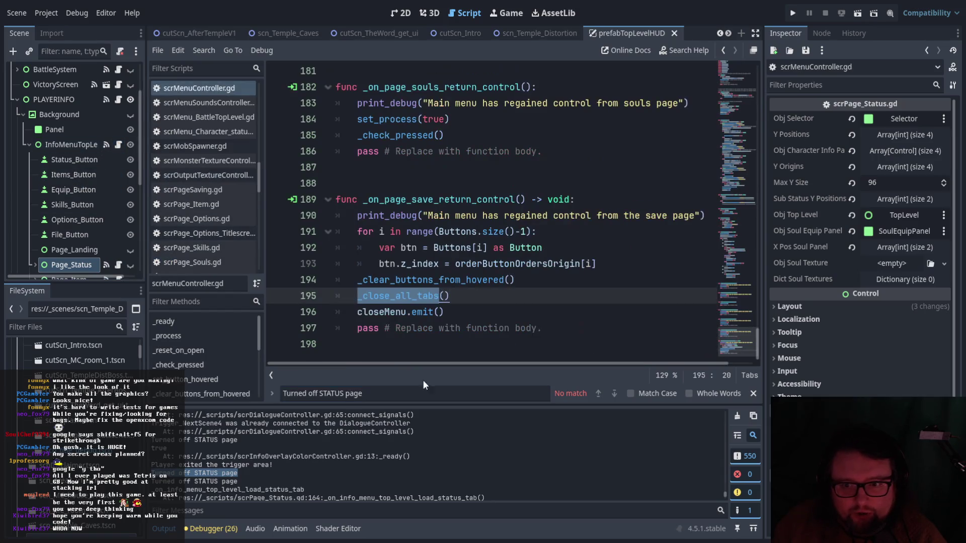
left_click(504, 396)
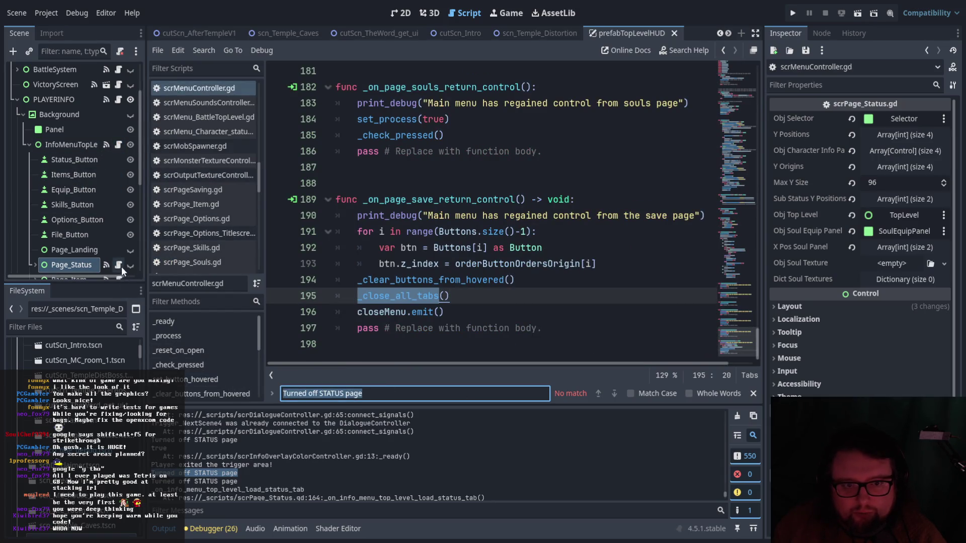
left_click(121, 144)
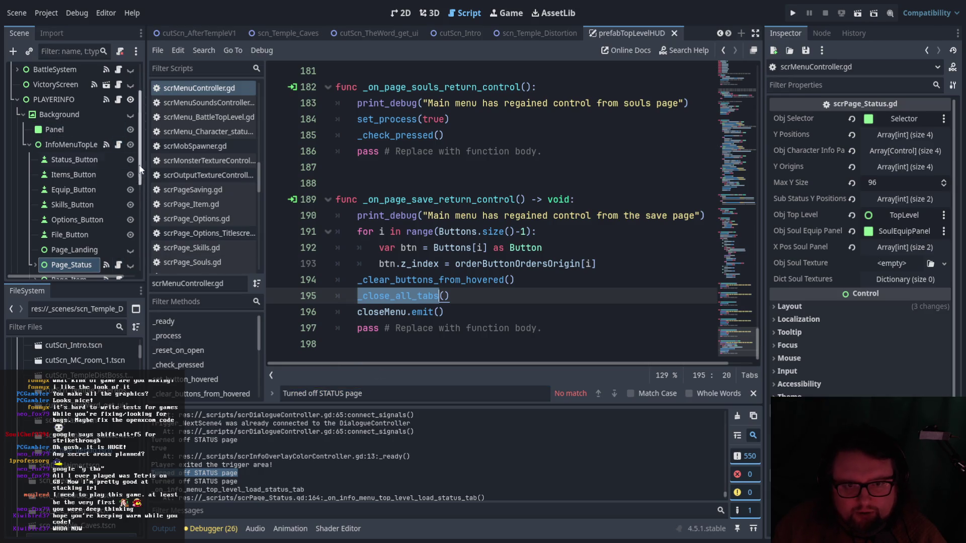
left_click(119, 99)
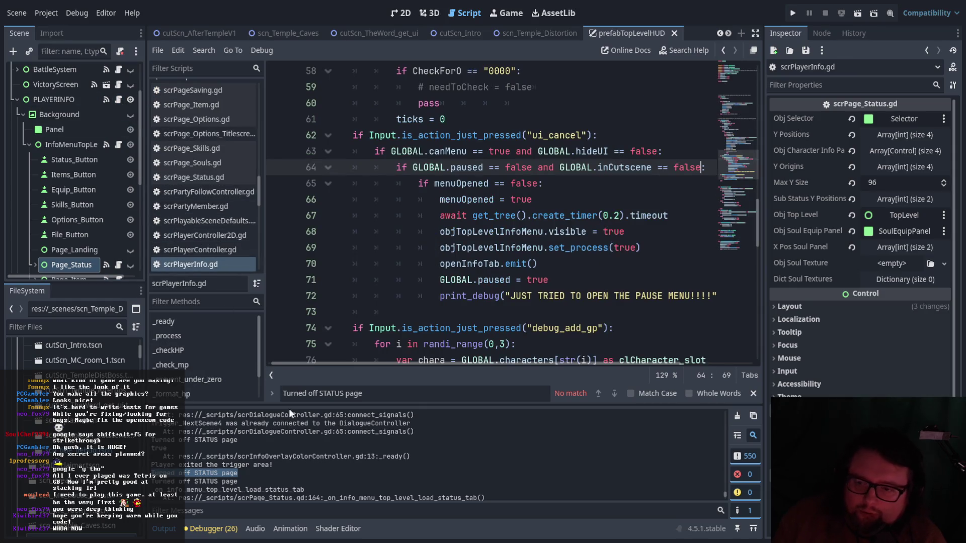
left_click(119, 265)
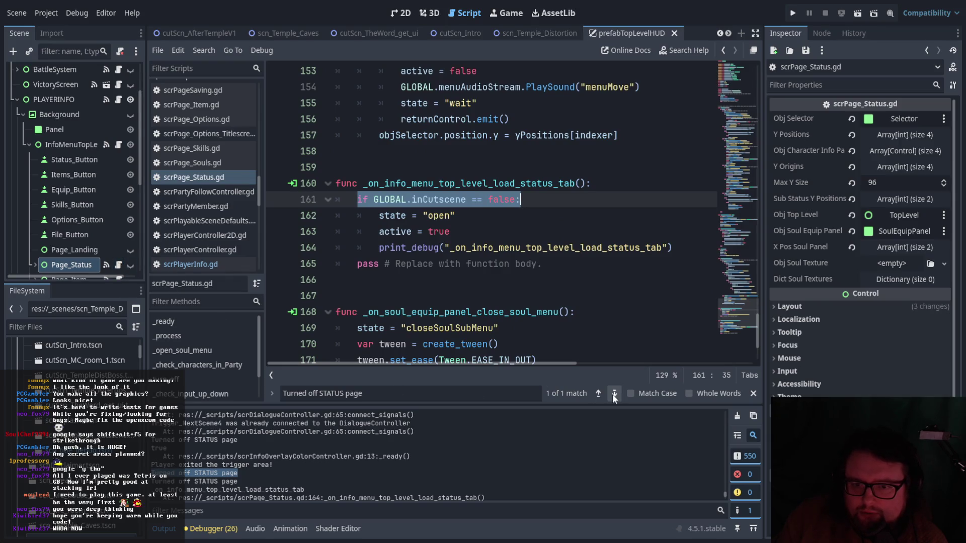
Jump to the 'Turned off STATUS page' match and review scrPage_Status.gd's turn_off function.
left_click(614, 393)
left_click(424, 152)
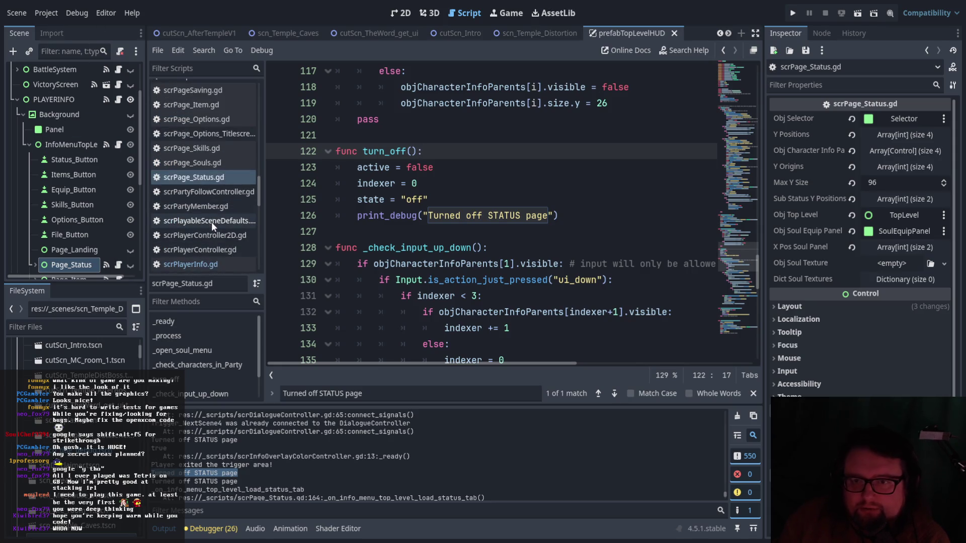
scroll(461, 276, "up", 2)
scroll(461, 277, "up", 5)
scroll(487, 296, "up", 8)
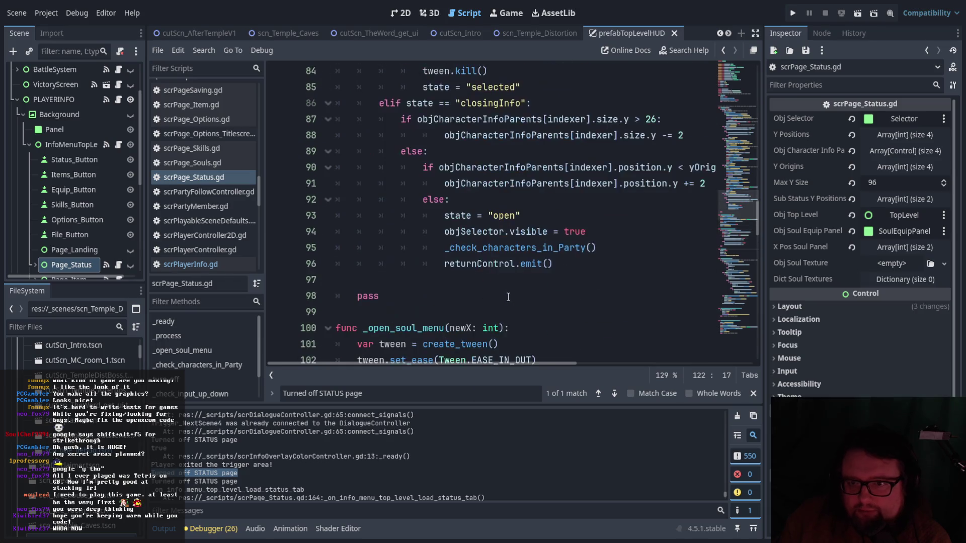
scroll(539, 309, "up", 8)
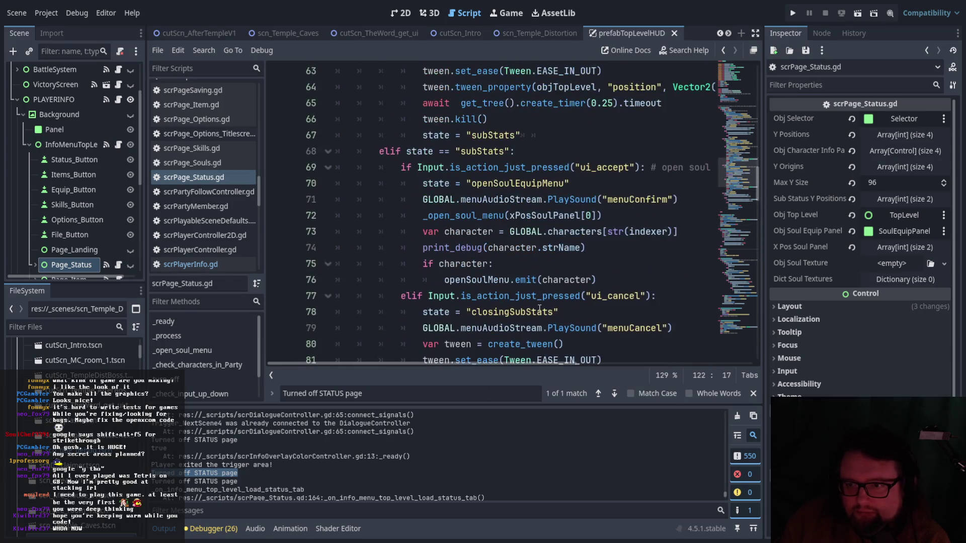
scroll(540, 309, "up", 8)
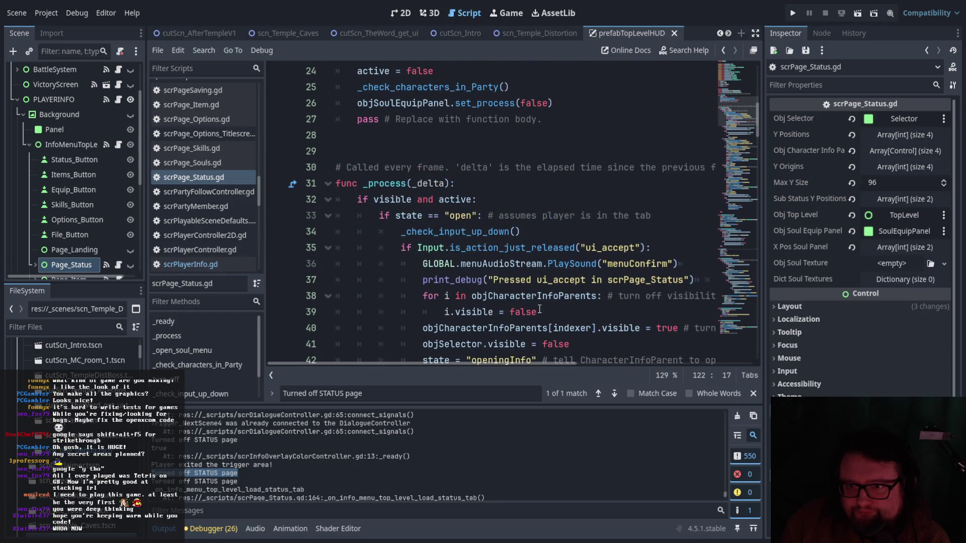
scroll(540, 309, "up", 2)
scroll(201, 181, "up", 2)
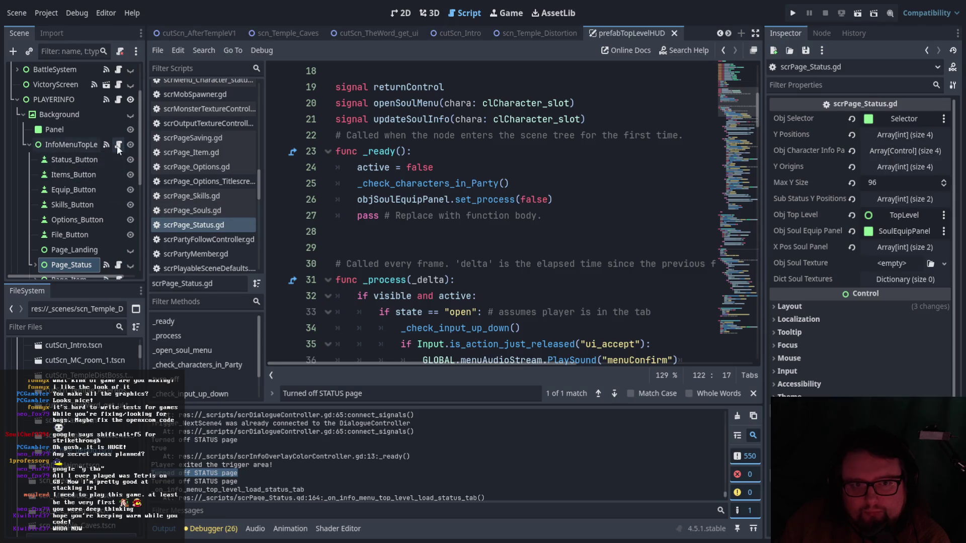
Open scrMenuController.gd and review its _close_all_tabs and input-handling code.
left_click(118, 146)
scroll(547, 314, "up", 15)
scroll(547, 314, "up", 8)
left_click(360, 203)
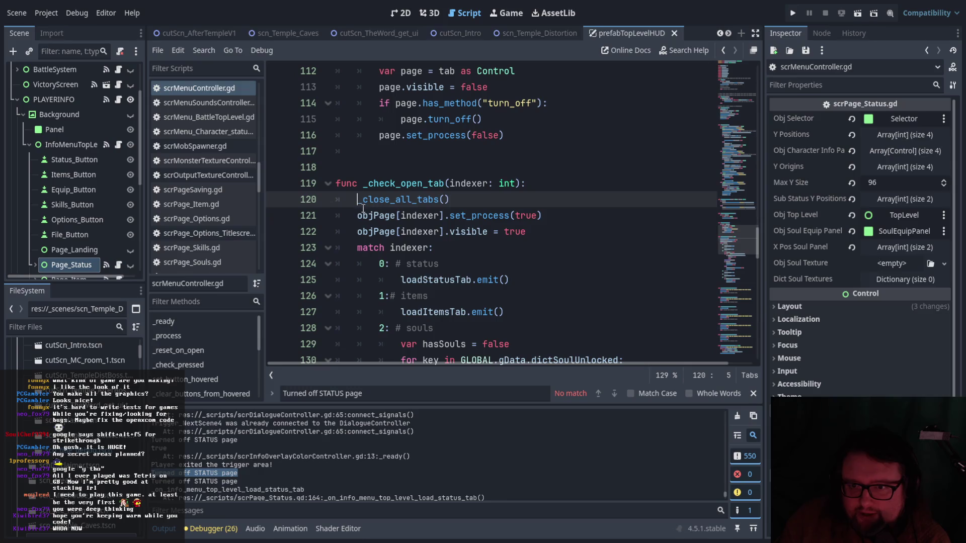
scroll(362, 208, "down", 1)
scroll(490, 246, "down", 2)
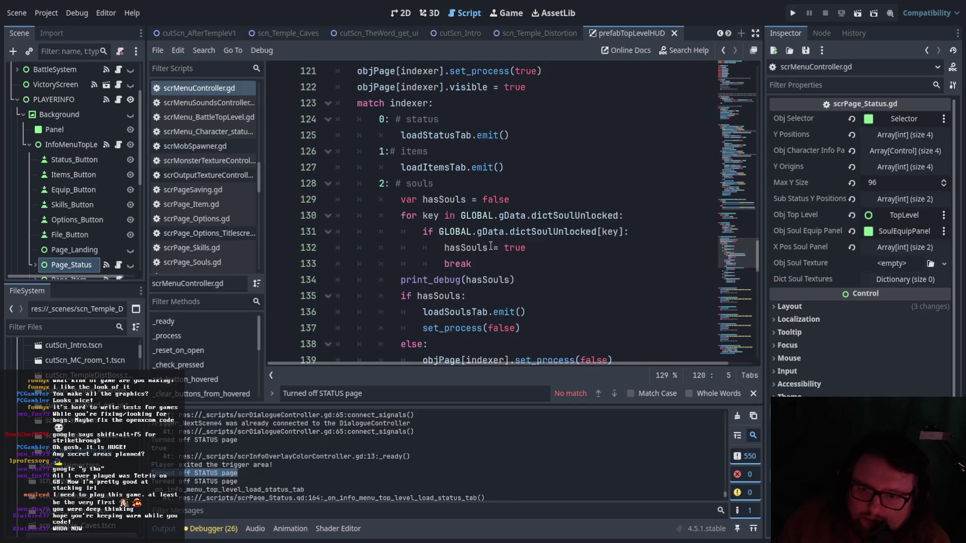
scroll(491, 246, "up", 12)
scroll(492, 246, "up", 3)
scroll(493, 247, "down", 4)
scroll(494, 248, "up", 4)
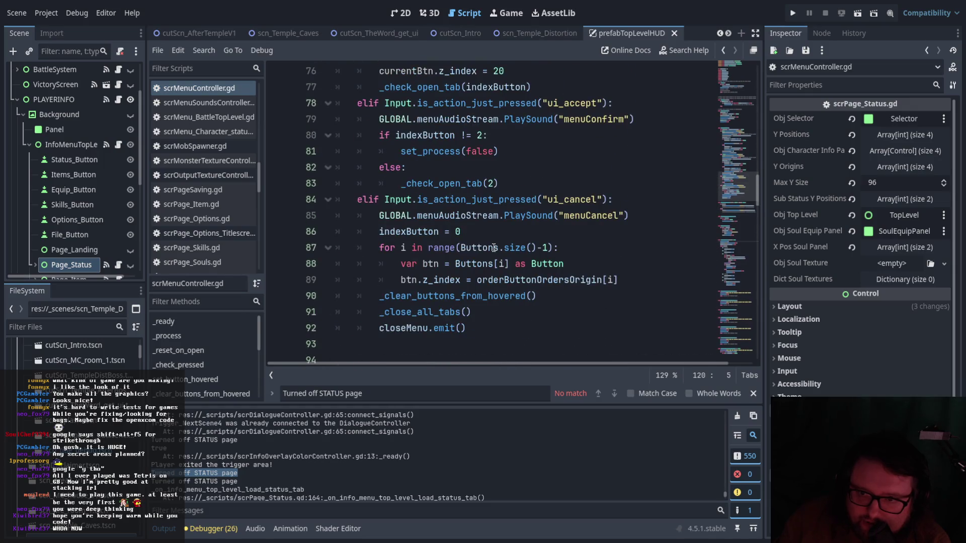
scroll(494, 248, "up", 7)
scroll(494, 248, "up", 5)
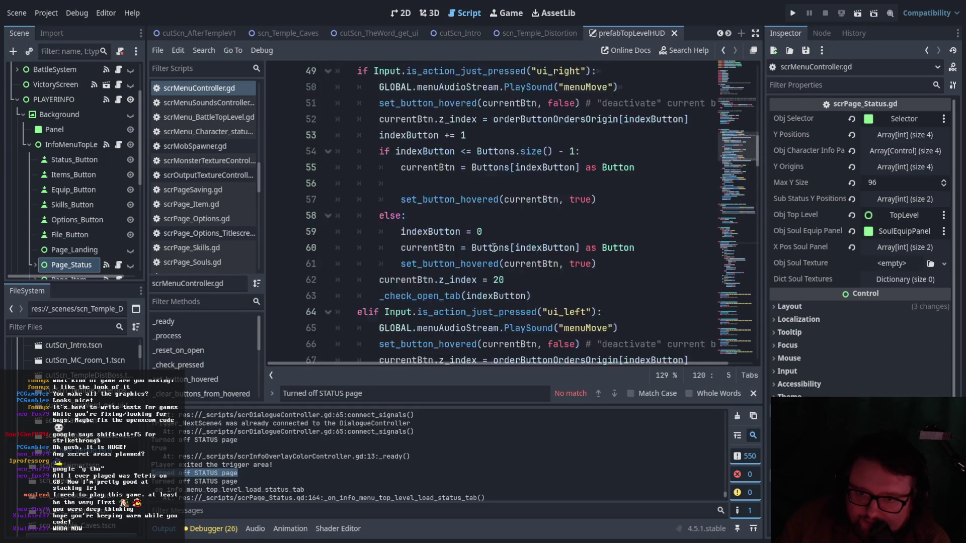
left_click_drag(363, 183, 484, 188)
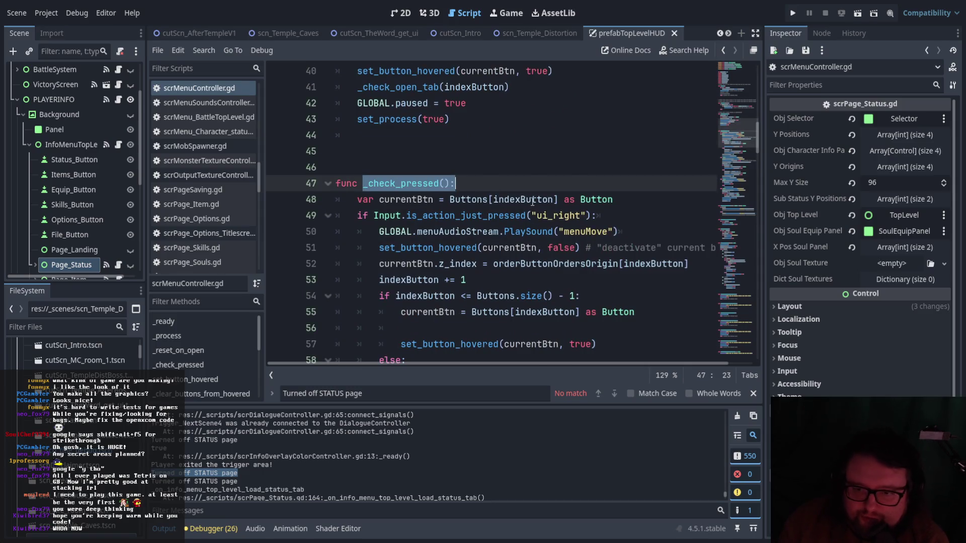
Read _check_pressed's ui_right index wrapping, then collapse the Background node in the Scene dock.
scroll(500, 205, "down", 2)
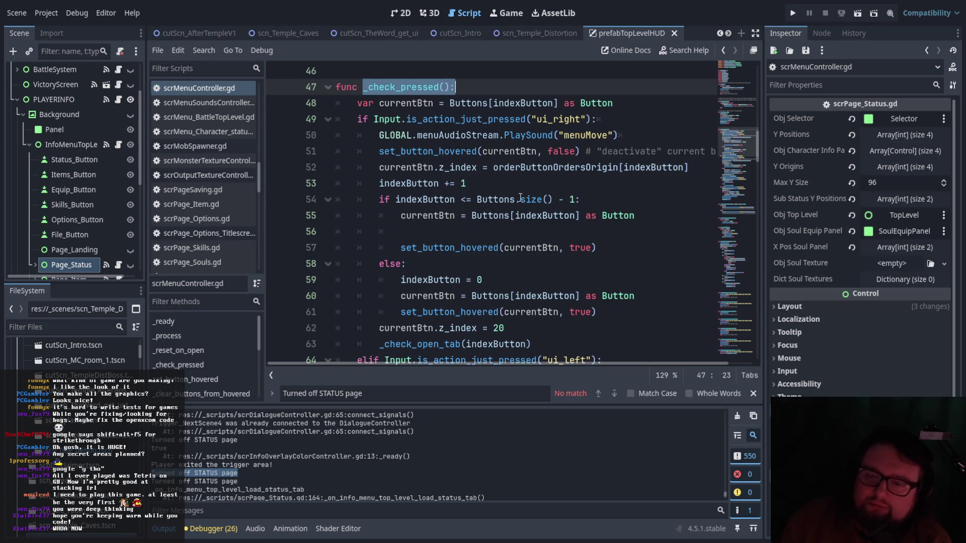
scroll(544, 211, "down", 2)
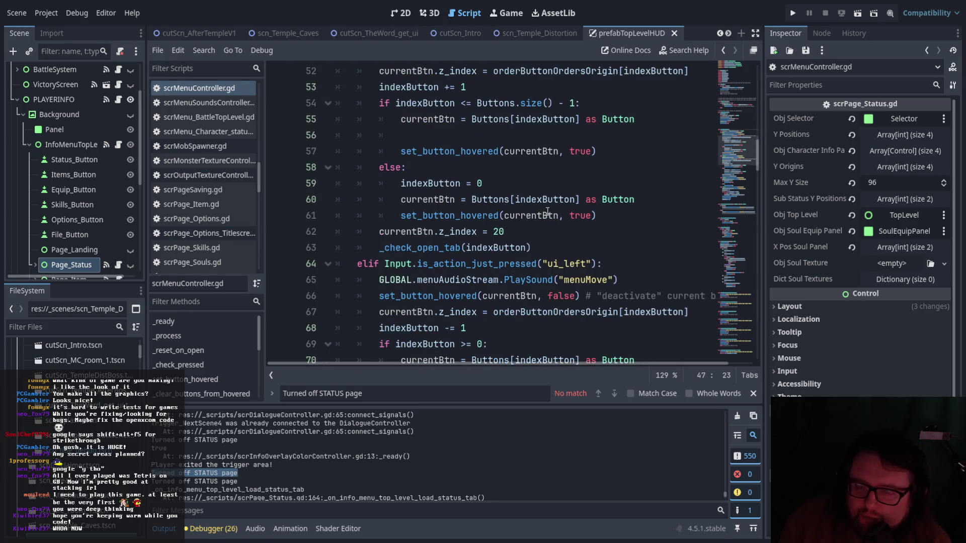
scroll(127, 173, "up", 3)
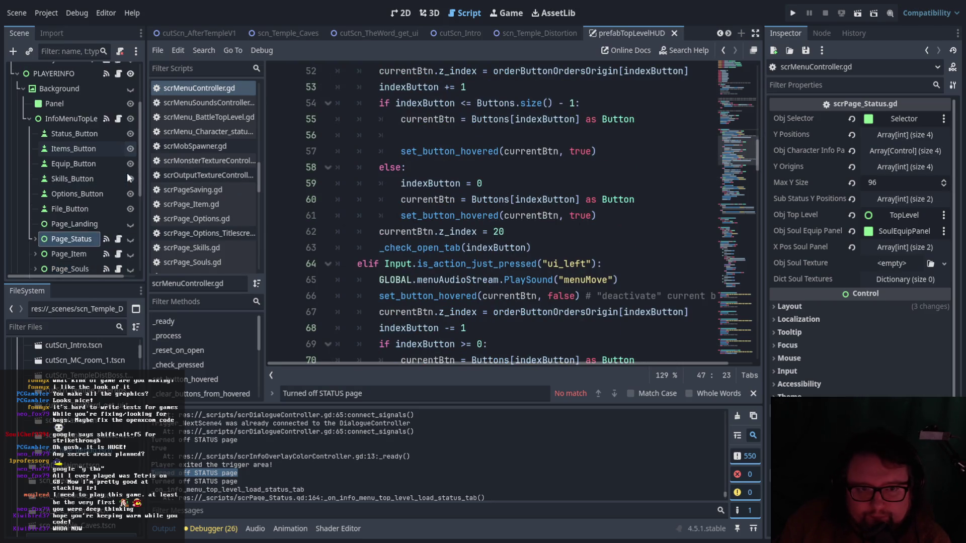
scroll(125, 179, "up", 1)
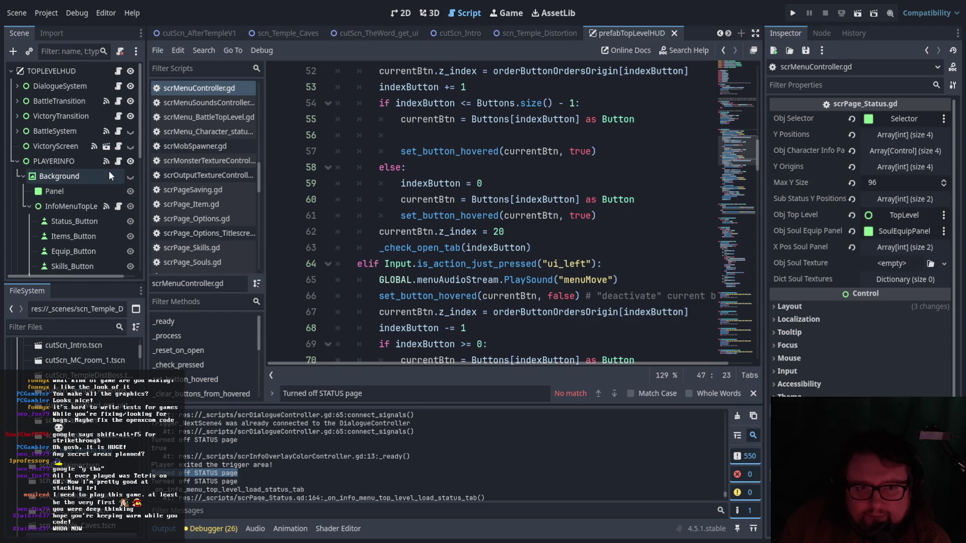
left_click(21, 176)
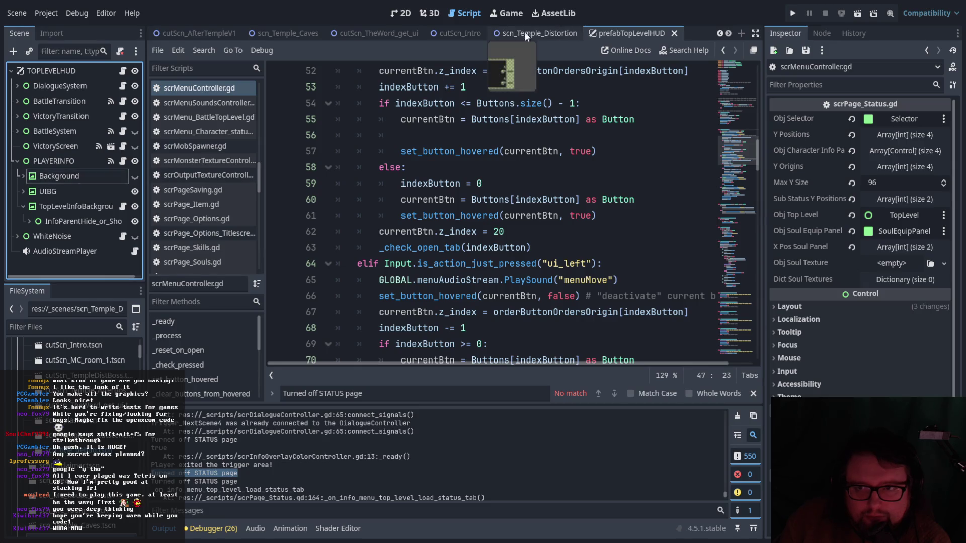
Preview the Status panel in 2D by toggling Background visible and hidden twice, then return to Script.
left_click(408, 12)
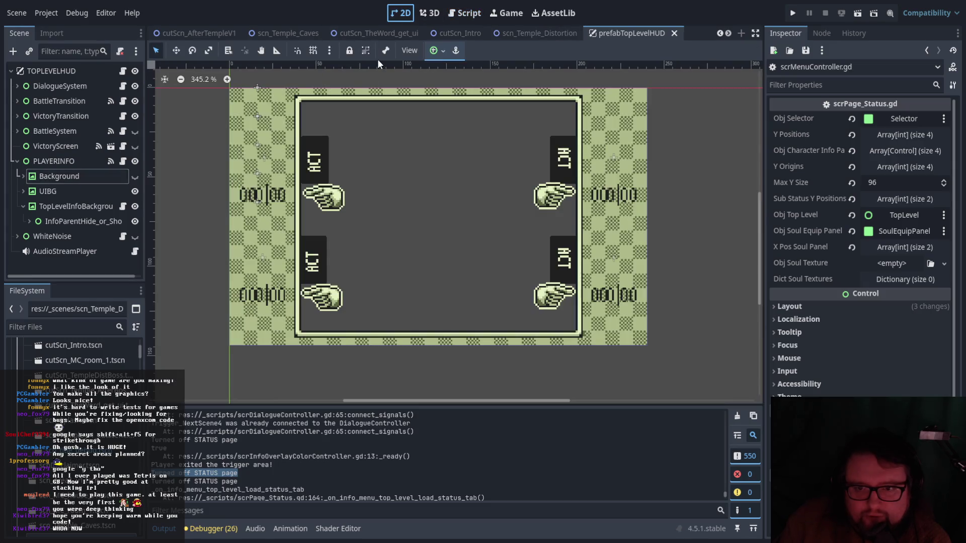
left_click(135, 176)
left_click(135, 177)
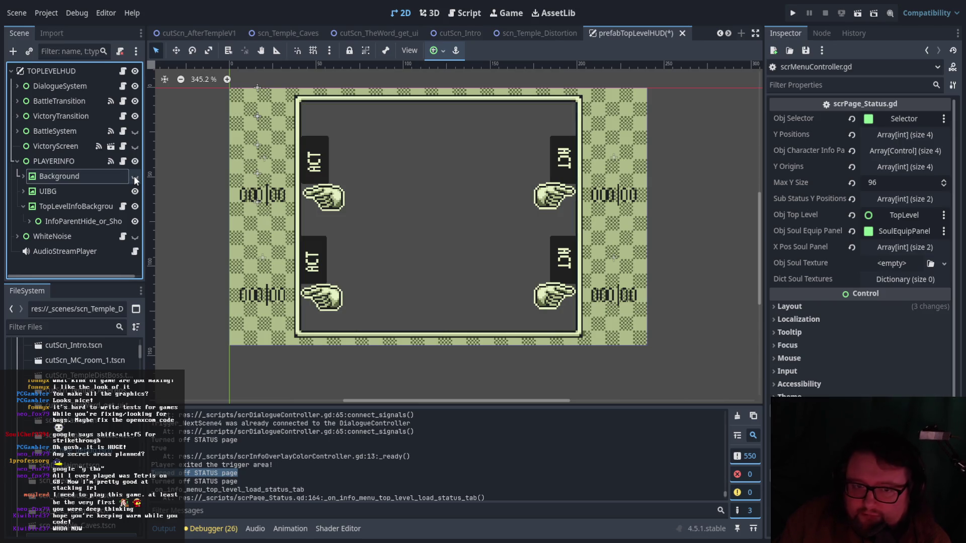
left_click(135, 176)
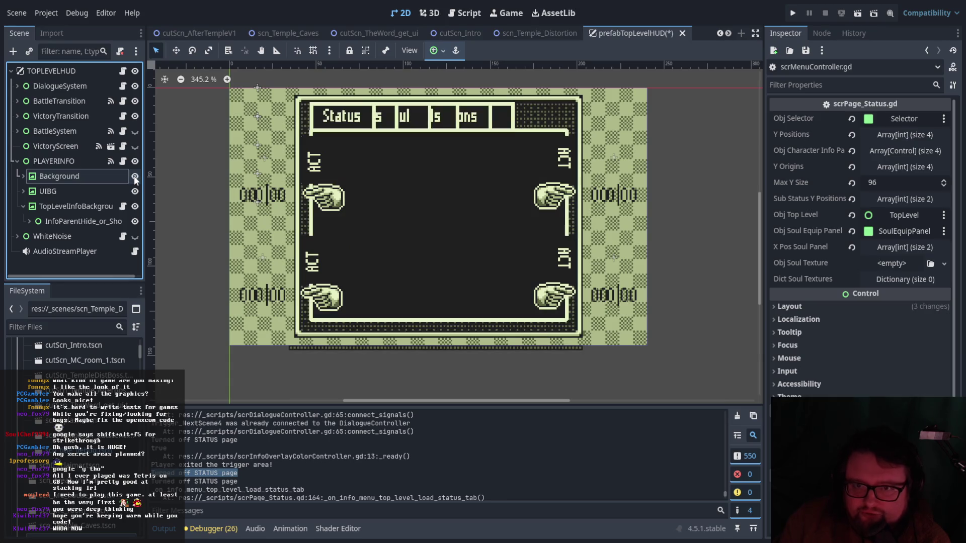
left_click(135, 176)
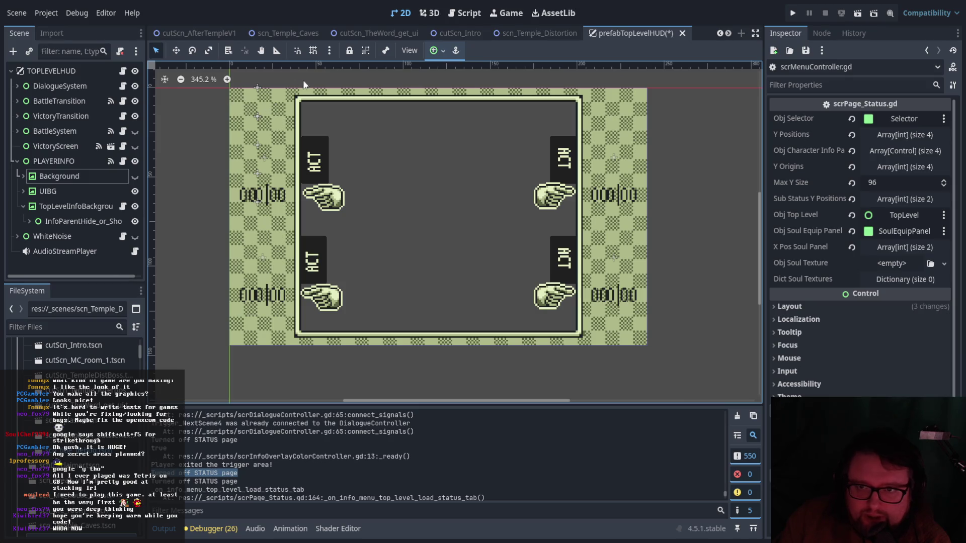
left_click(466, 14)
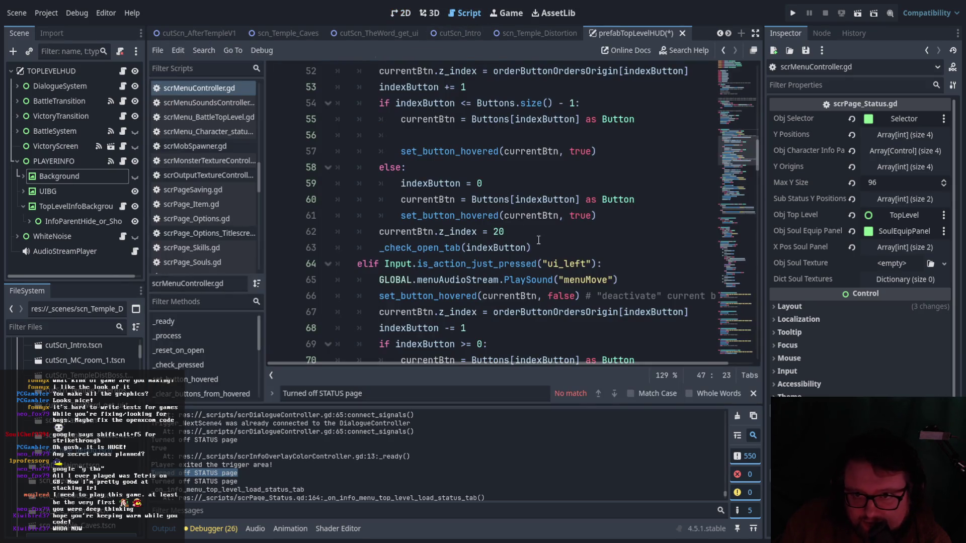
Nest _check_pressed() under 'if visible == true' in _process and save scrMenuController.gd.
scroll(538, 239, "up", 5)
scroll(538, 239, "up", 1)
scroll(541, 240, "up", 1)
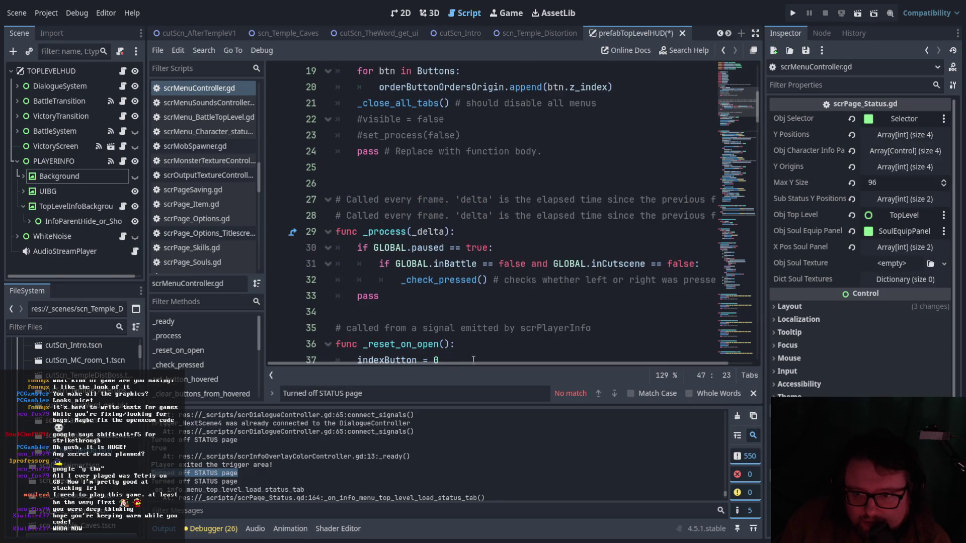
mouse_move(478, 364)
left_mouse_down()
mouse_move(533, 364)
mouse_move(469, 364)
mouse_move(497, 365)
left_mouse_up()
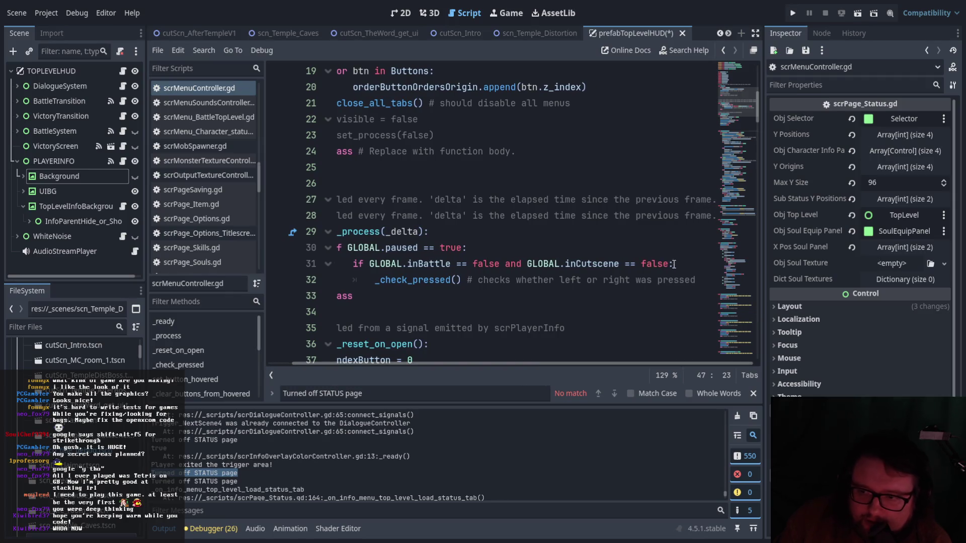
left_click(683, 264)
key("Return")
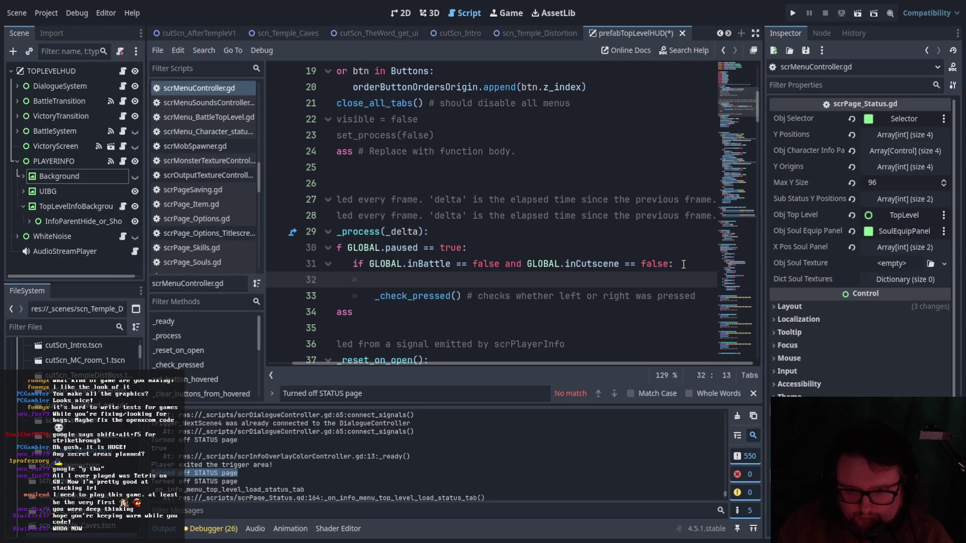
type("if ")
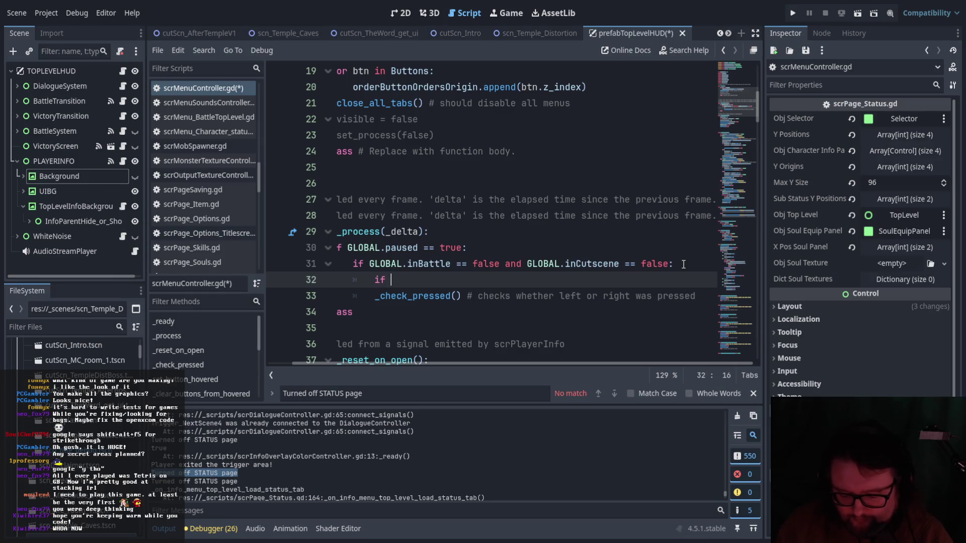
type("visible == true:")
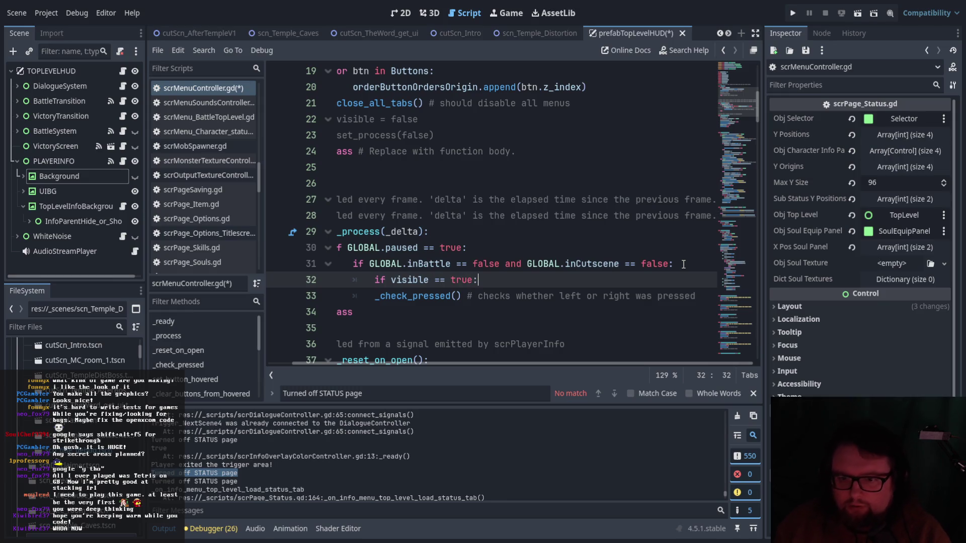
left_click(377, 296)
key("Tab")
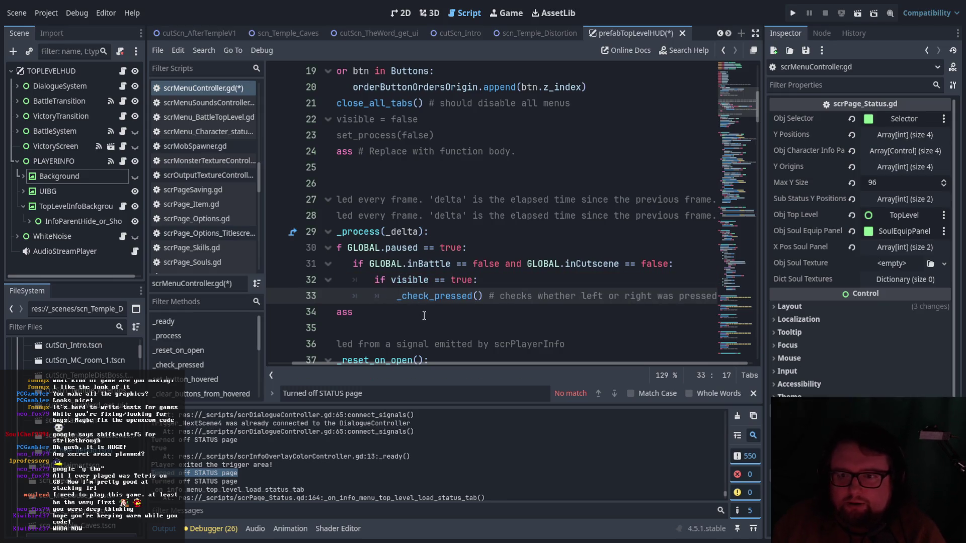
key("ctrl+alt+s")
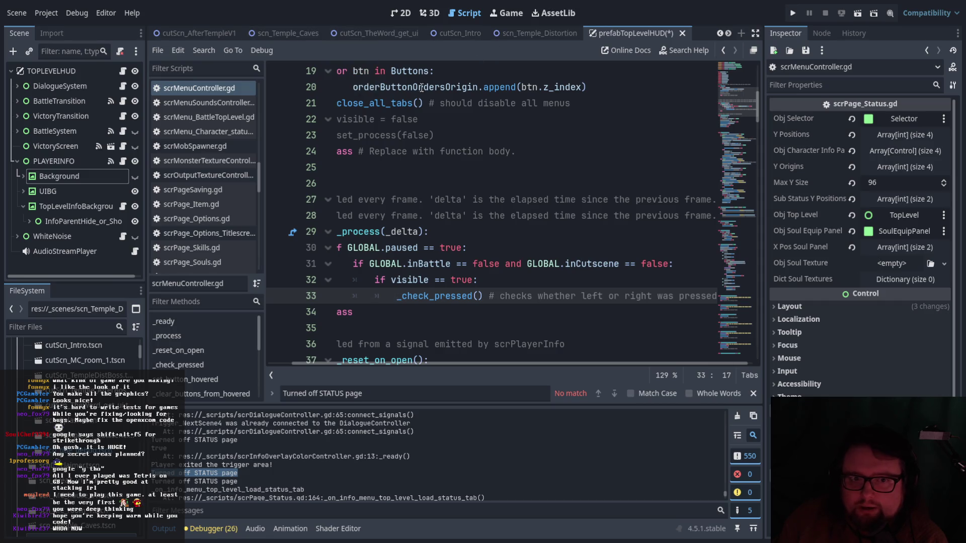
left_click(539, 34)
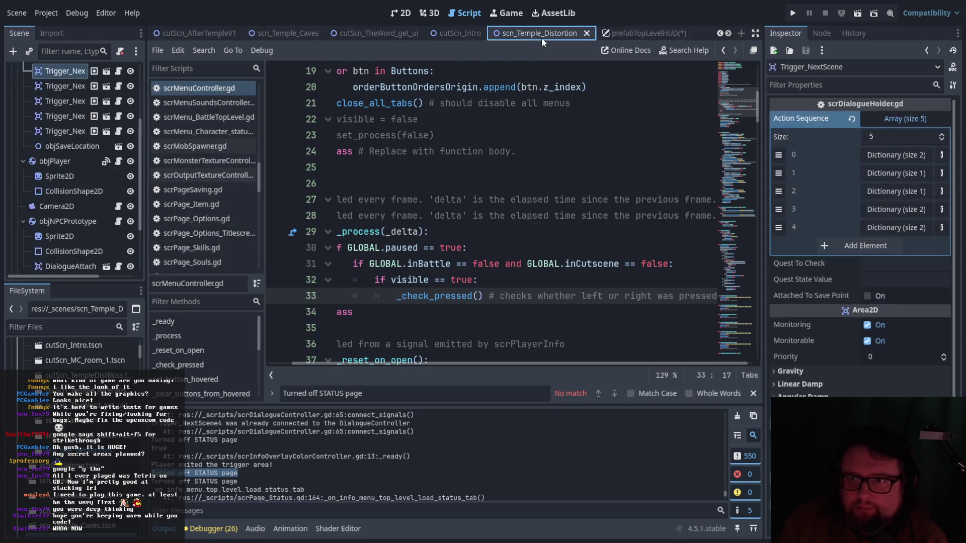
Run scn_Temple_Distortion to play-test the menu fix, then close the game window.
left_click(863, 13)
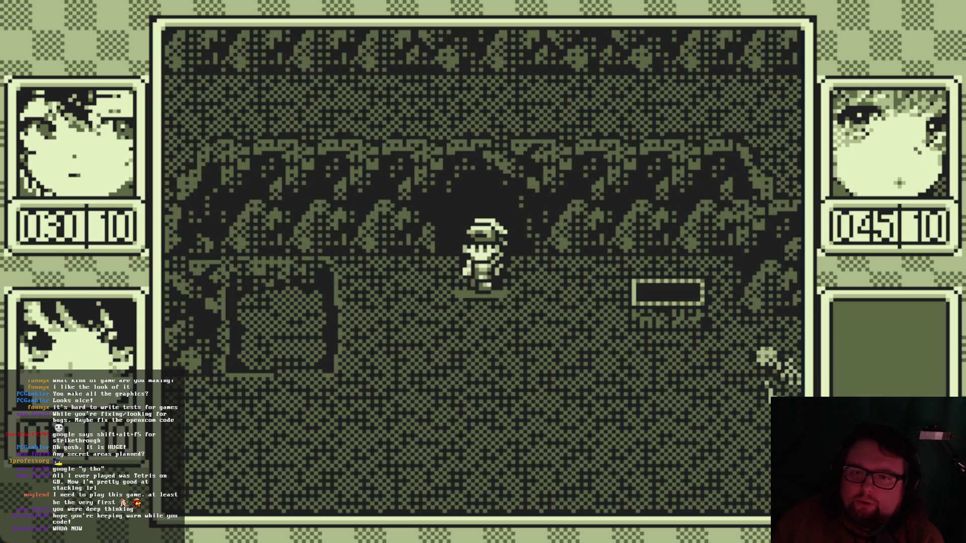
left_click(804, 9)
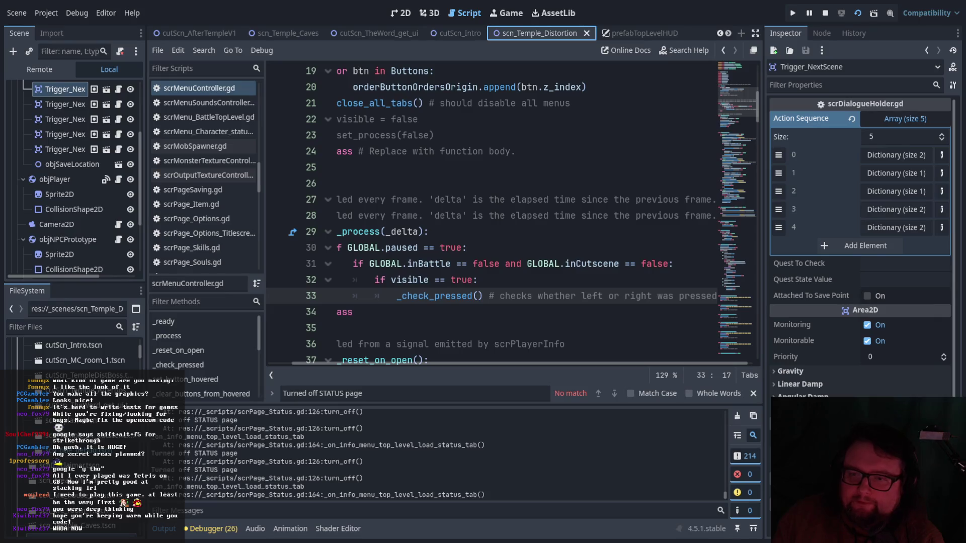
Review the new visibility check in scrMenuController.gd's _process.
left_click(492, 282)
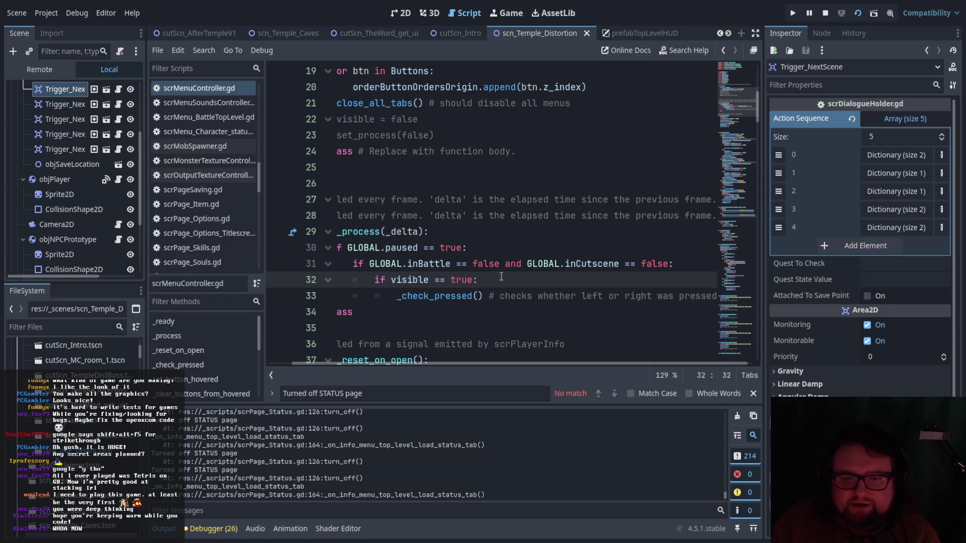
left_click_drag(497, 364, 448, 366)
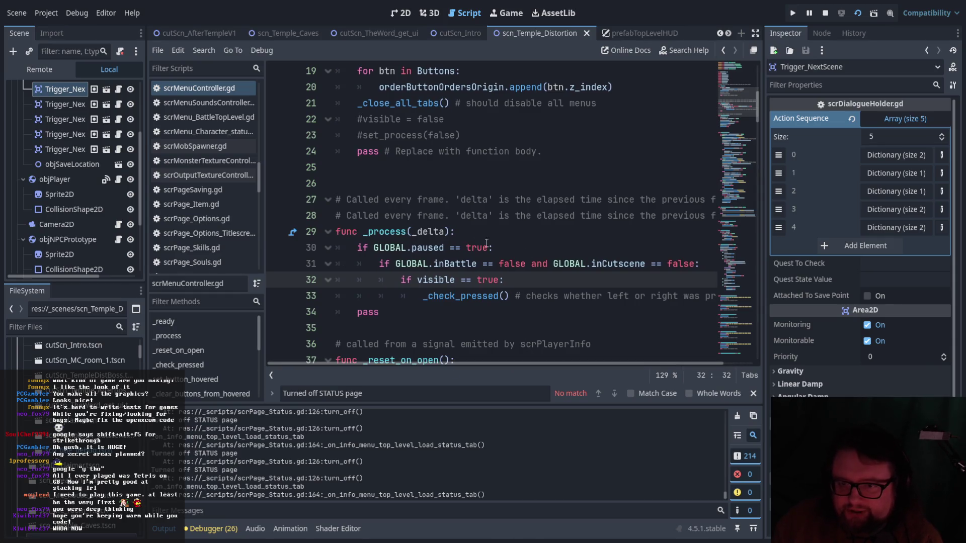
scroll(436, 304, "up", 3)
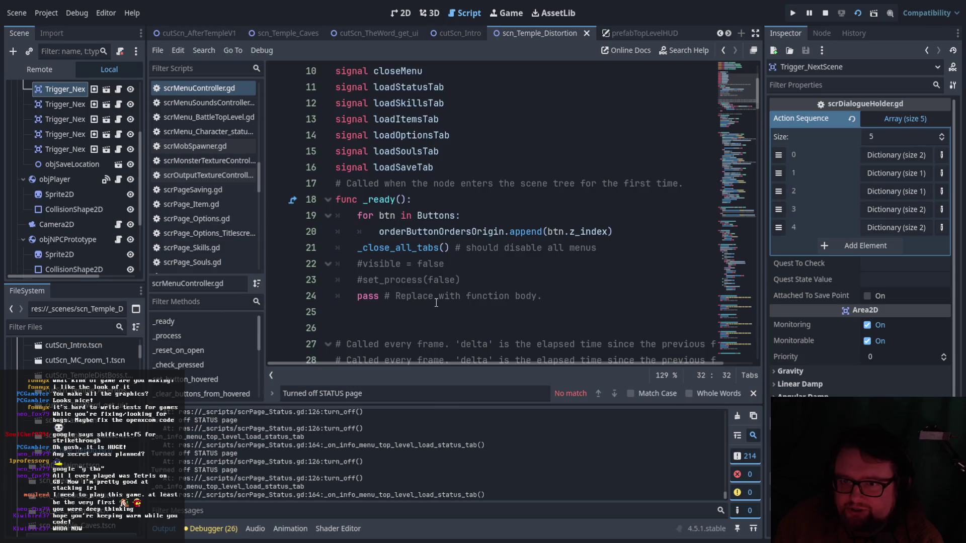
scroll(435, 304, "down", 2)
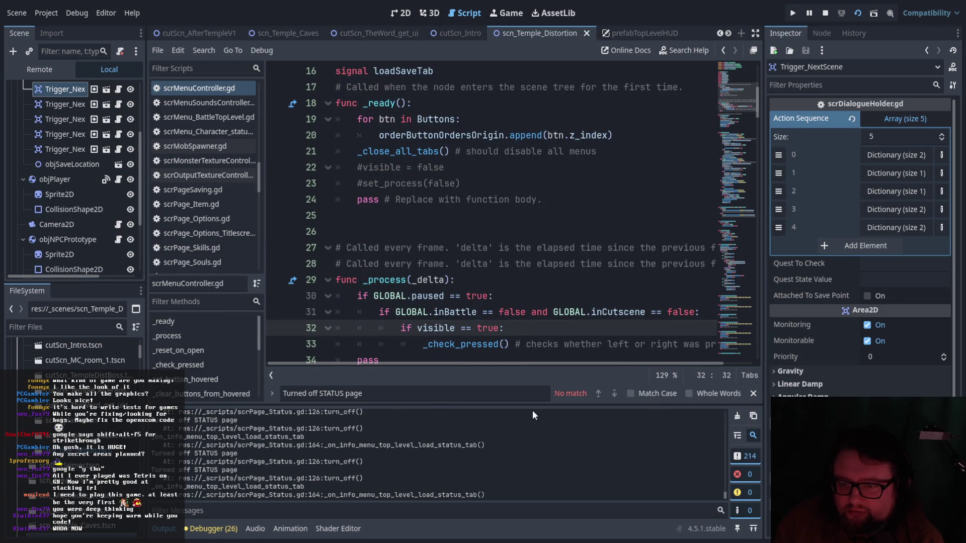
scroll(548, 341, "down", 1)
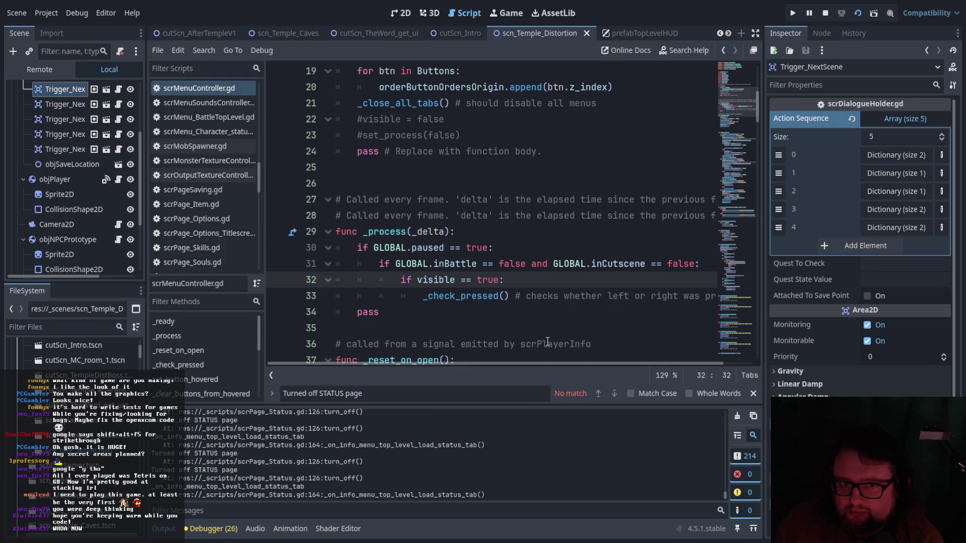
scroll(72, 187, "up", 5)
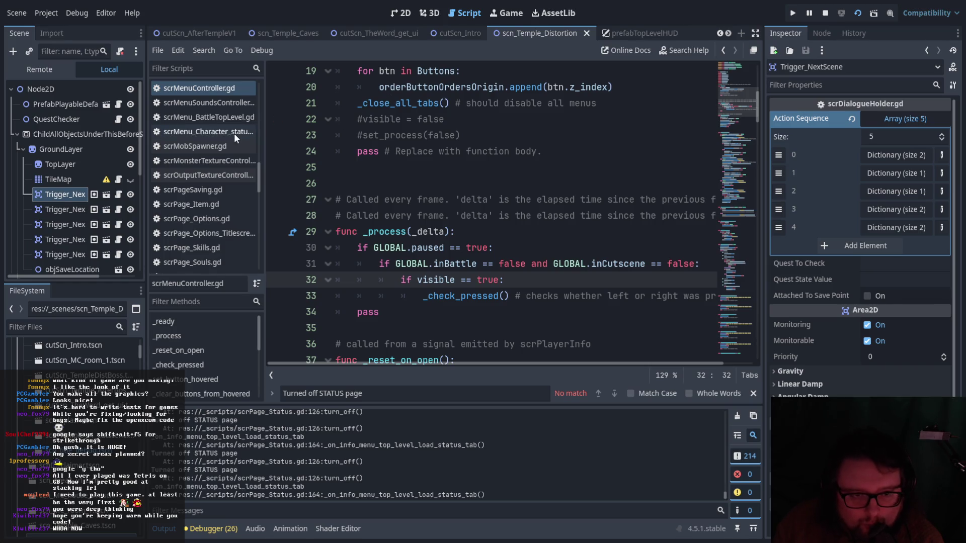
Return to prefabTopLevelHUD and open InfoMenuTopLevel's scrMenuController.gd at line 32.
left_click(620, 38)
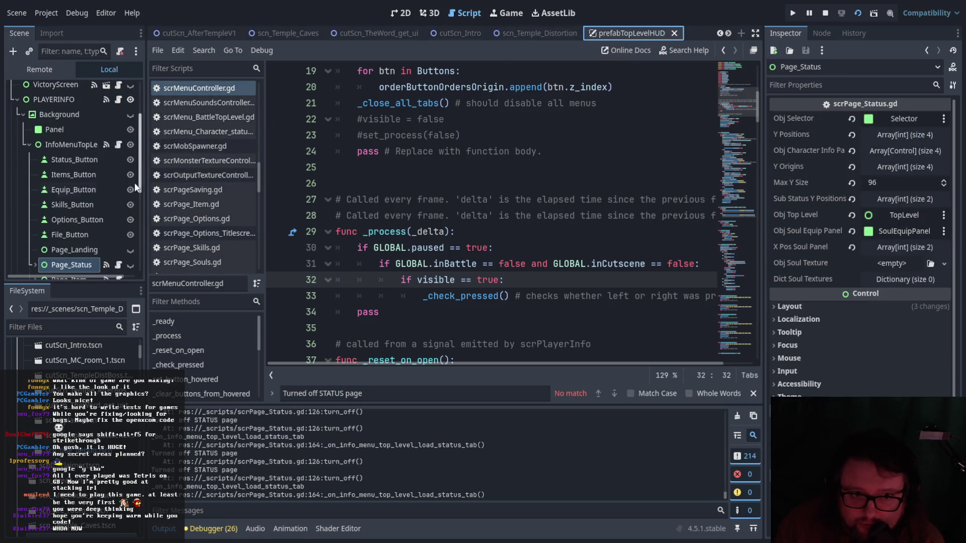
scroll(93, 201, "up", 1)
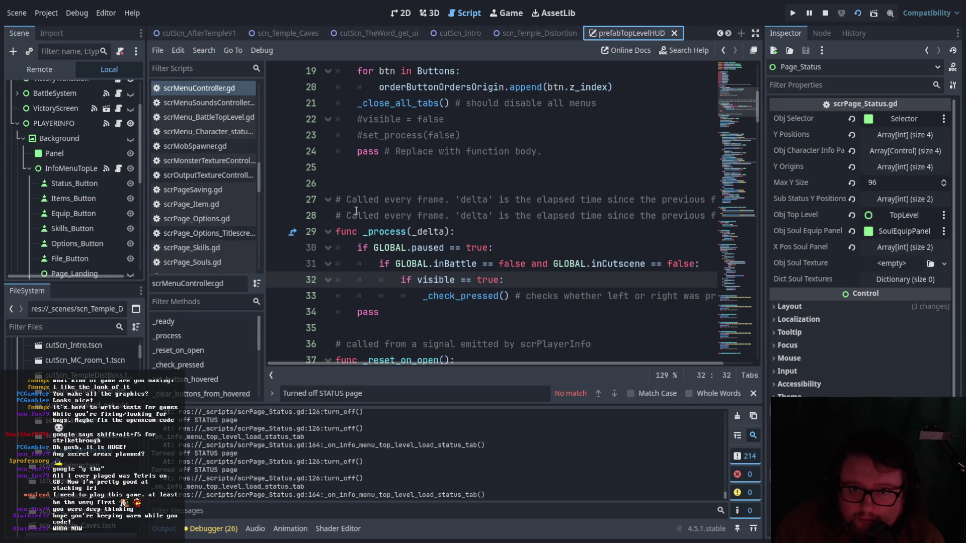
left_click(118, 169)
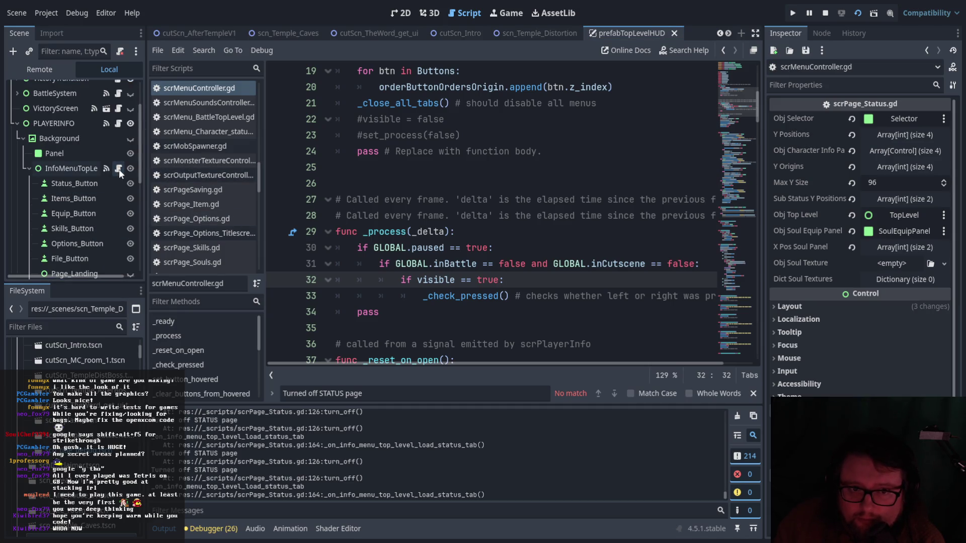
left_click(419, 279)
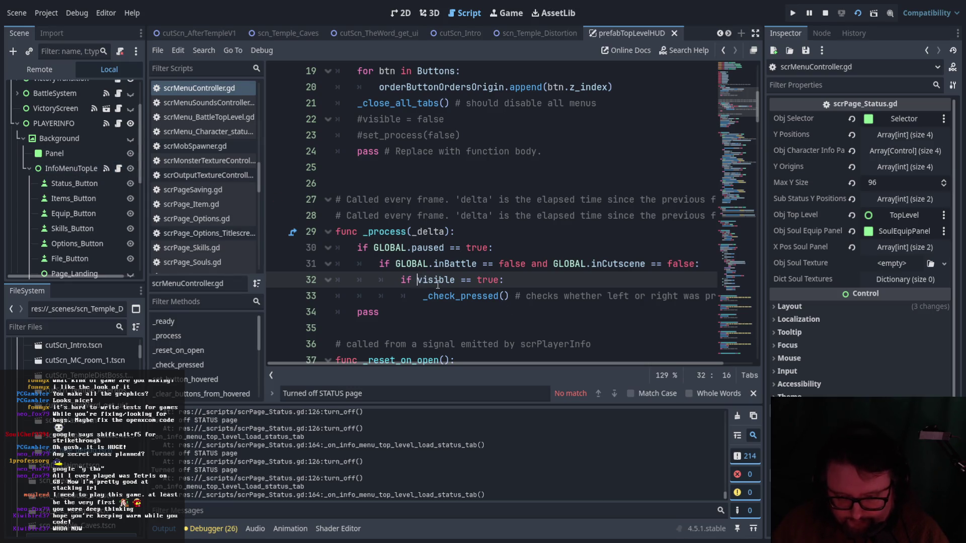
Fix line 32 with the get_parent() completion plus .visible, so it reads if get_parent().visible == true:.
type("pare")
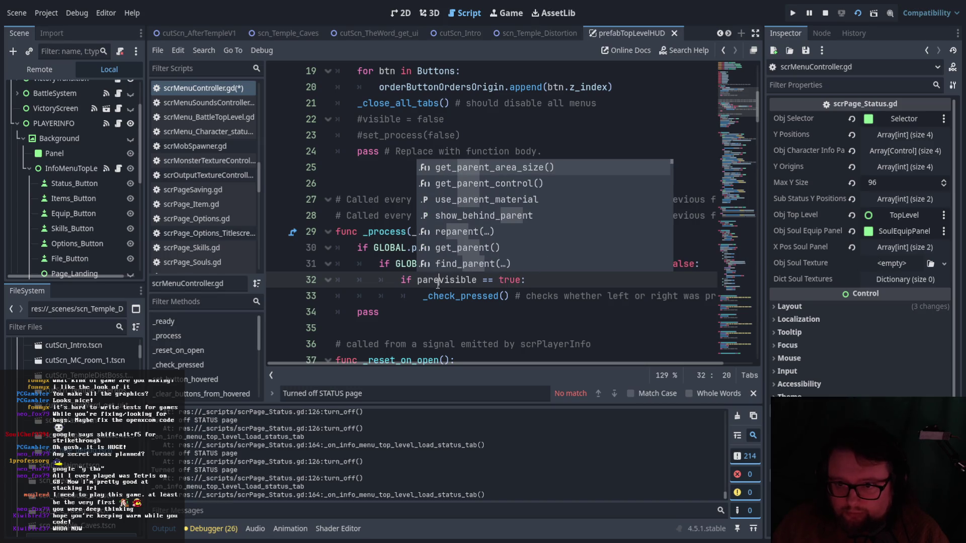
key("Down")
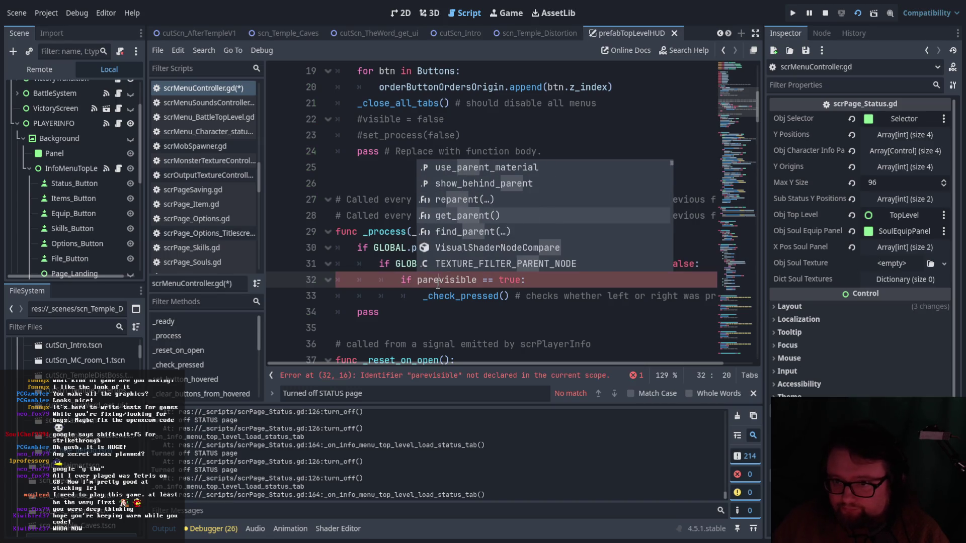
key("Tab")
type(".vis")
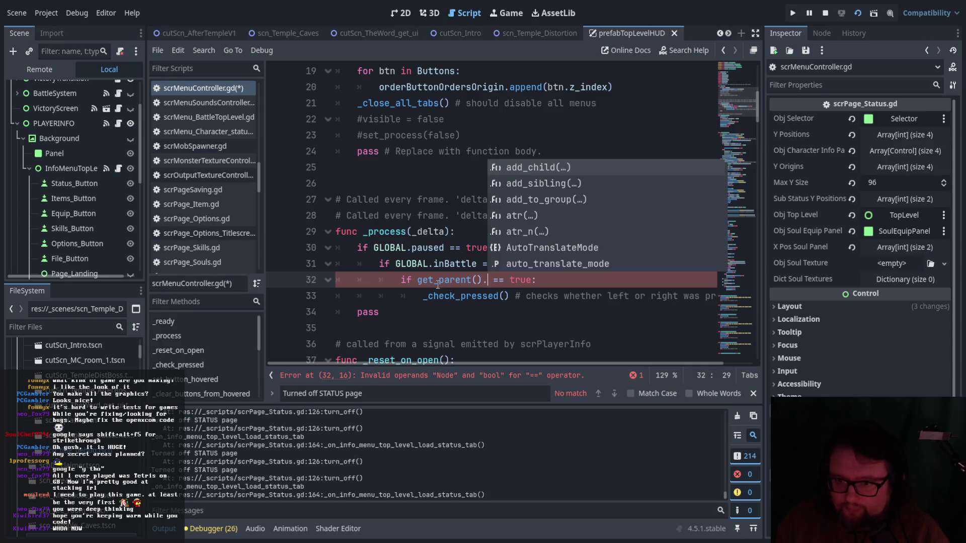
type("ible")
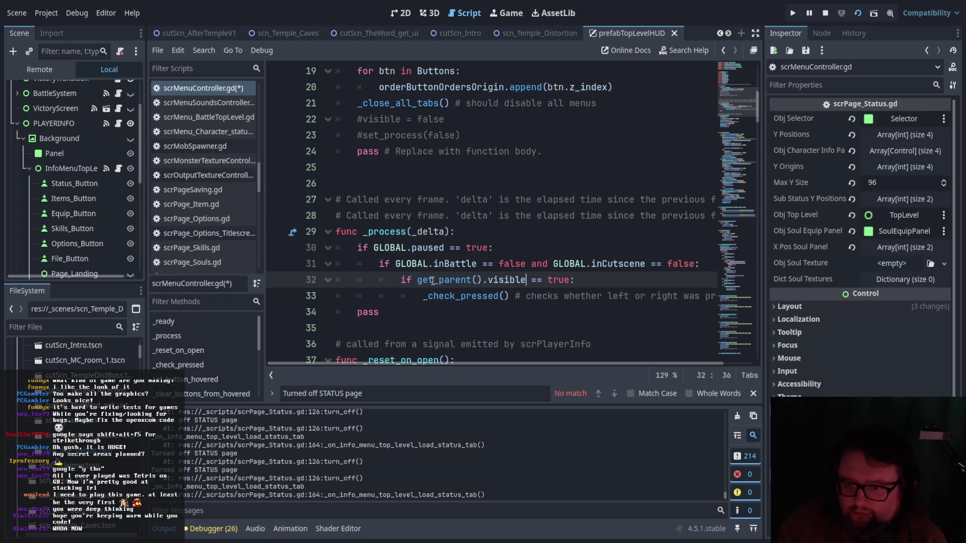
left_click(624, 226)
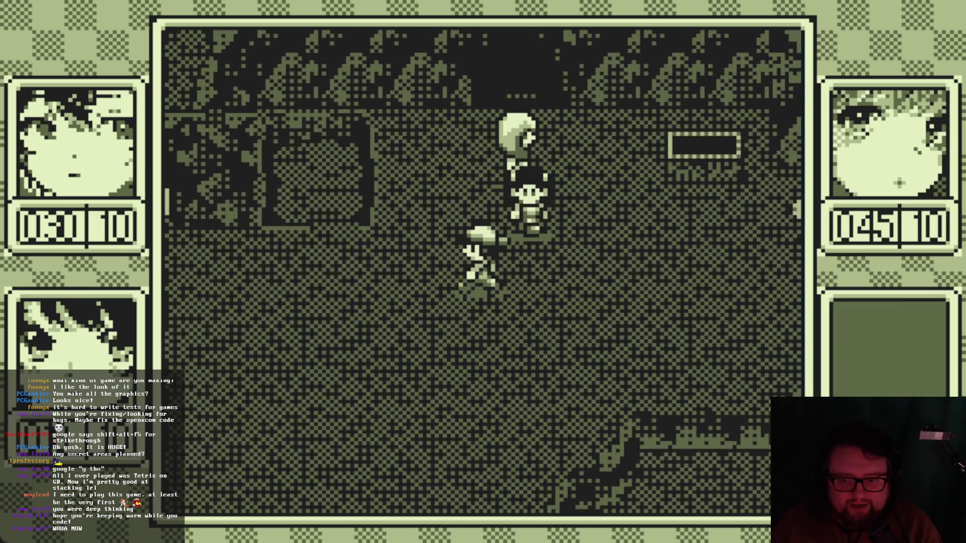
Open and close the Status menu in-game, close the game, and select the load-status call in the log.
key("Return")
key("Return")
key("Return")
key("Return")
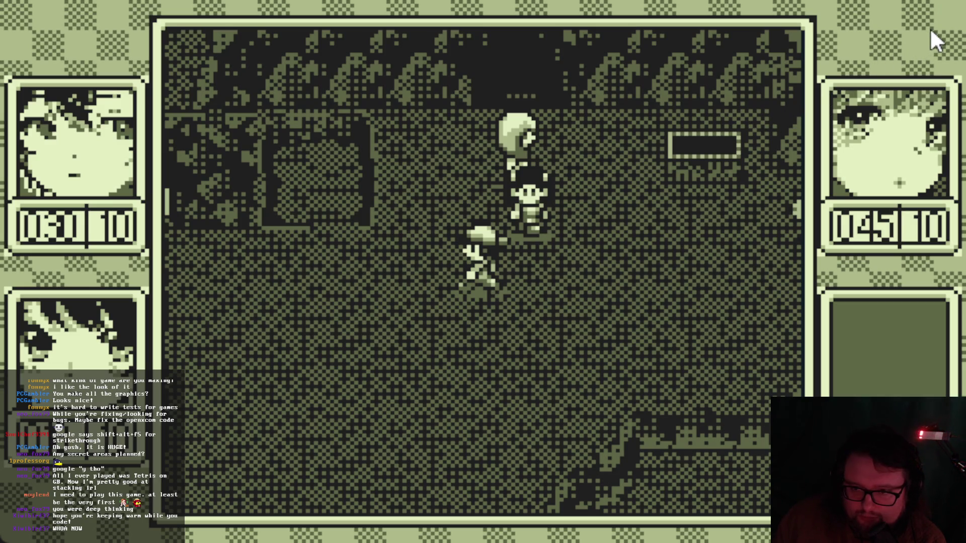
key("alt+F4")
left_click_drag(305, 445, 145, 449)
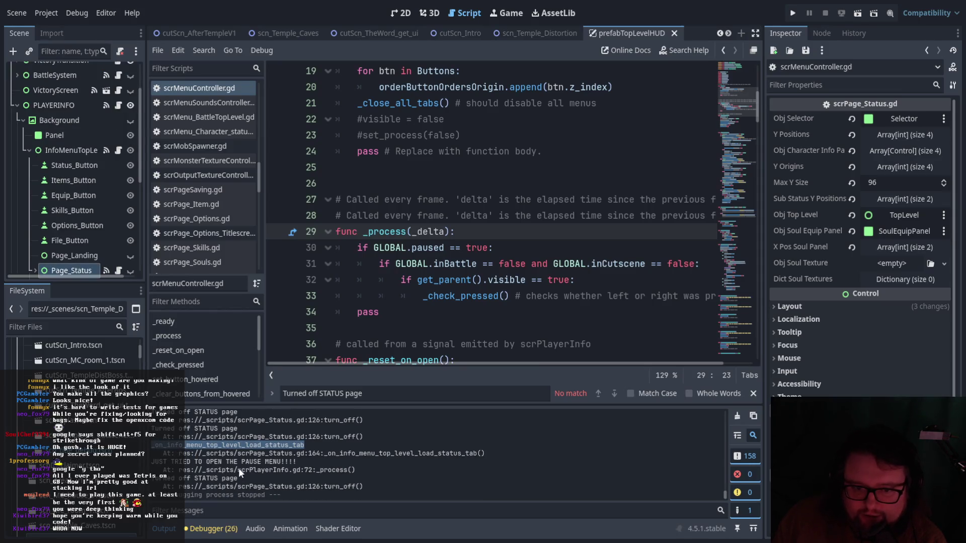
left_click_drag(369, 469, 179, 470)
left_click(190, 465)
scroll(200, 455, "up", 5)
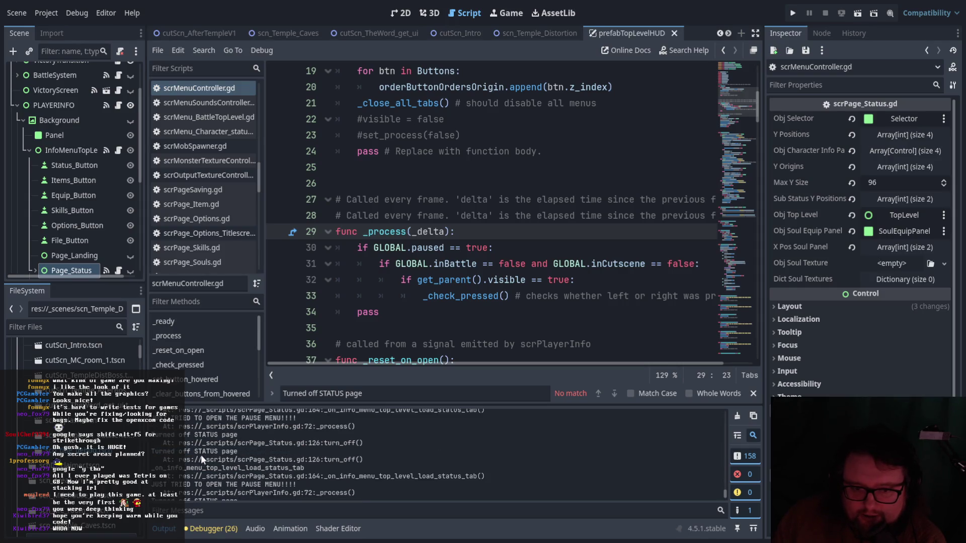
scroll(213, 457, "up", 4)
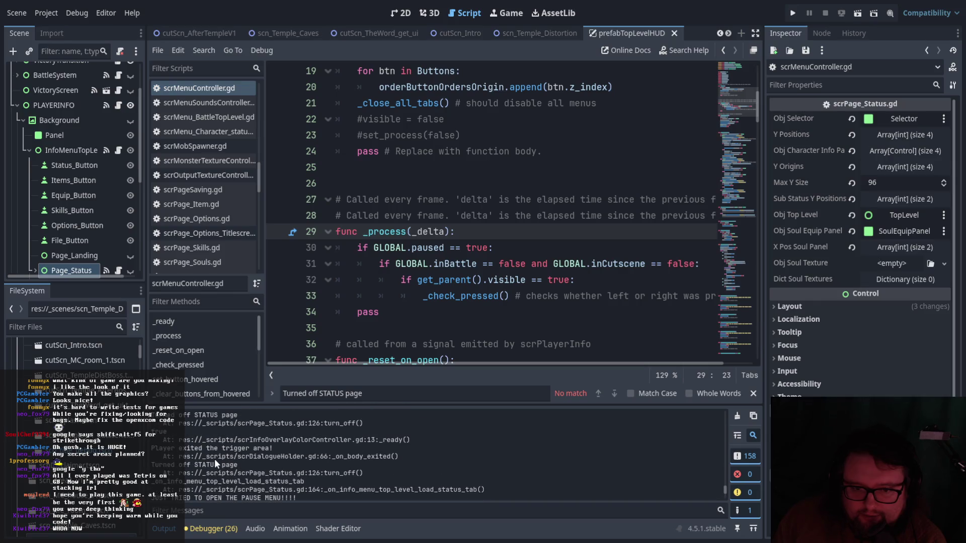
scroll(214, 459, "up", 2)
scroll(214, 459, "up", 1)
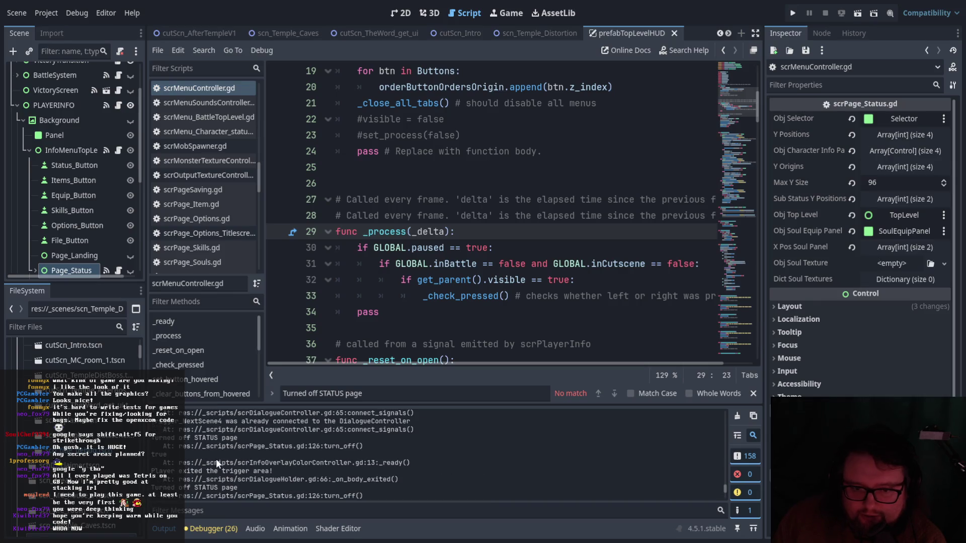
scroll(194, 449, "up", 1)
scroll(211, 456, "down", 2)
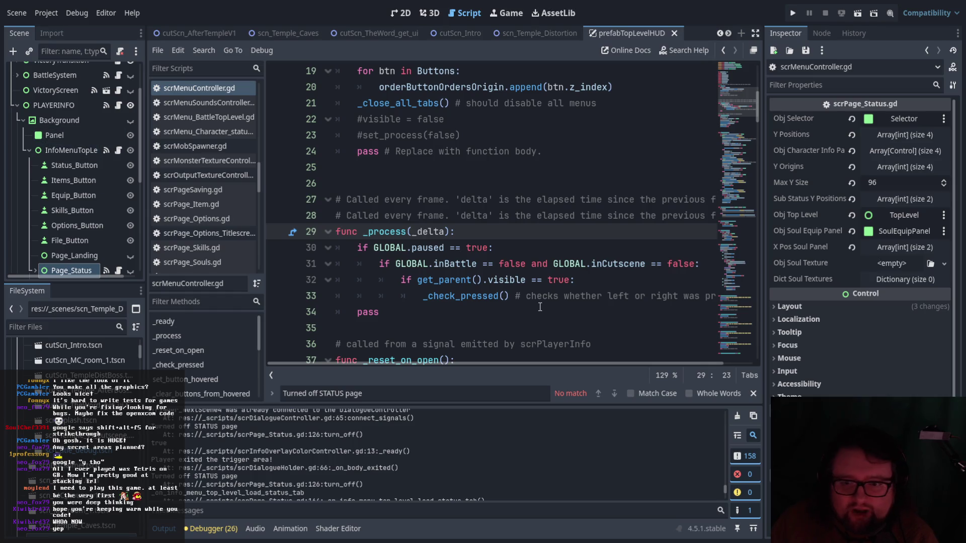
scroll(533, 308, "down", 1)
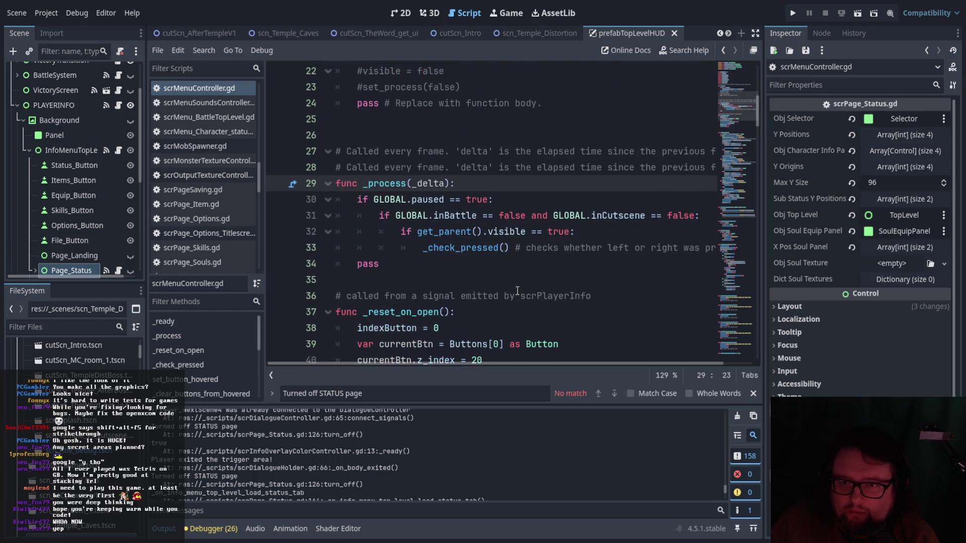
scroll(517, 289, "up", 2)
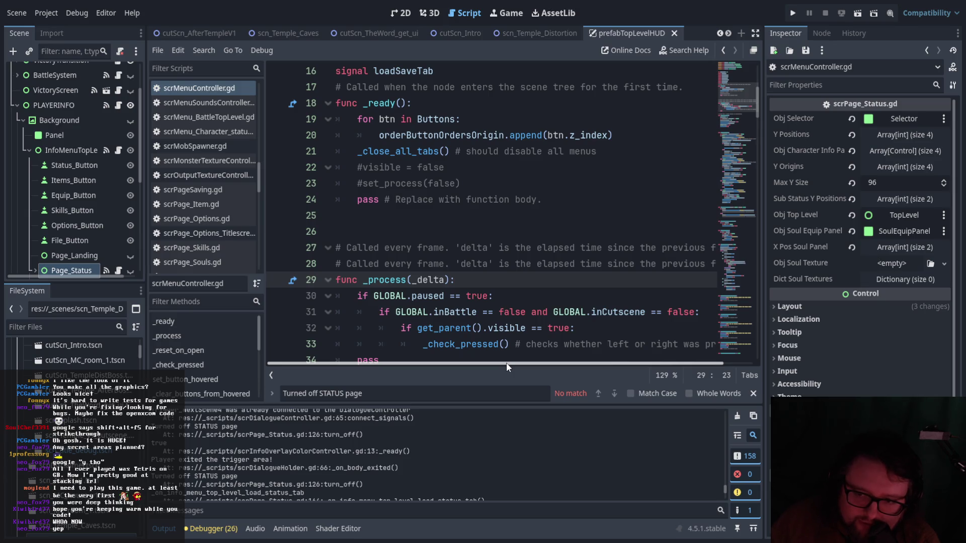
left_click_drag(357, 296, 493, 296)
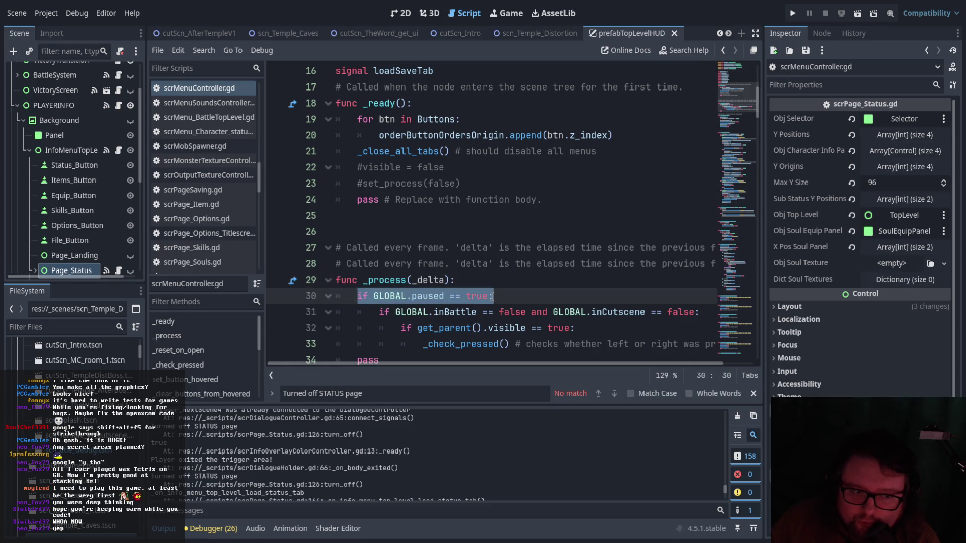
left_click_drag(381, 314, 699, 317)
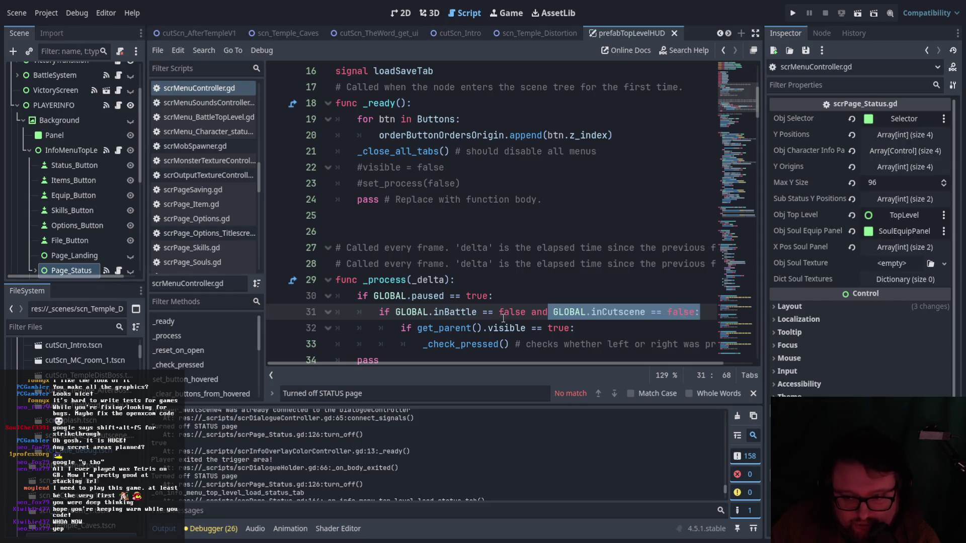
scroll(492, 333, "down", 2)
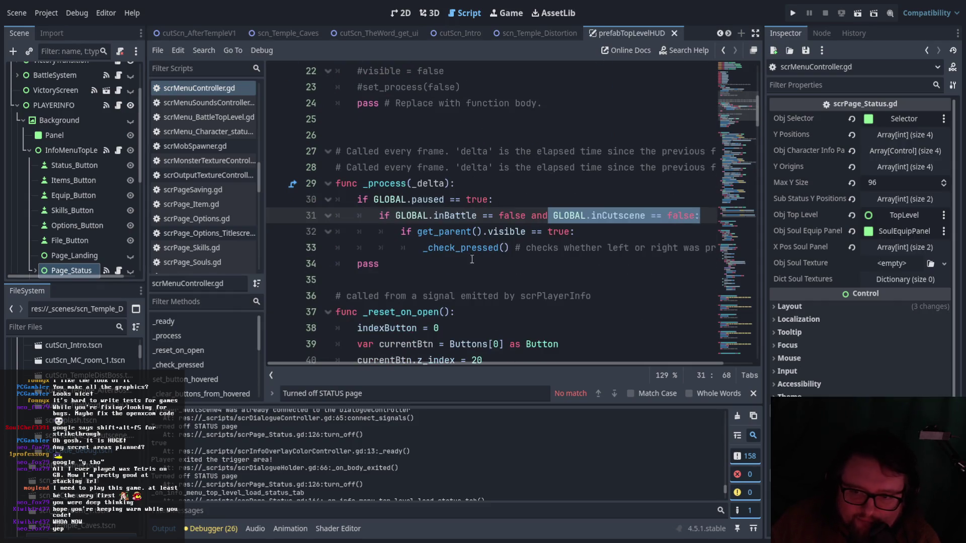
left_click_drag(423, 247, 515, 249)
scroll(480, 285, "down", 8)
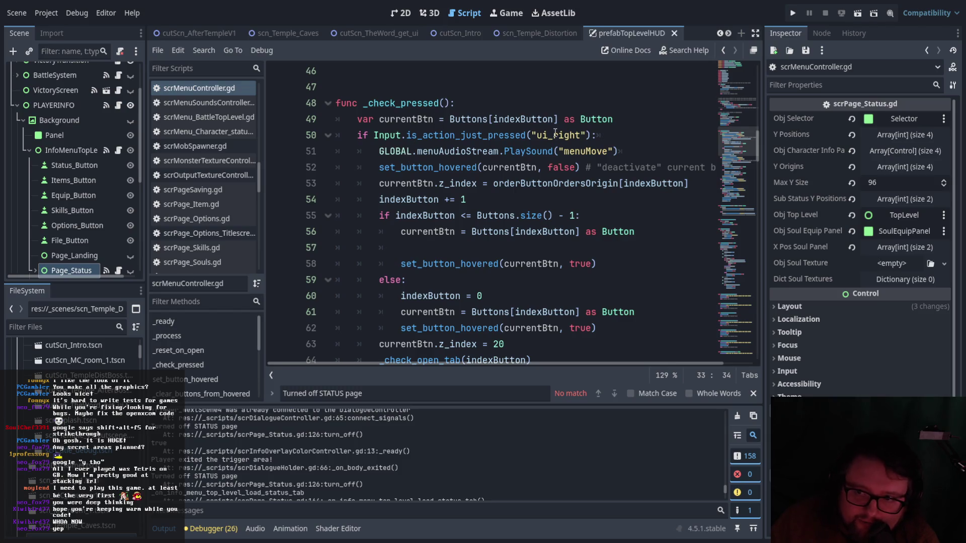
scroll(556, 134, "down", 4)
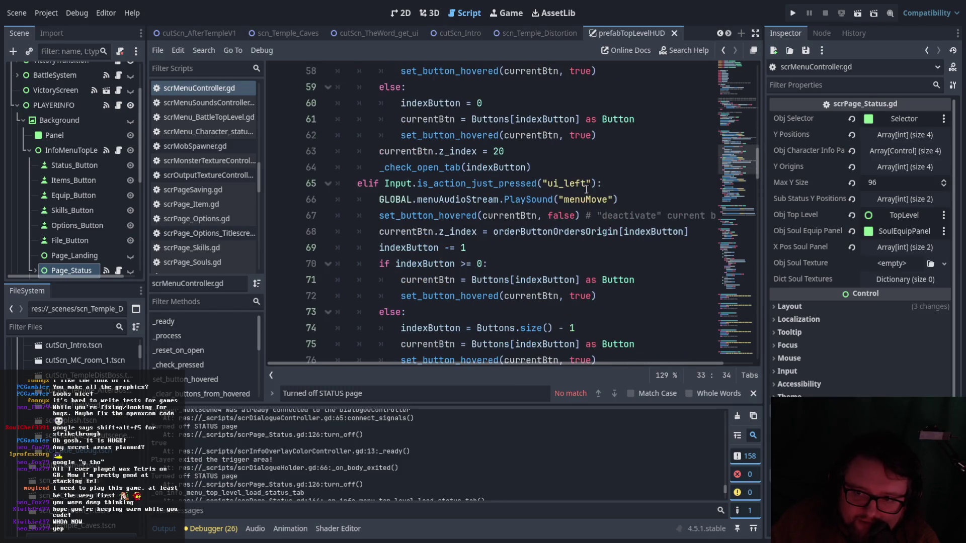
left_click(583, 200)
scroll(558, 151, "up", 4)
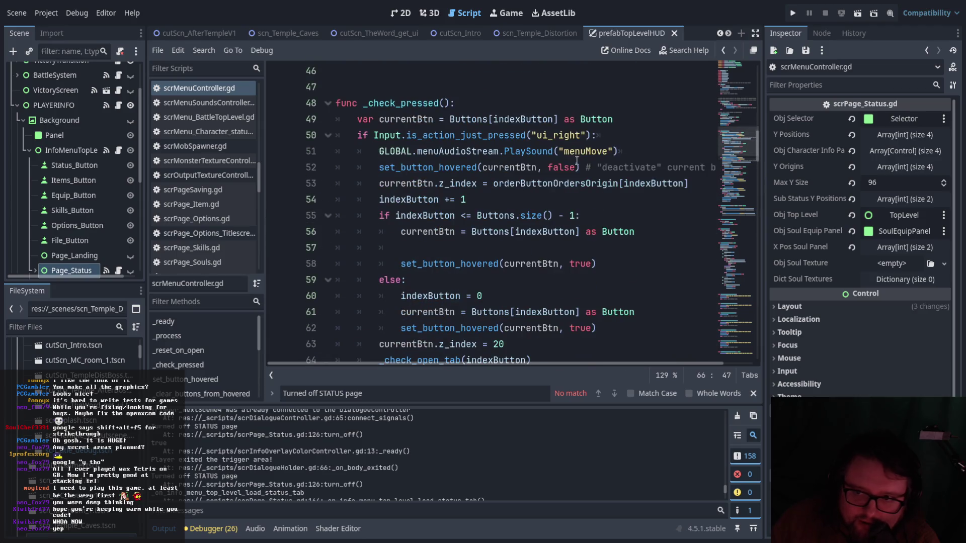
scroll(557, 150, "down", 5)
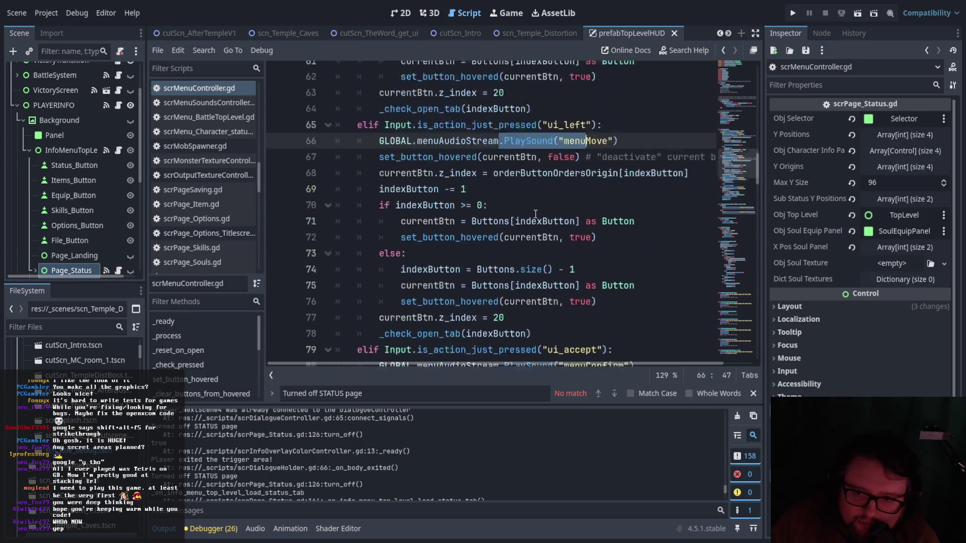
scroll(536, 213, "up", 3)
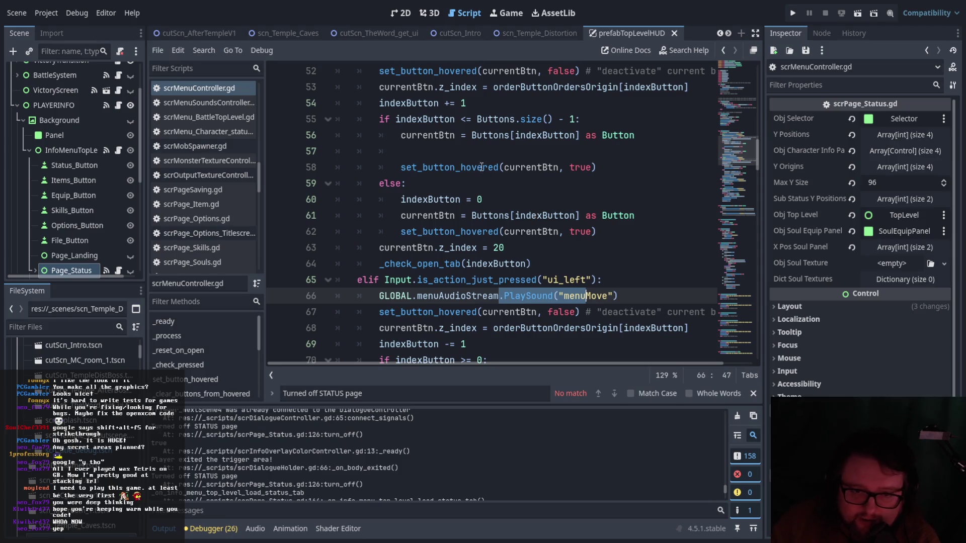
scroll(496, 241, "up", 4)
scroll(496, 241, "up", 13)
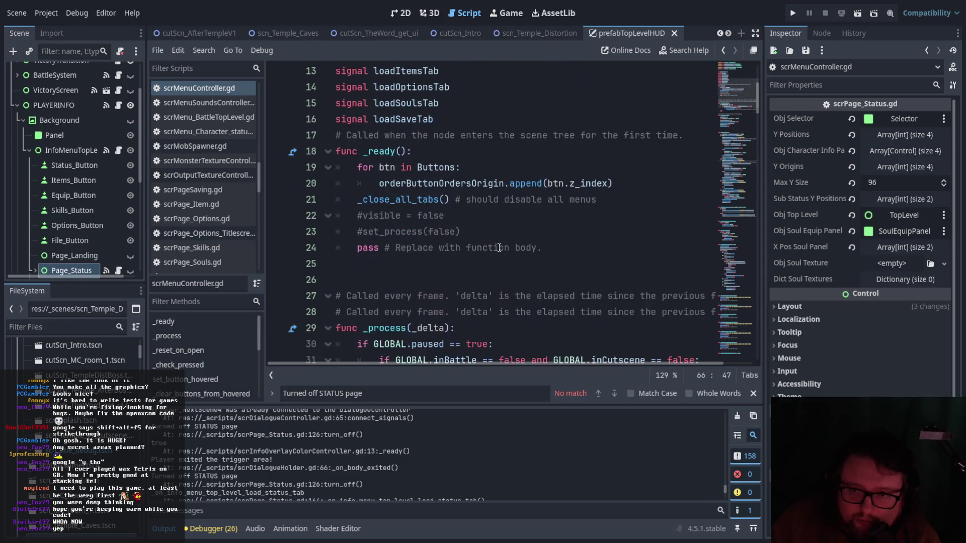
scroll(501, 248, "down", 6)
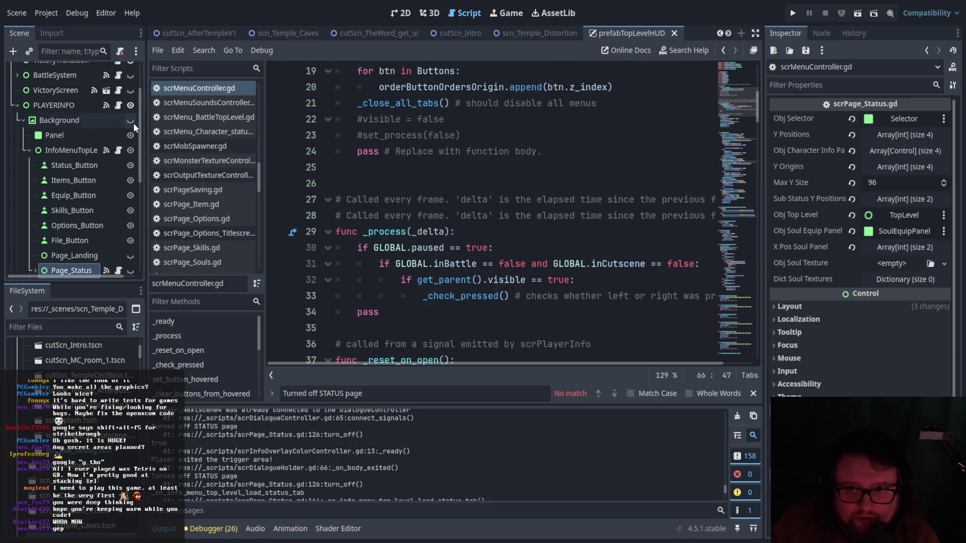
left_click(408, 12)
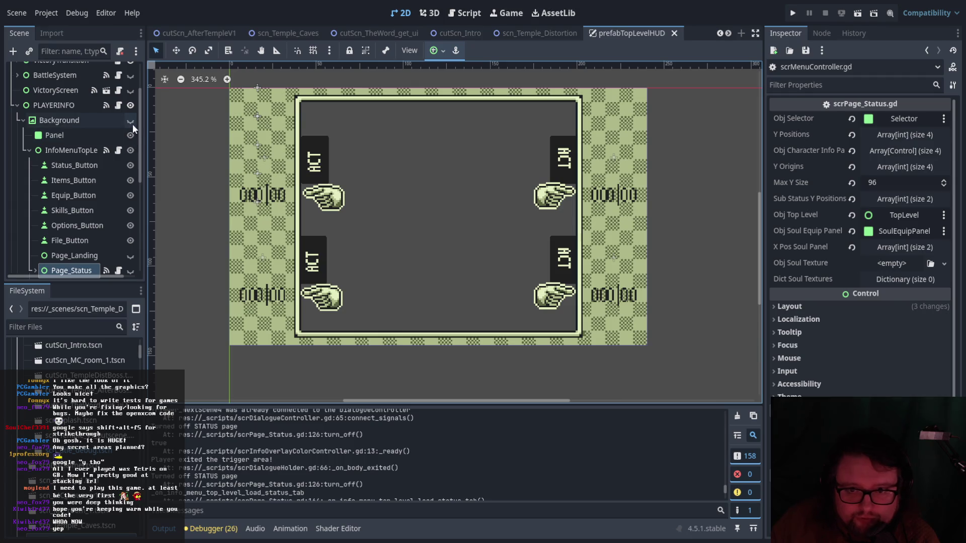
Toggle the Background node's visibility on the 2D canvas, leaving it hidden.
left_click(132, 124)
left_click(132, 124)
left_click(132, 124)
left_click(132, 124)
left_click(131, 124)
left_click(131, 123)
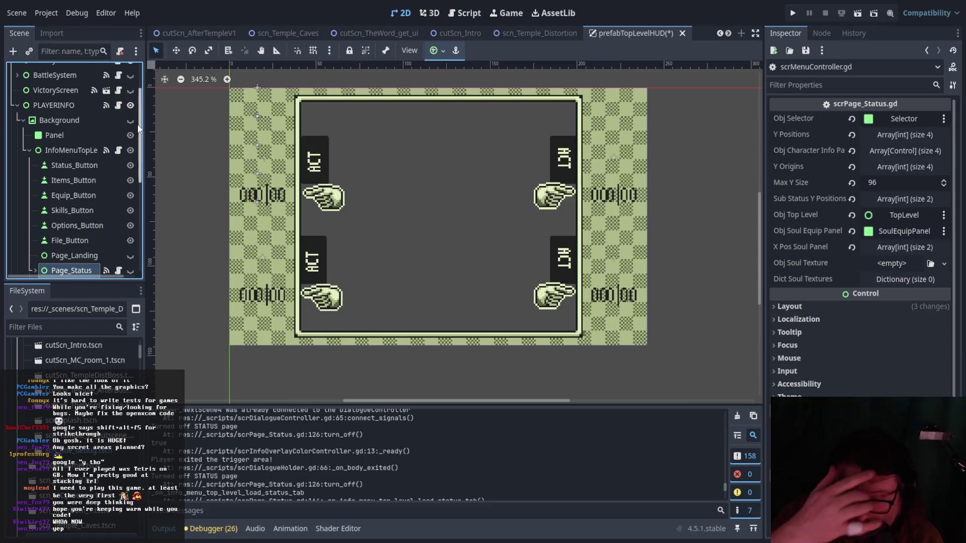
Inspect the InfoMenuTopLevel and Background nodes, then clear the selection and scroll down the scene tree.
left_click(65, 150)
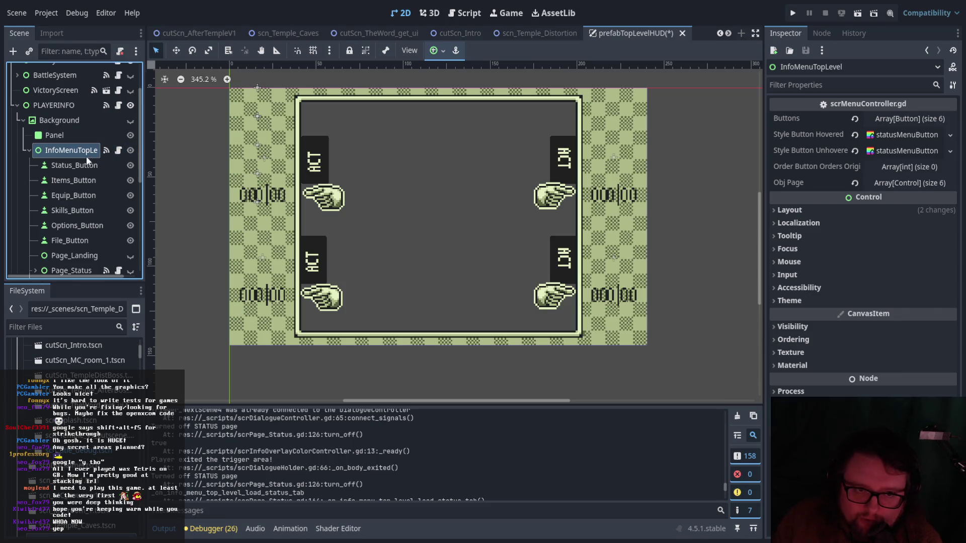
left_click(41, 117)
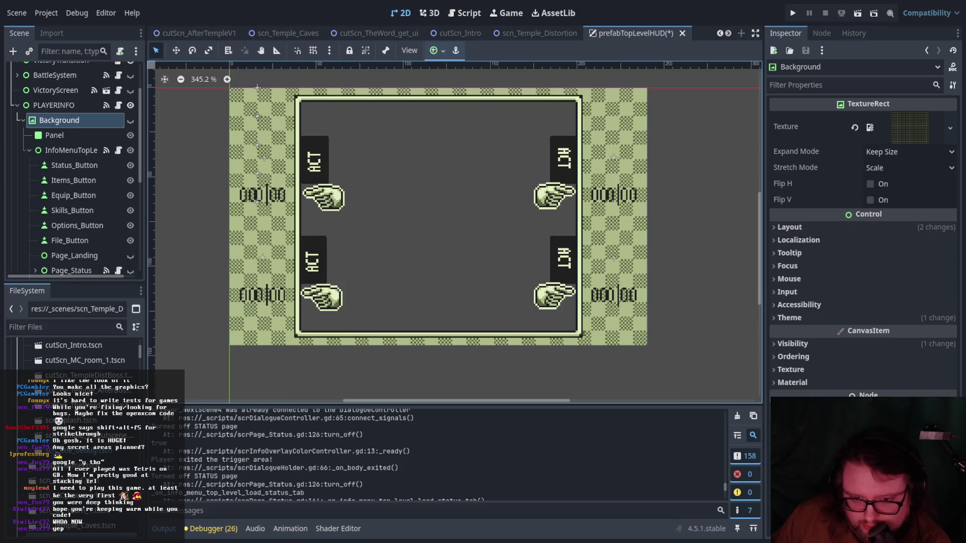
left_click(207, 237)
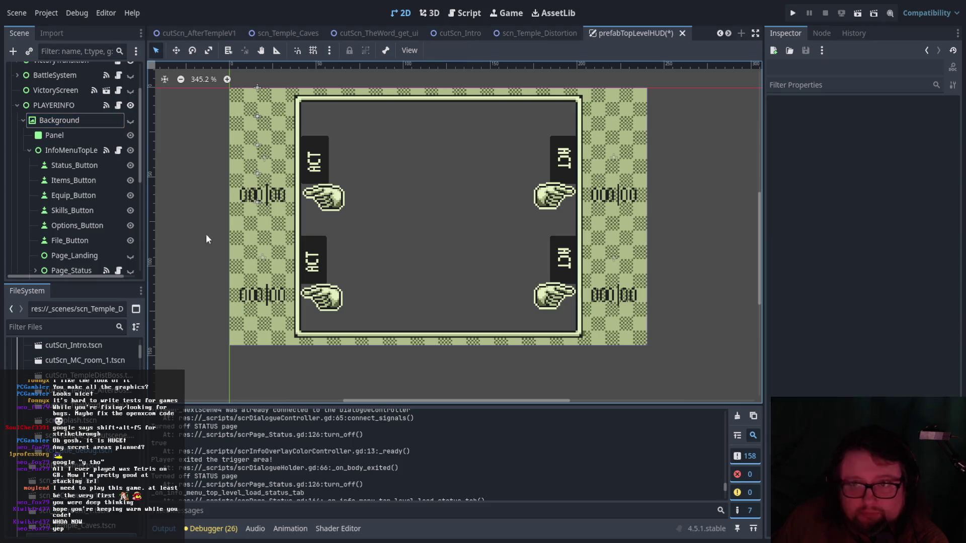
scroll(124, 229, "down", 2)
scroll(125, 229, "down", 6)
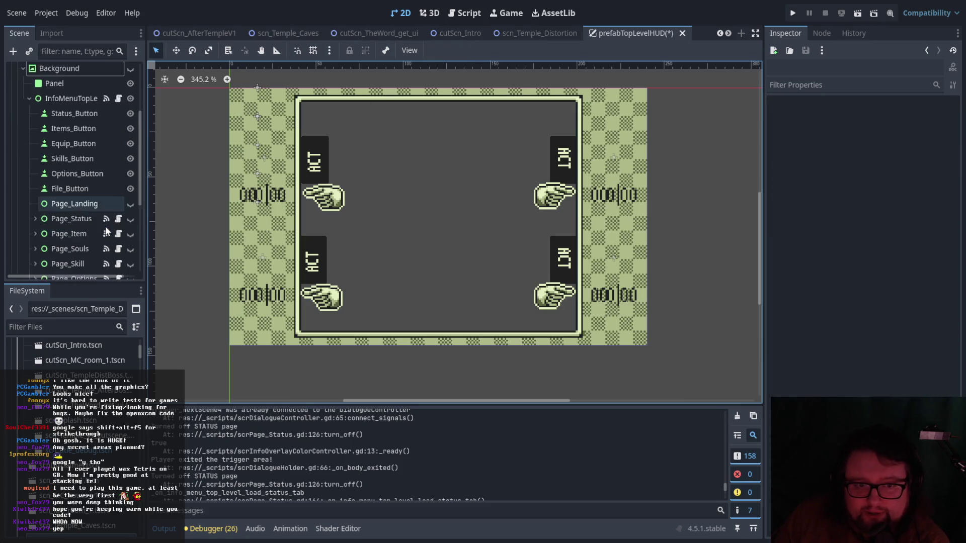
left_click(118, 198)
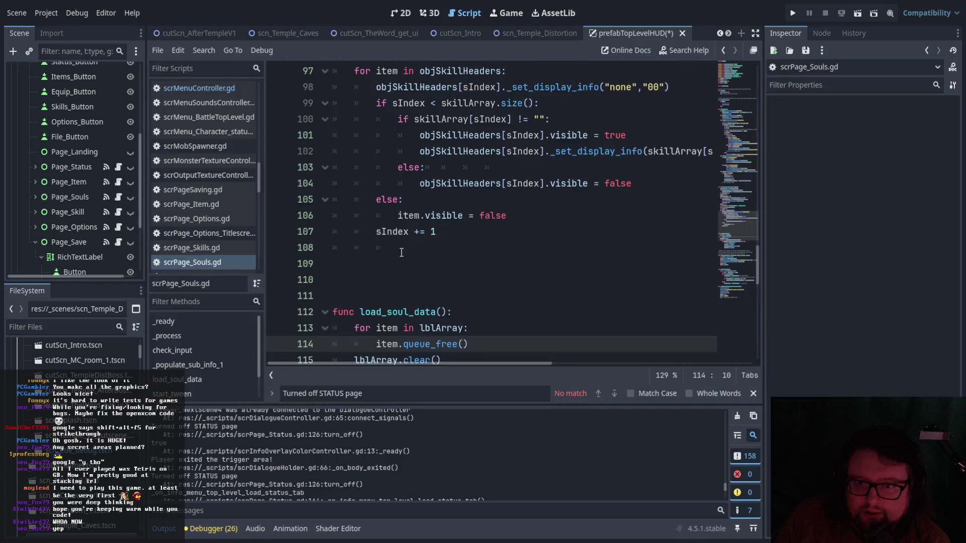
scroll(460, 302, "up", 2)
scroll(460, 307, "up", 5)
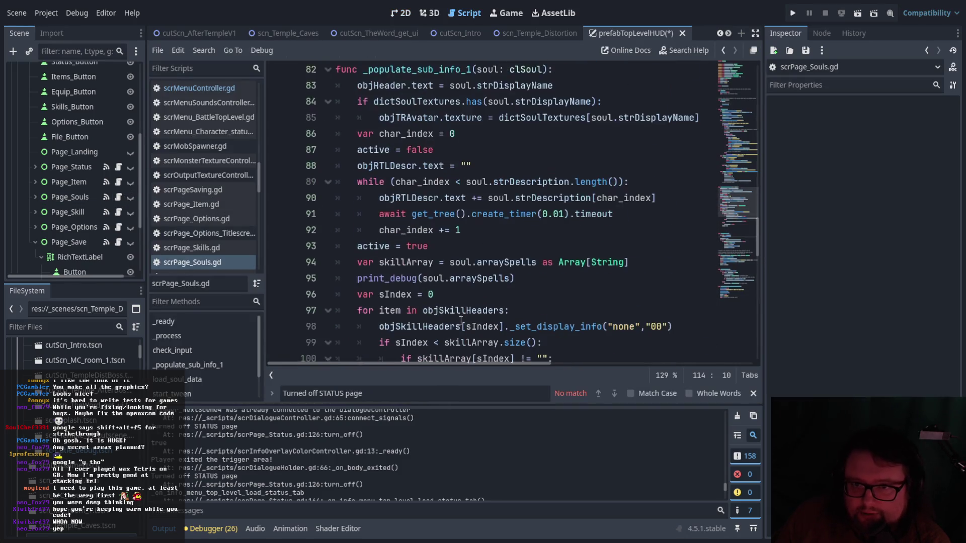
scroll(461, 320, "up", 6)
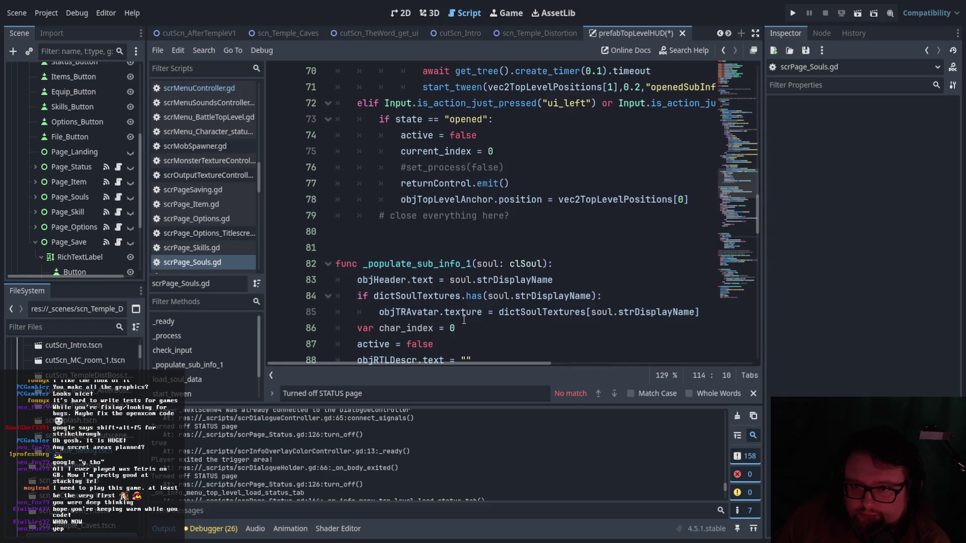
scroll(538, 329, "down", 2)
scroll(545, 332, "up", 2)
scroll(556, 336, "up", 2)
scroll(558, 337, "up", 7)
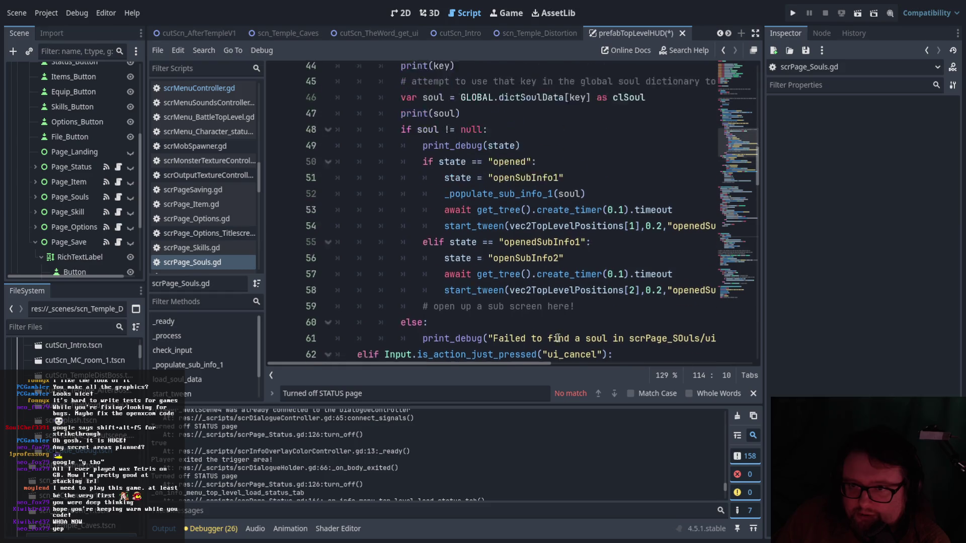
scroll(558, 337, "up", 2)
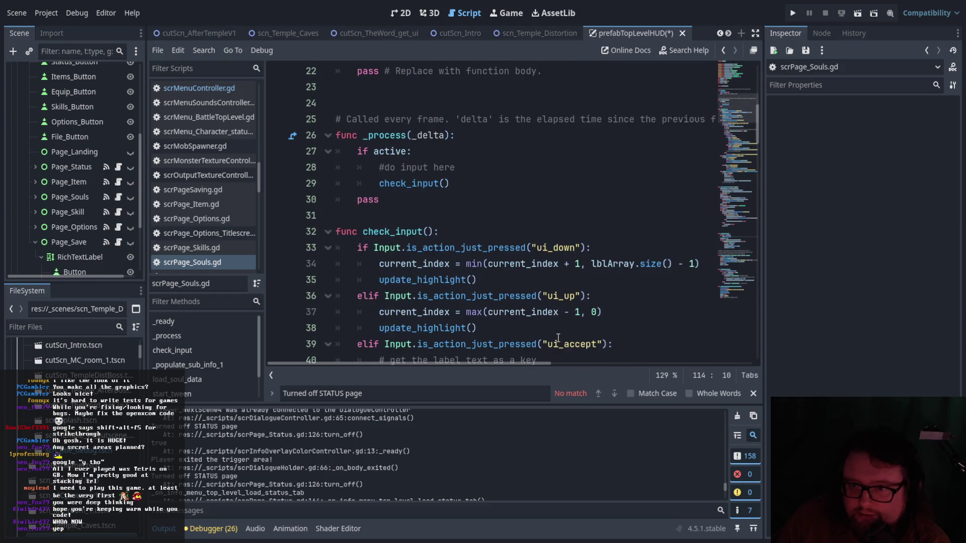
scroll(503, 282, "down", 11)
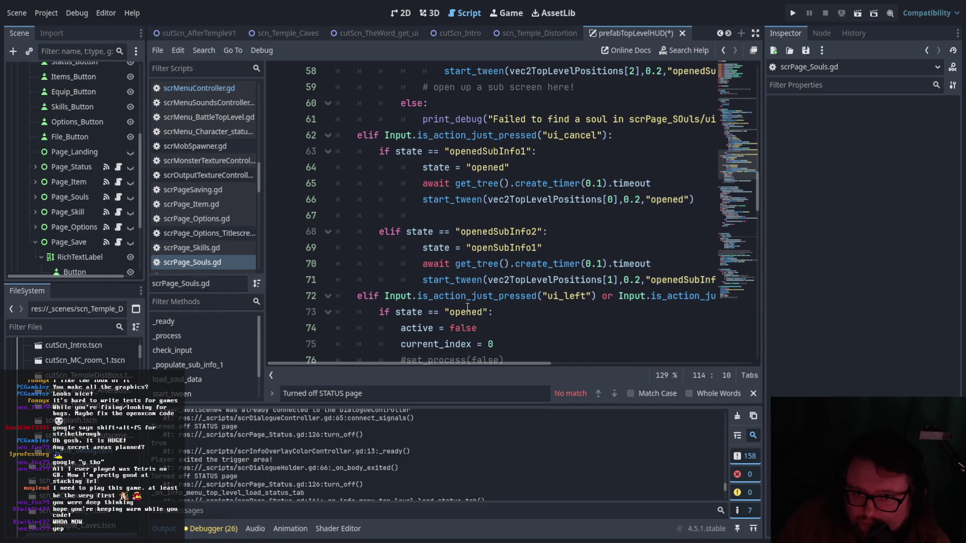
scroll(197, 138, "up", 1)
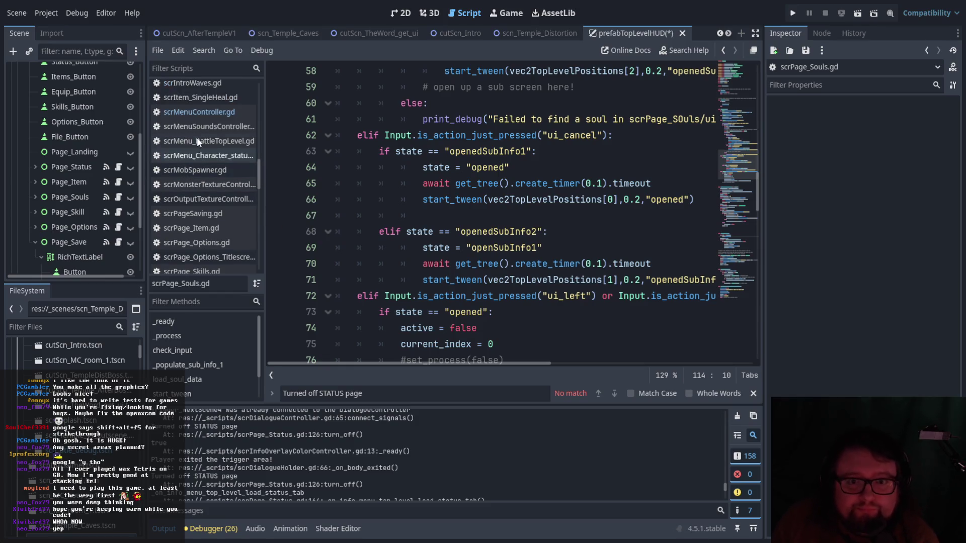
scroll(197, 137, "down", 2)
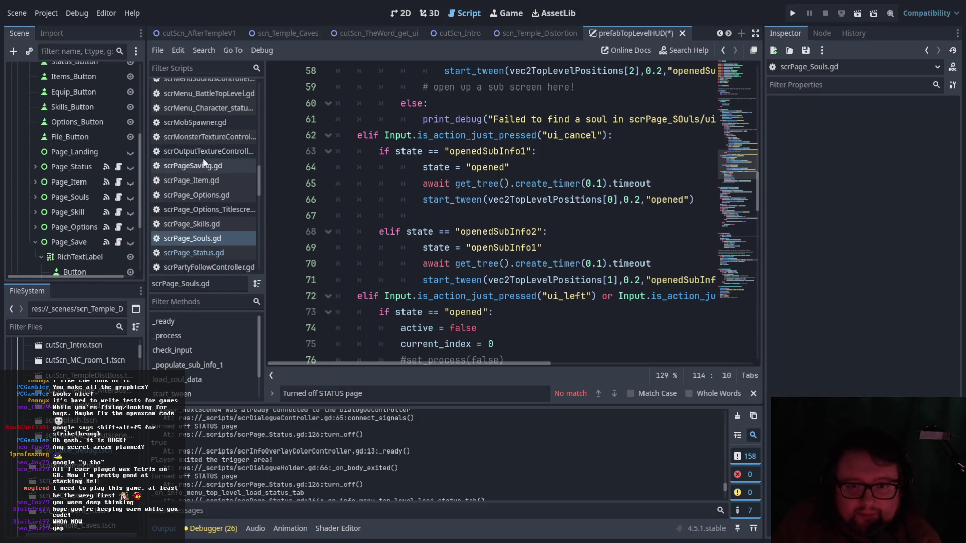
left_click(237, 253)
Scroll through scrPage_Status.gd to review the _process states.
scroll(464, 262, "down", 12)
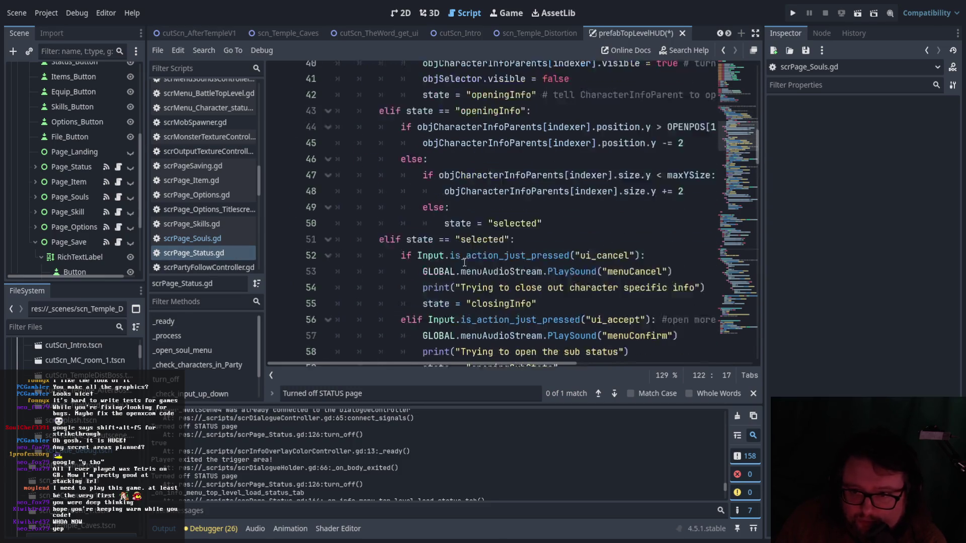
scroll(464, 262, "down", 9)
scroll(553, 283, "down", 3)
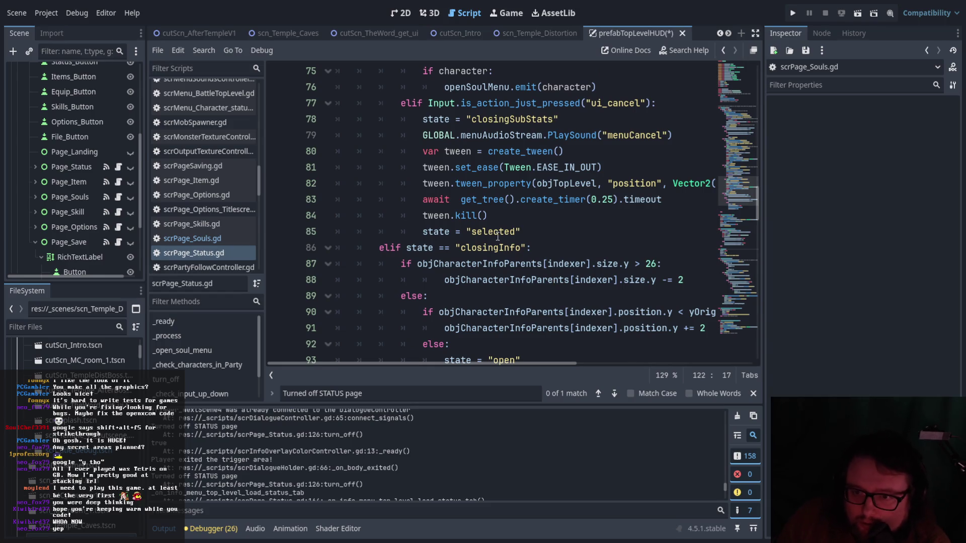
scroll(543, 265, "up", 7)
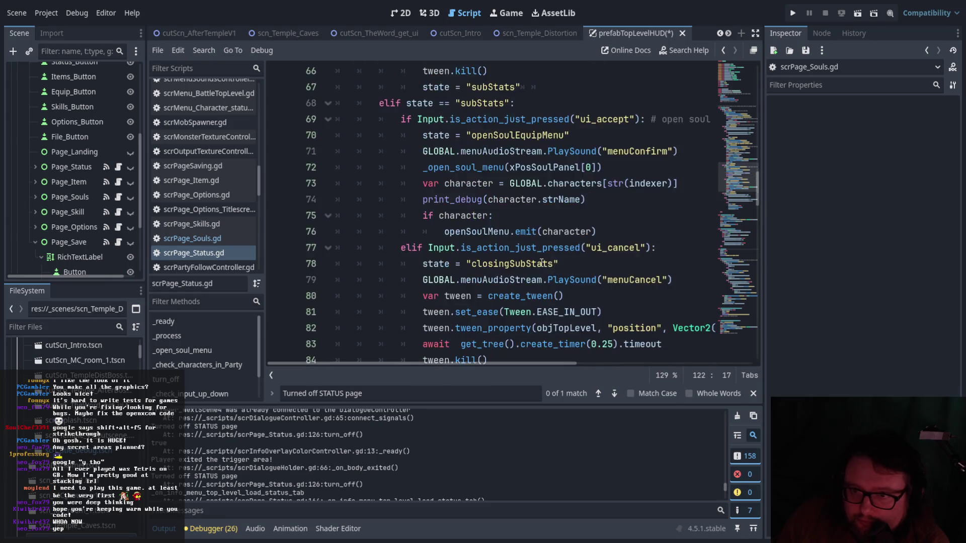
scroll(542, 265, "up", 8)
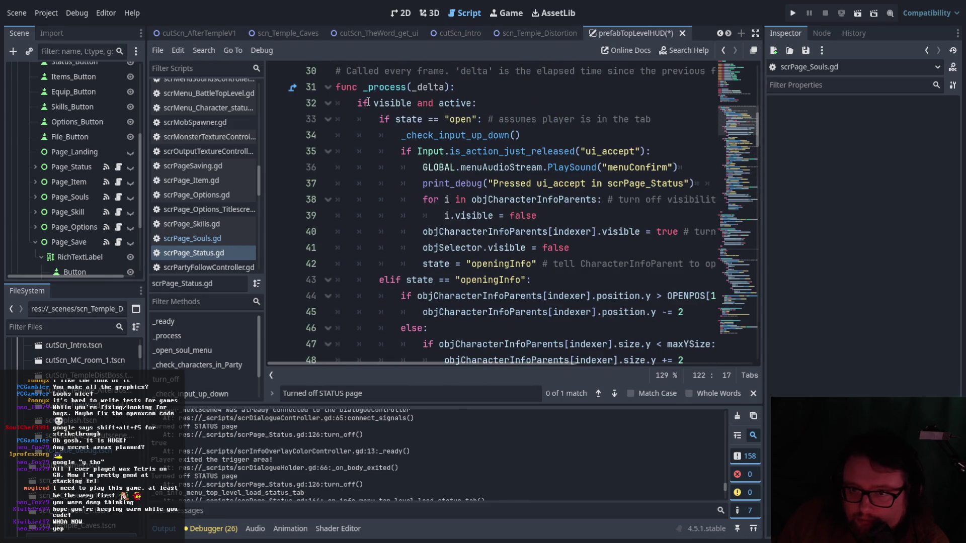
scroll(379, 108, "down", 4)
scroll(390, 130, "up", 3)
scroll(390, 130, "up", 2)
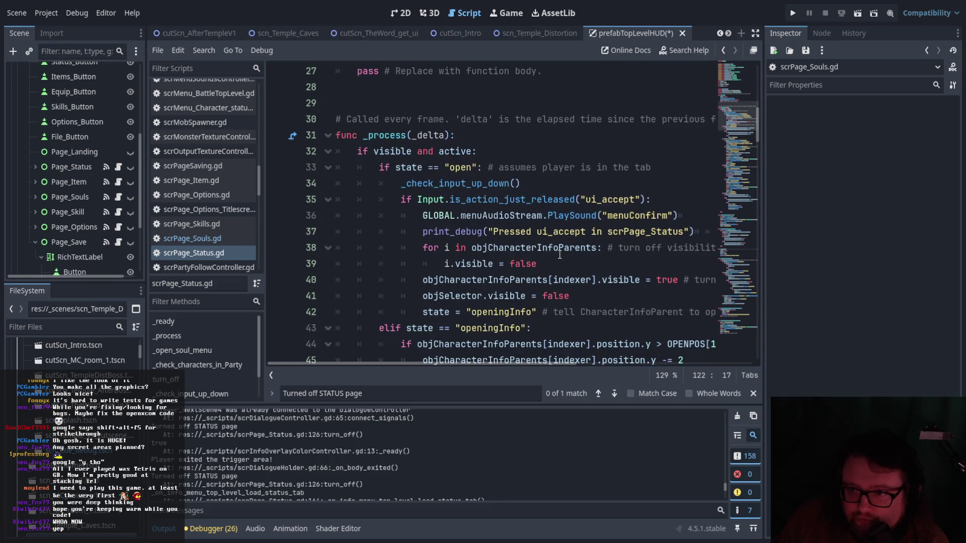
scroll(560, 264, "down", 1)
scroll(560, 265, "down", 3)
scroll(586, 247, "down", 2)
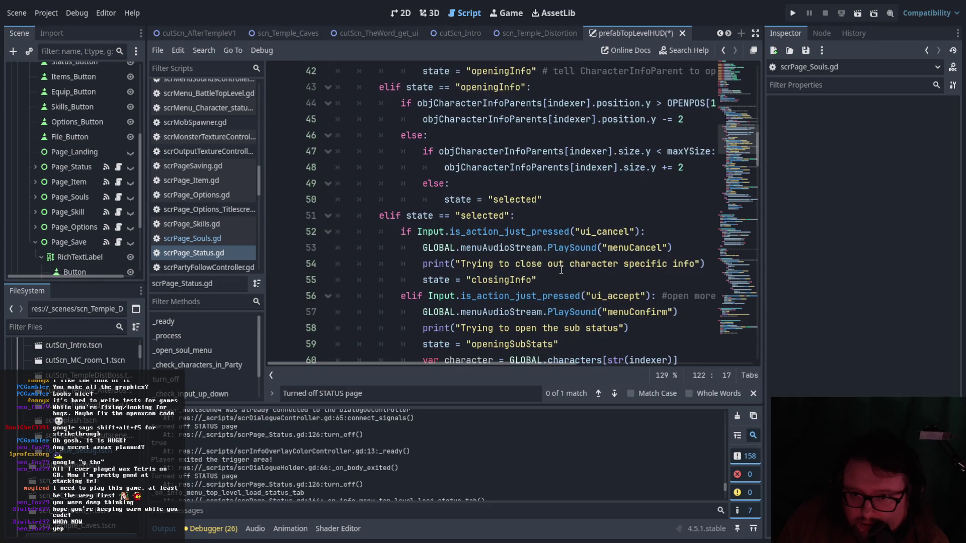
Check the closingInfo state assignment on line 55, then save and run the current scene.
left_click_drag(427, 231, 552, 235)
left_click(552, 235)
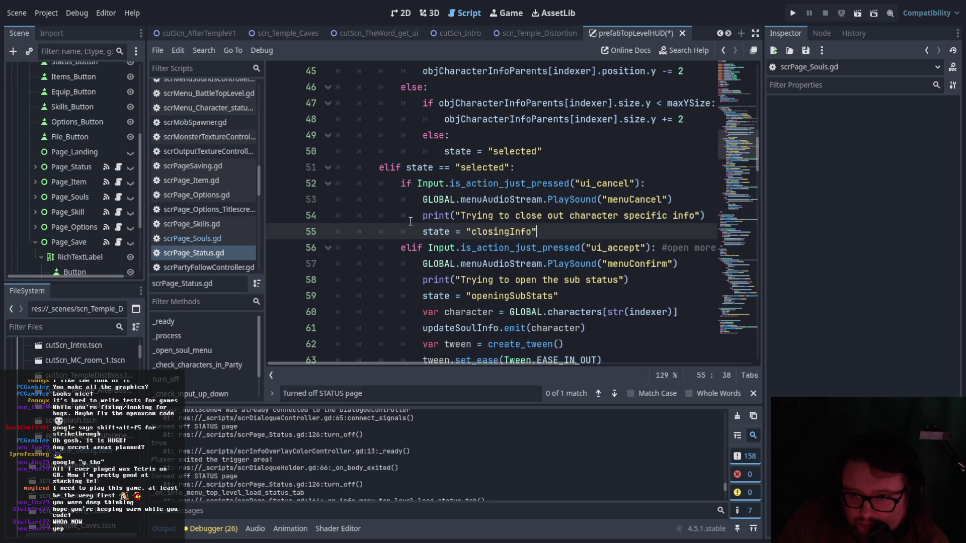
scroll(411, 222, "down", 12)
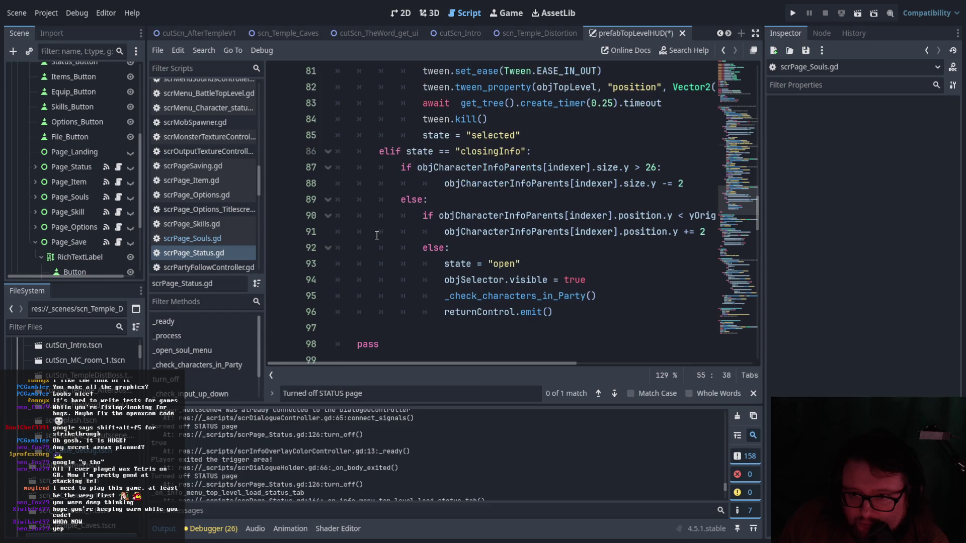
left_click_drag(487, 363, 516, 364)
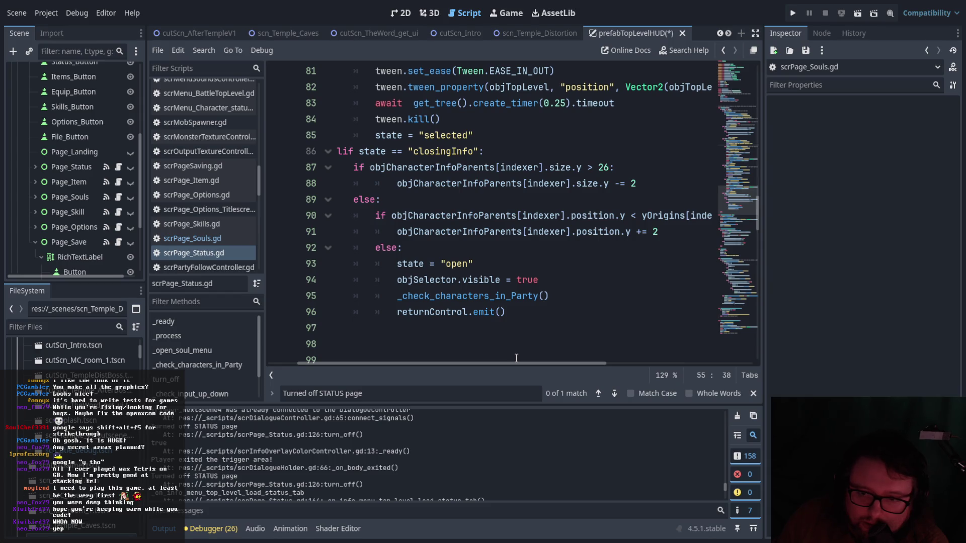
left_click(851, 14)
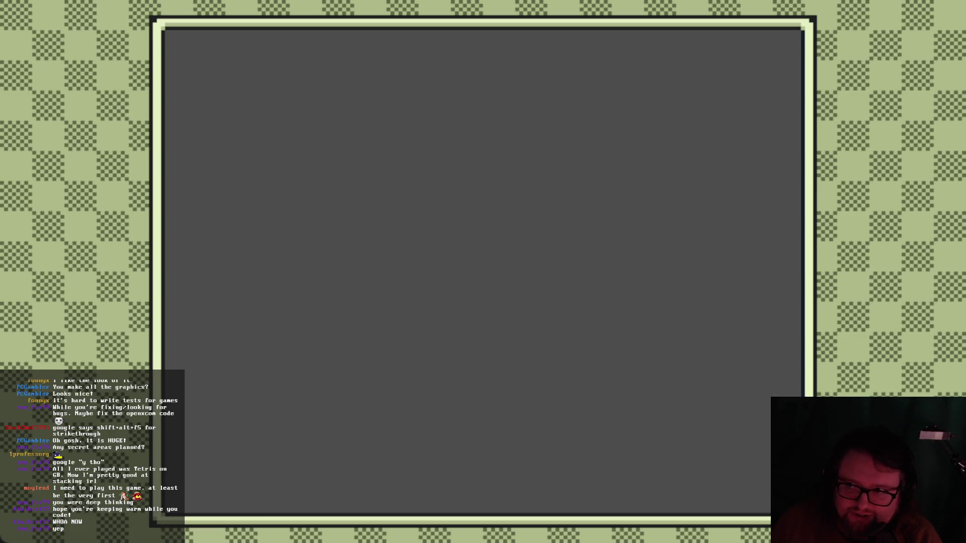
Close the running game, relaunch it with F5, and open, close and reopen the Status menu.
key("F8")
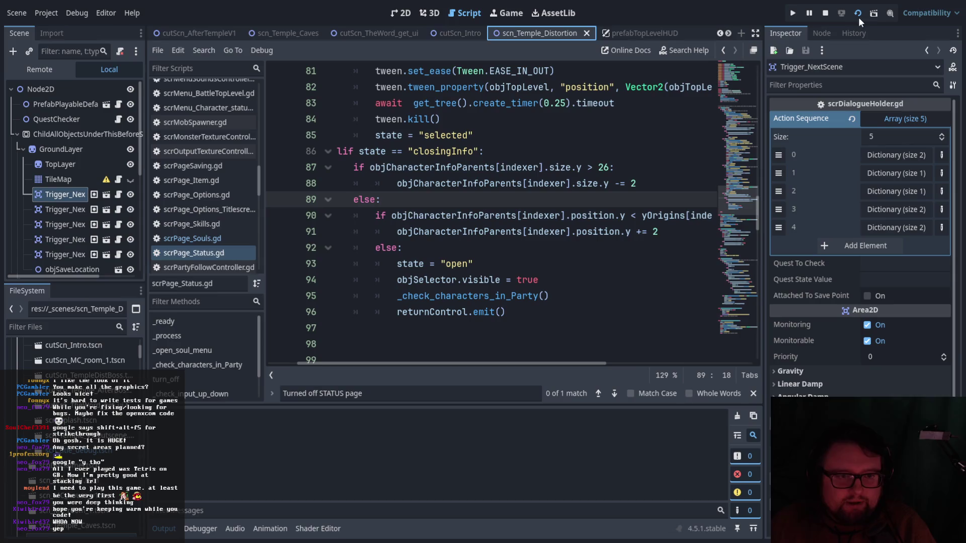
key("F5")
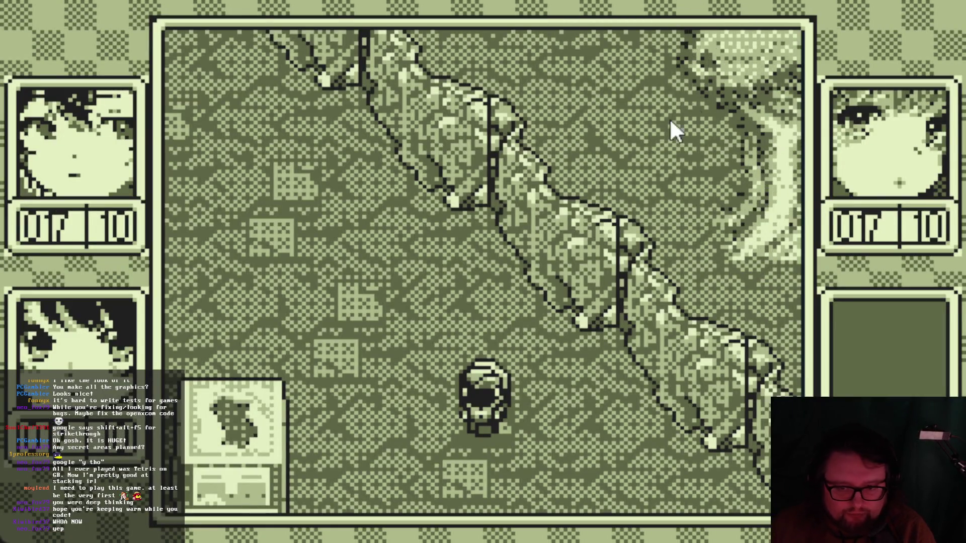
key("Escape")
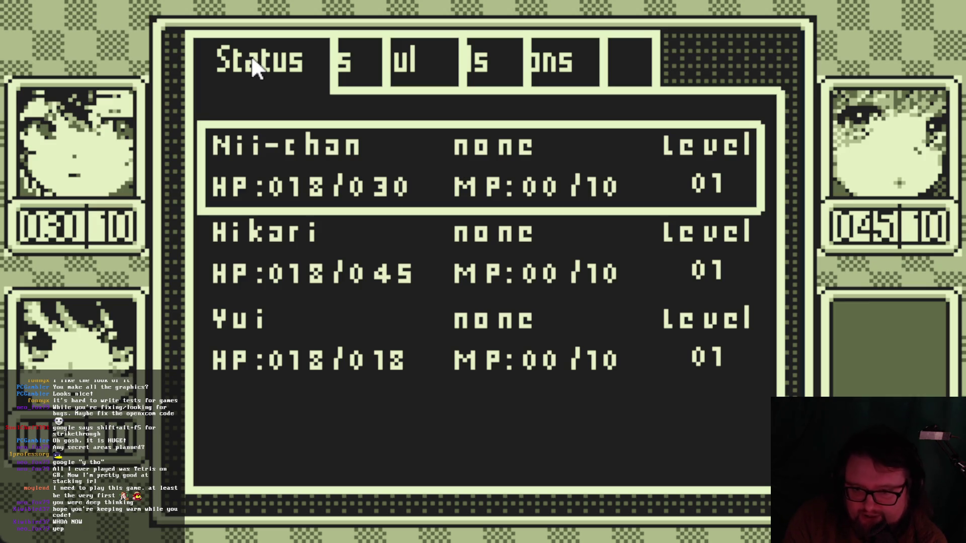
key("Escape")
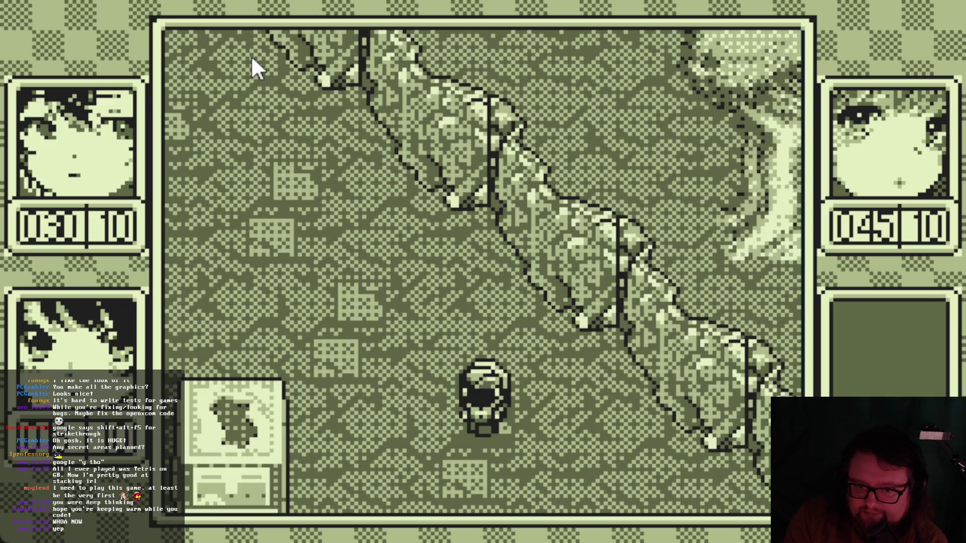
key("Return")
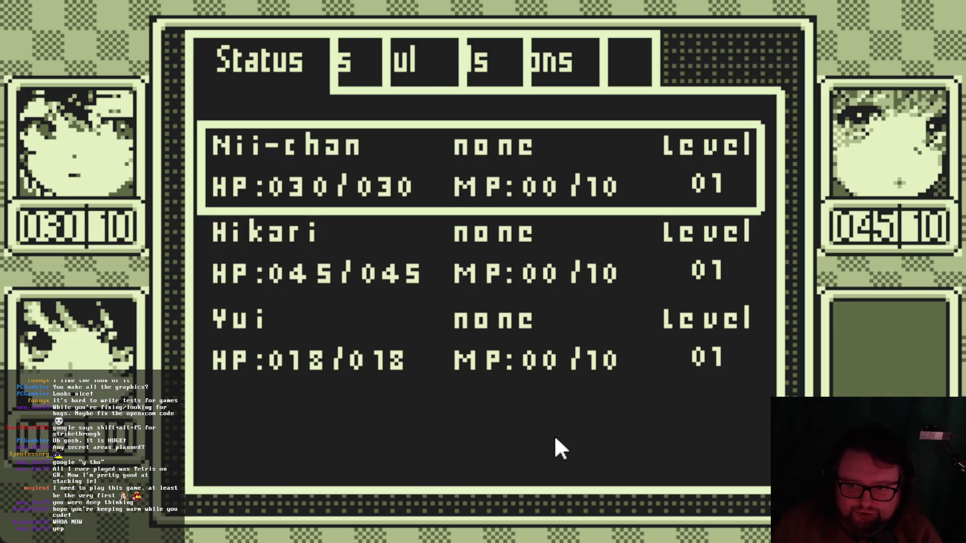
Cycle the menu through the Soul, Skills, Items, Options and File tabs, closing and reopening it along the way.
key("Right")
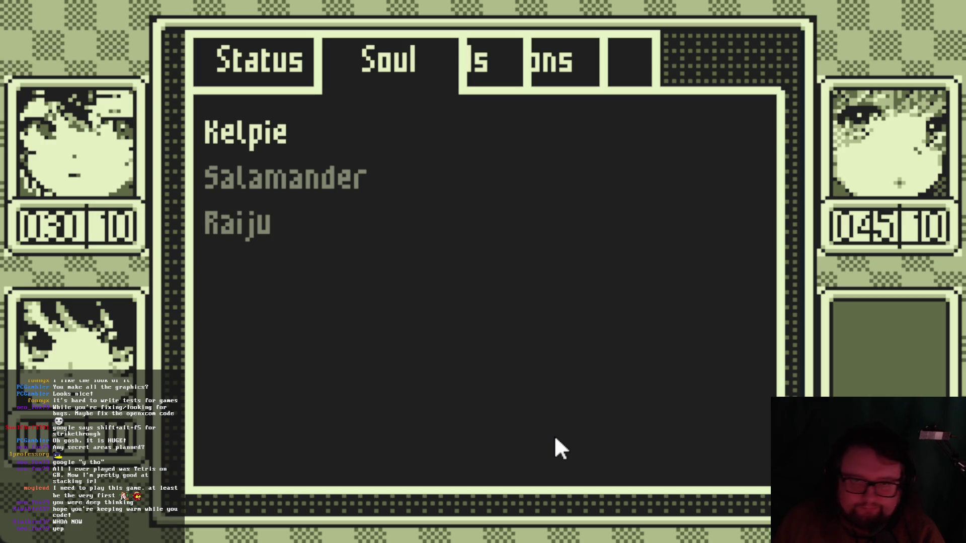
key("Right")
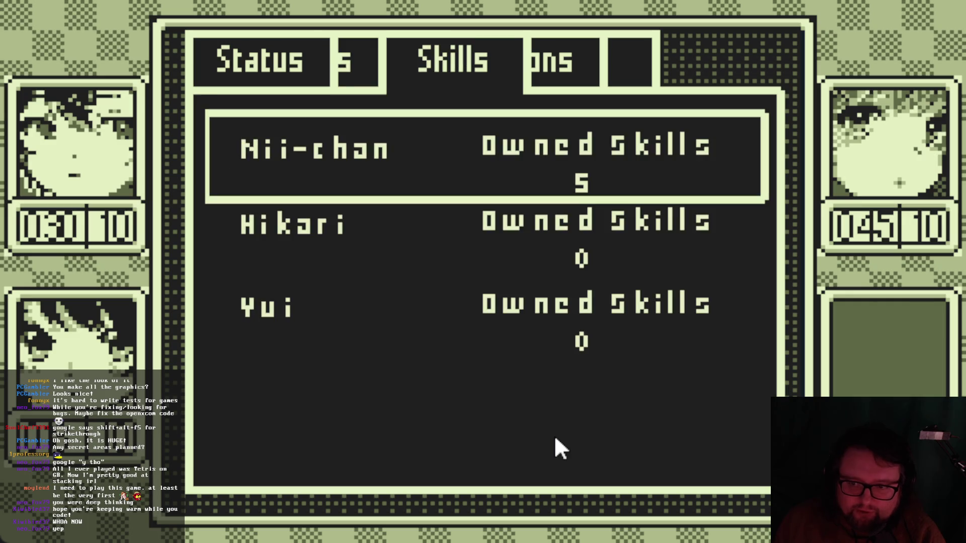
key("Escape")
key("Escape")
key("Right")
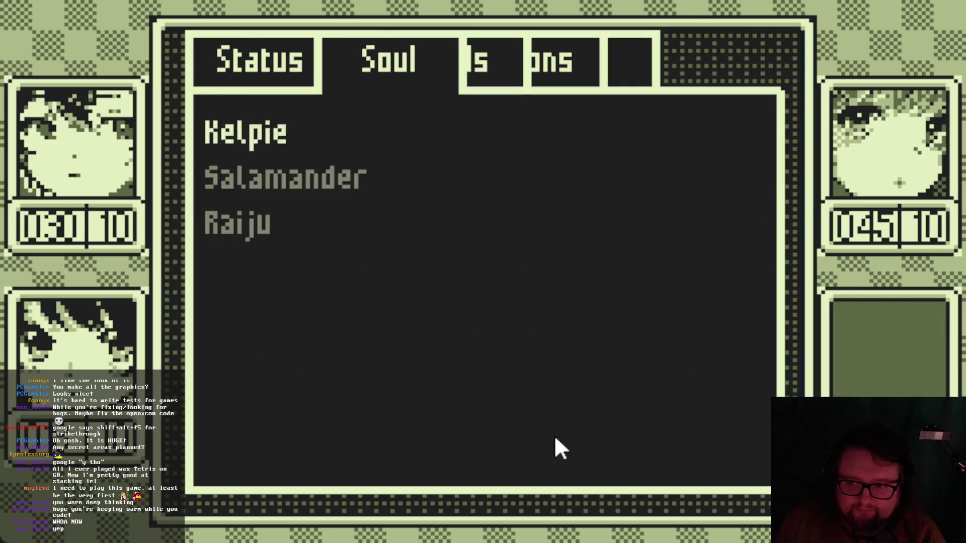
key("Right")
key("Right")
key("Escape")
key("Escape")
key("Right")
key("Right")
key("Right")
key("Right")
key("Escape")
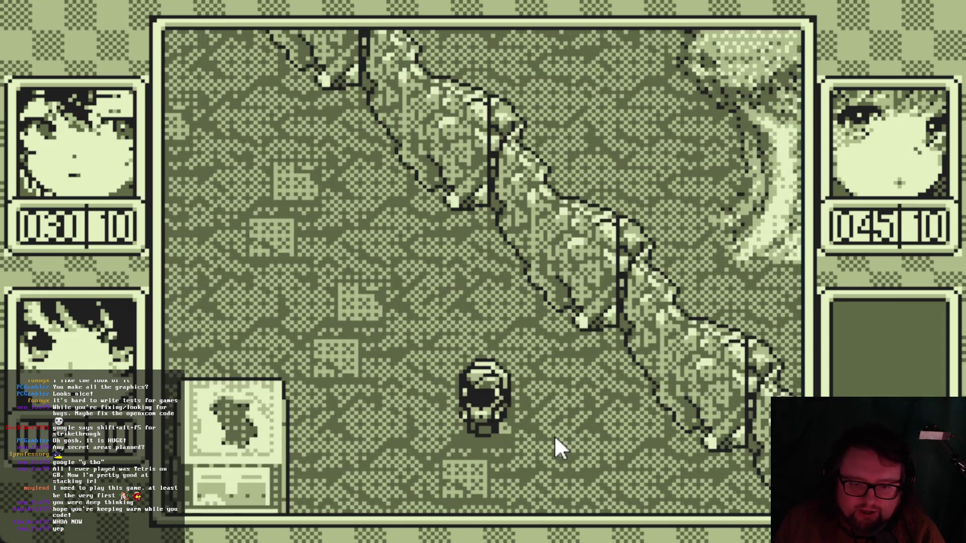
key("Escape")
key("Right")
key("Right")
key("Right")
key("Left")
key("Left")
key("Left")
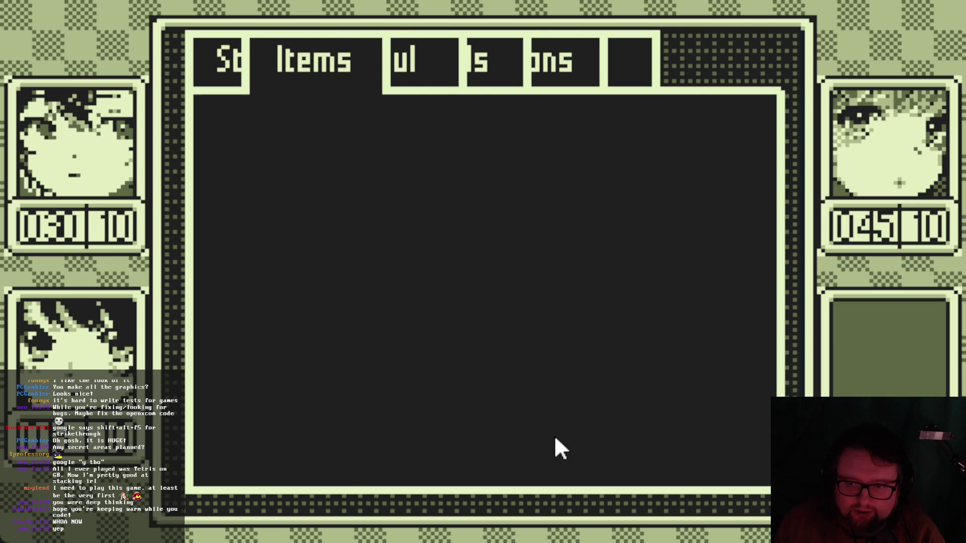
key("Escape")
key("Escape")
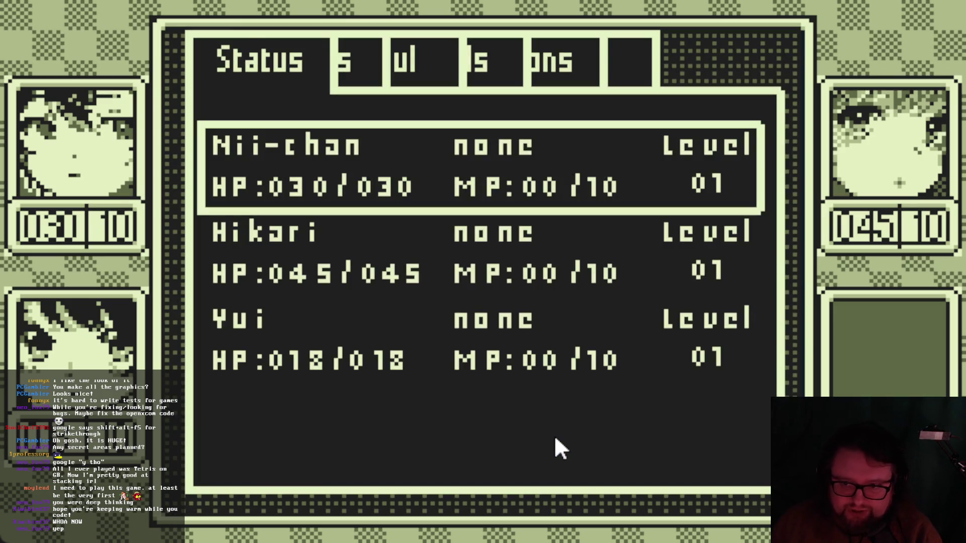
Return to the Soul tab and move the list choice between Kelpie and Salamander.
key("Right")
key("Right")
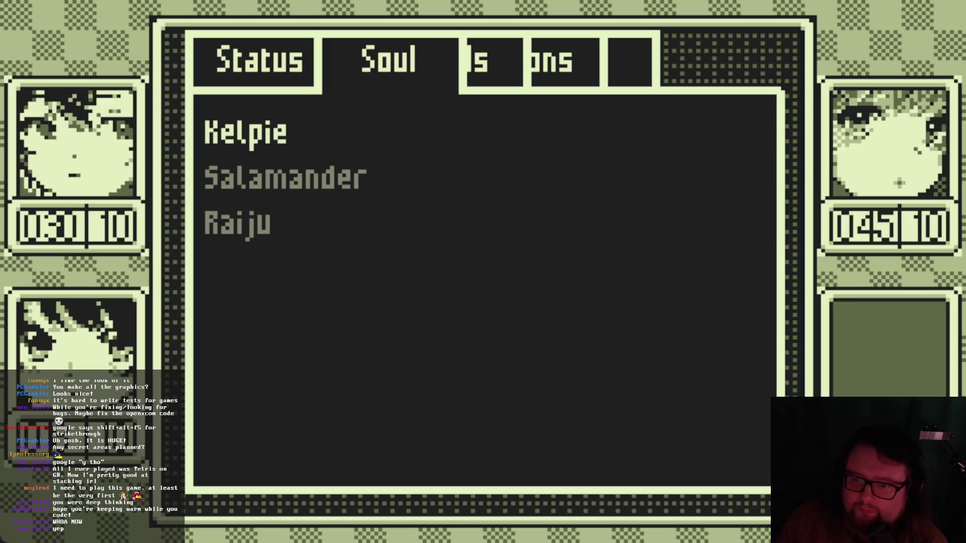
key("Right")
key("Left")
key("Left")
key("Right")
key("Down")
key("Up")
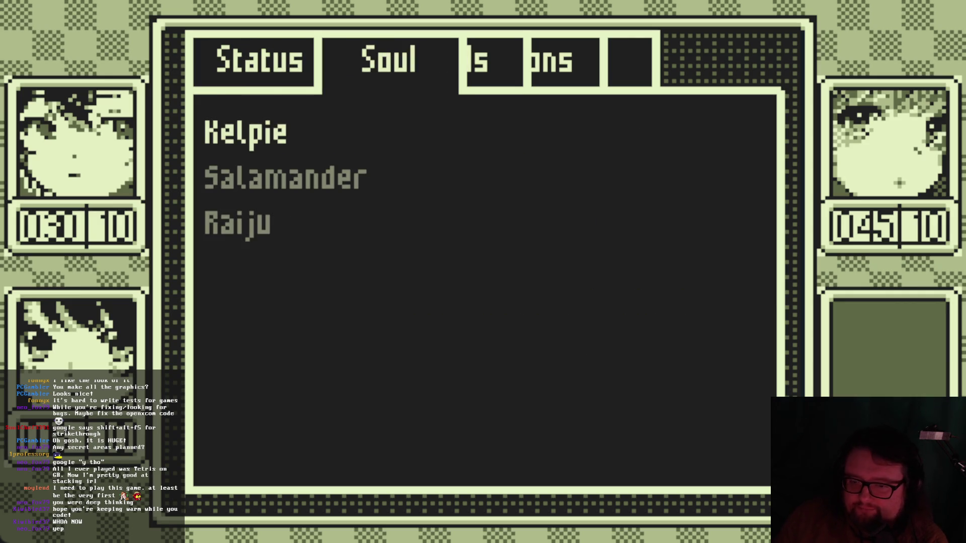
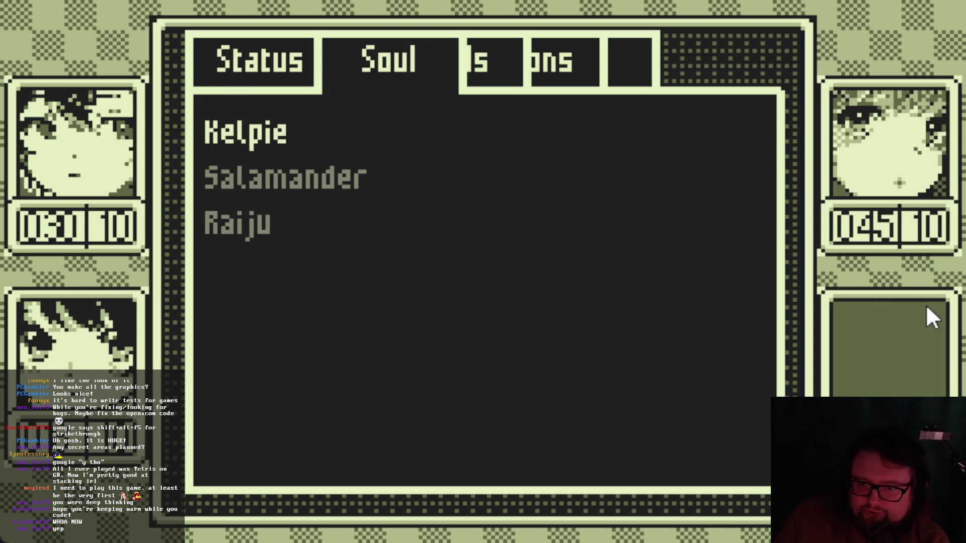
From the Status party list, view Yui's soul growth and status pages.
key("Left")
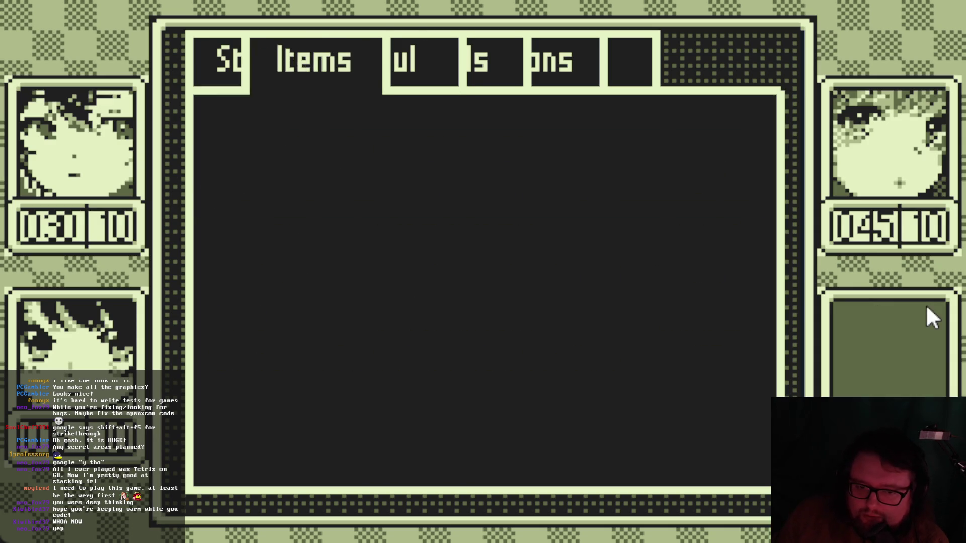
key("Left")
key("Down")
key("Down")
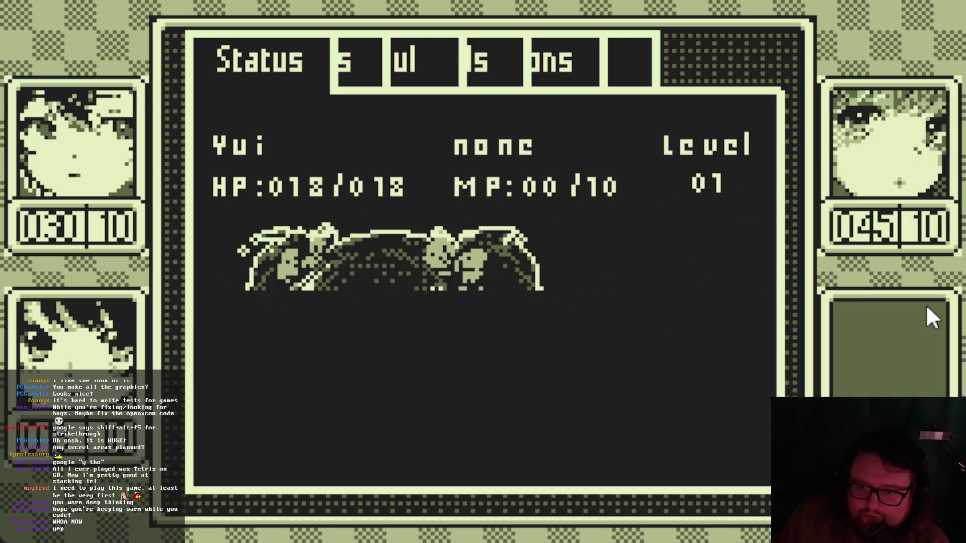
key("Right")
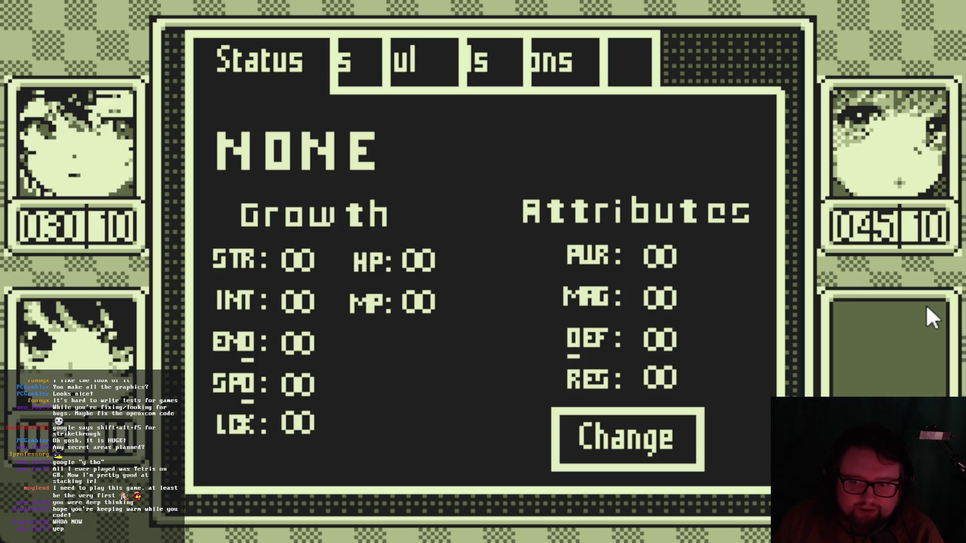
key("Left")
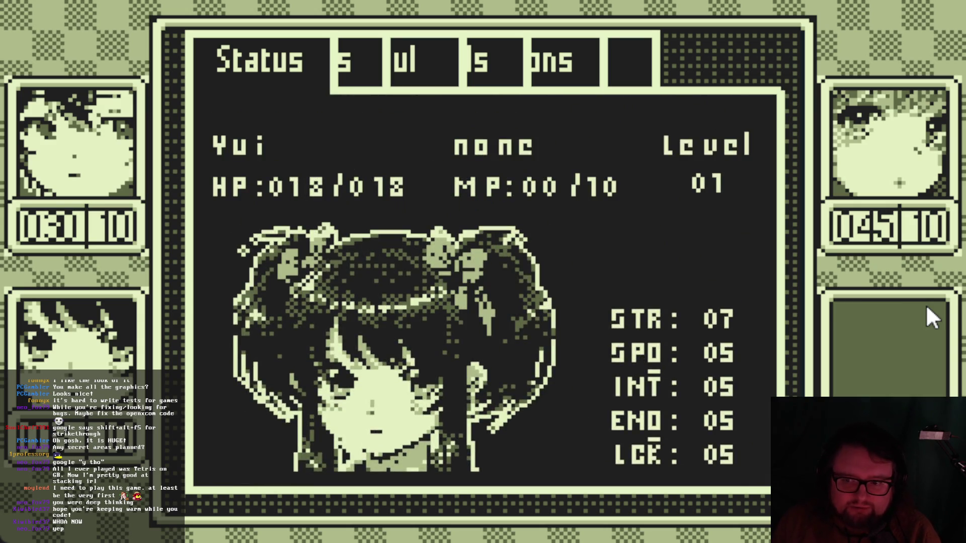
key("Escape")
key("Down")
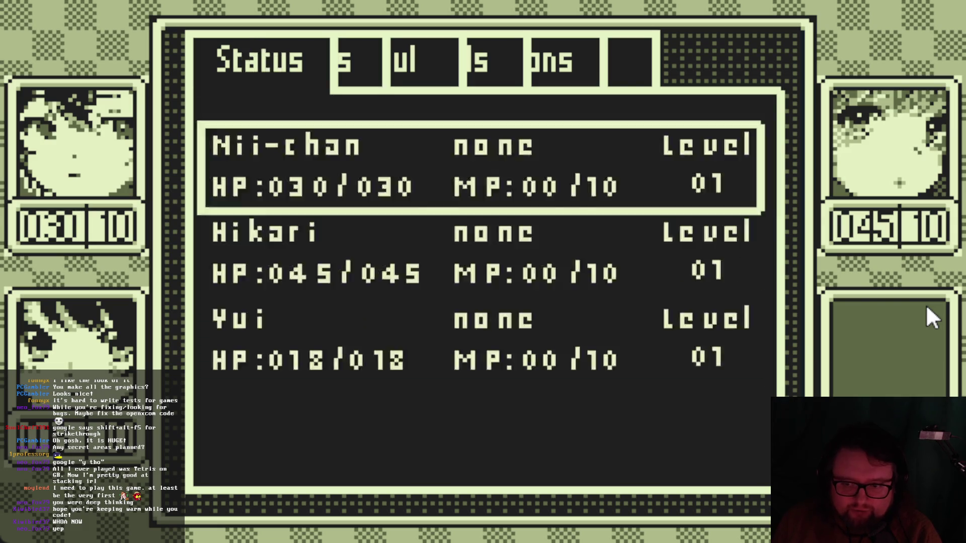
Cycle the game menu tabs between Status, Items and Skills.
key("Right")
key("Left")
key("Right")
key("Right")
key("Left")
key("Left")
key("Right")
key("Right")
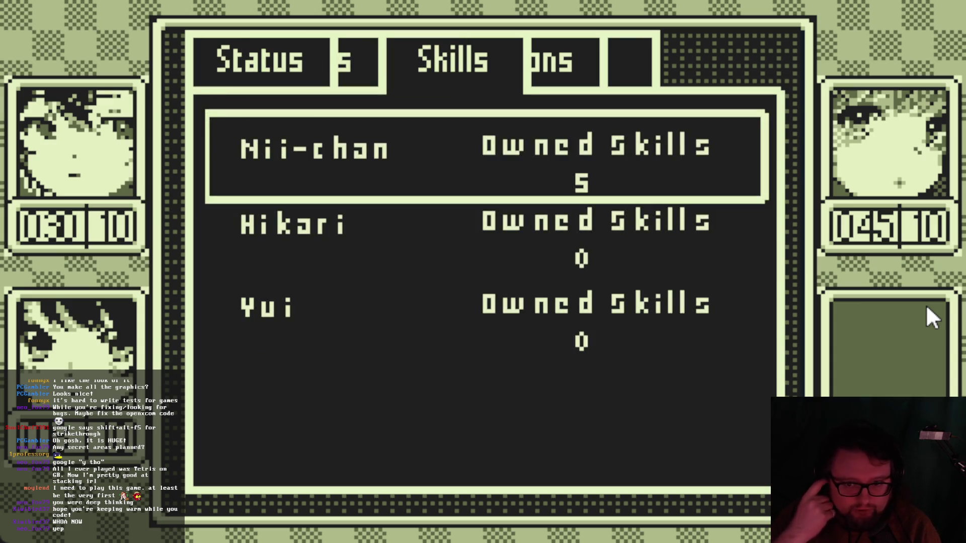
key("Left")
key("Left")
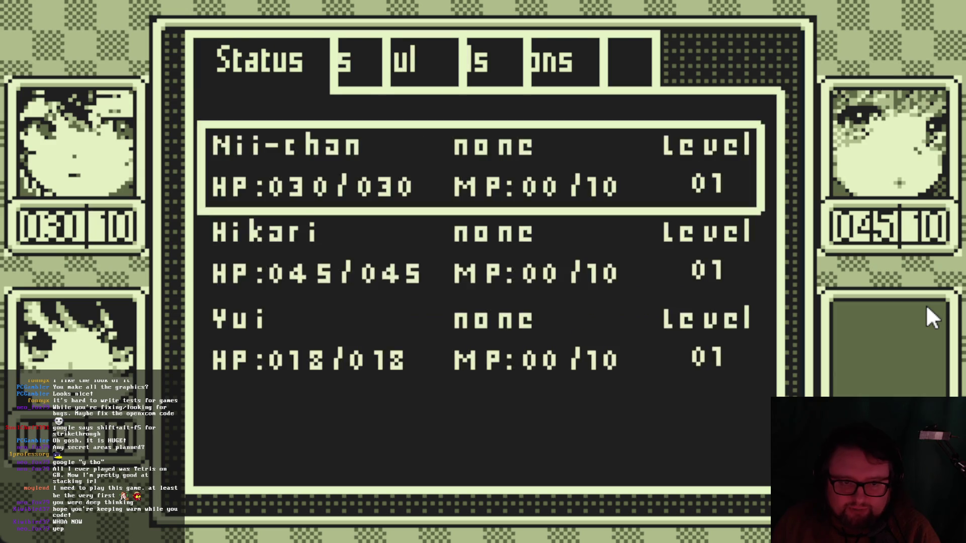
key("Right")
key("Right")
key("Right")
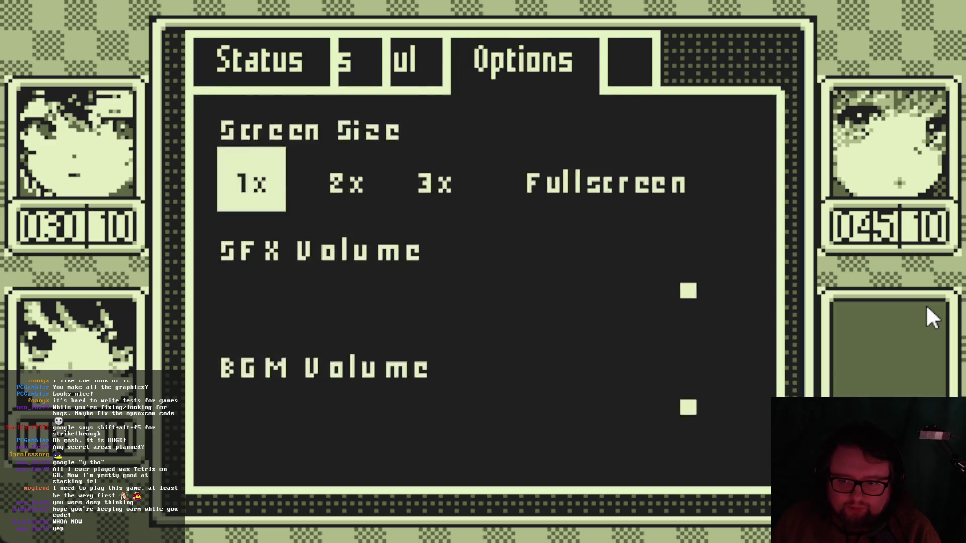
Check the Options and Soul tabs, then stop the test run and open scrPage_Souls.gd.
key("Left")
key("Left")
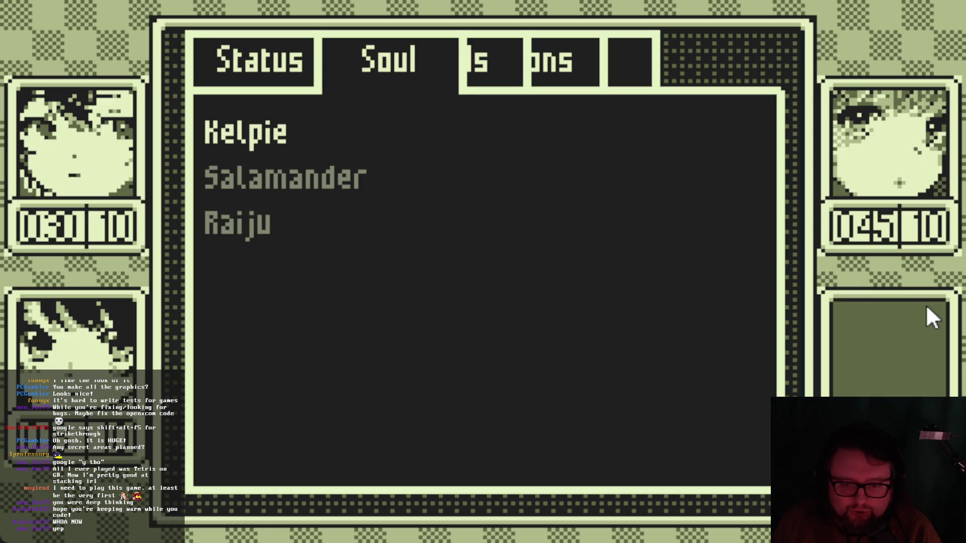
key("Left")
key("Right")
key("Right")
key("Left")
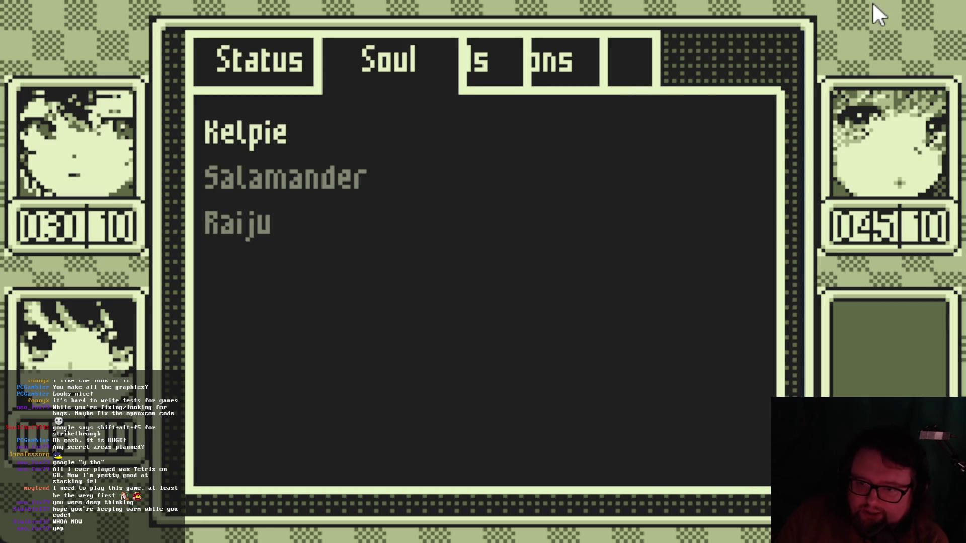
left_click(945, 6)
left_click(194, 214)
Scroll through check_input in scrPage_Souls.gd to read its ui_cancel and ui_left handling.
scroll(462, 267, "up", 15)
scroll(462, 266, "up", 5)
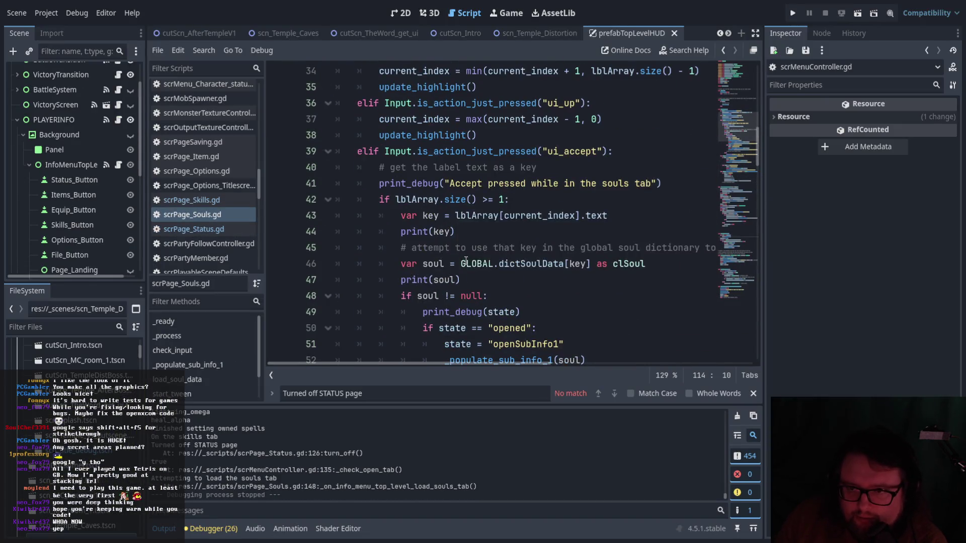
scroll(466, 261, "down", 11)
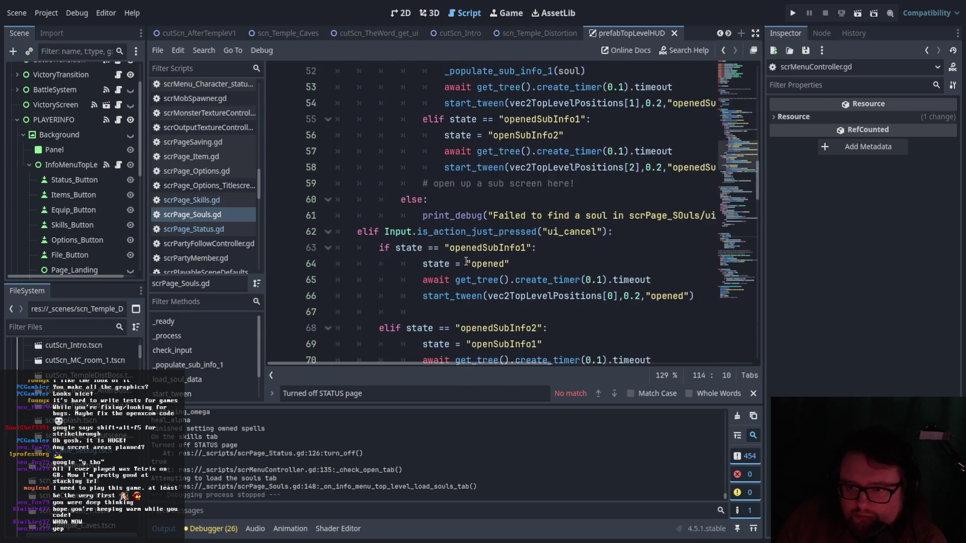
scroll(494, 349, "down", 1)
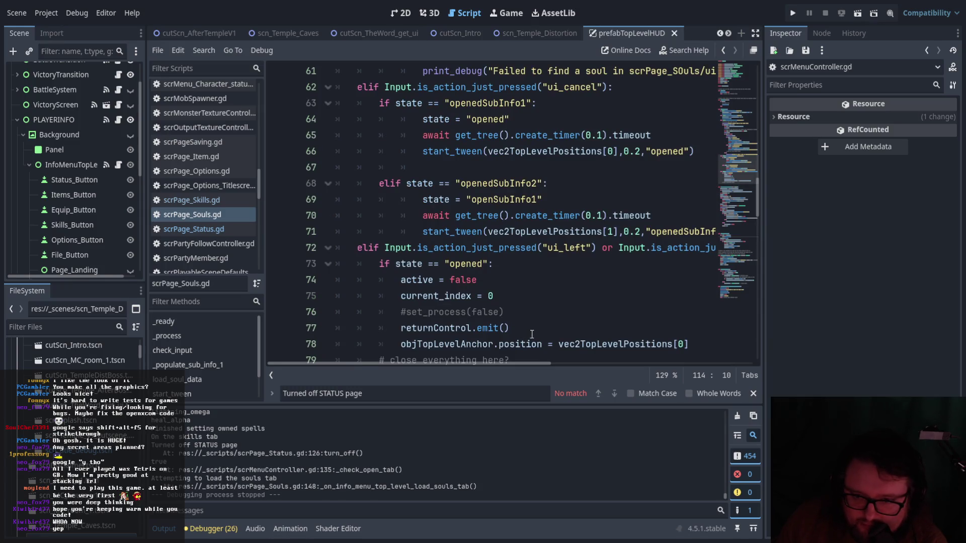
scroll(532, 335, "down", 1)
scroll(532, 335, "up", 1)
scroll(532, 335, "down", 1)
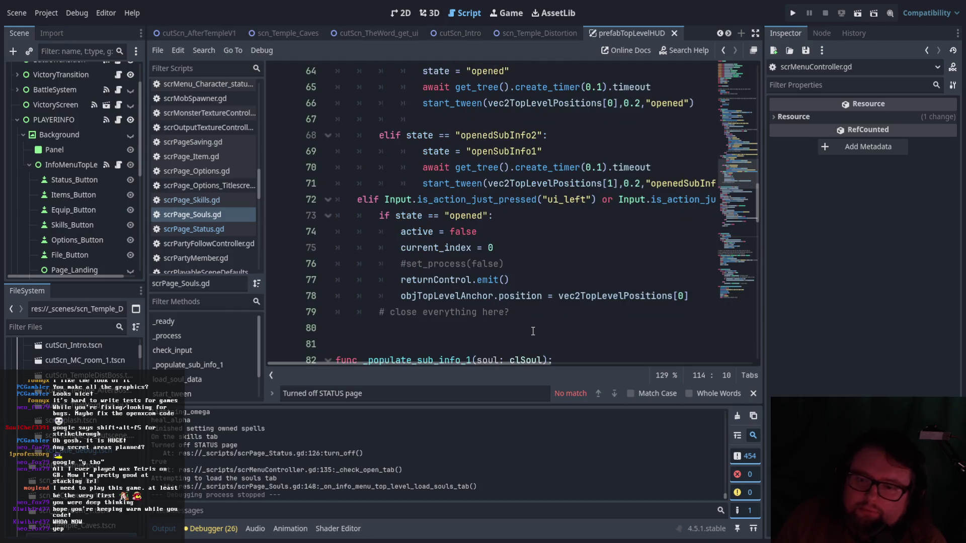
scroll(532, 332, "up", 1)
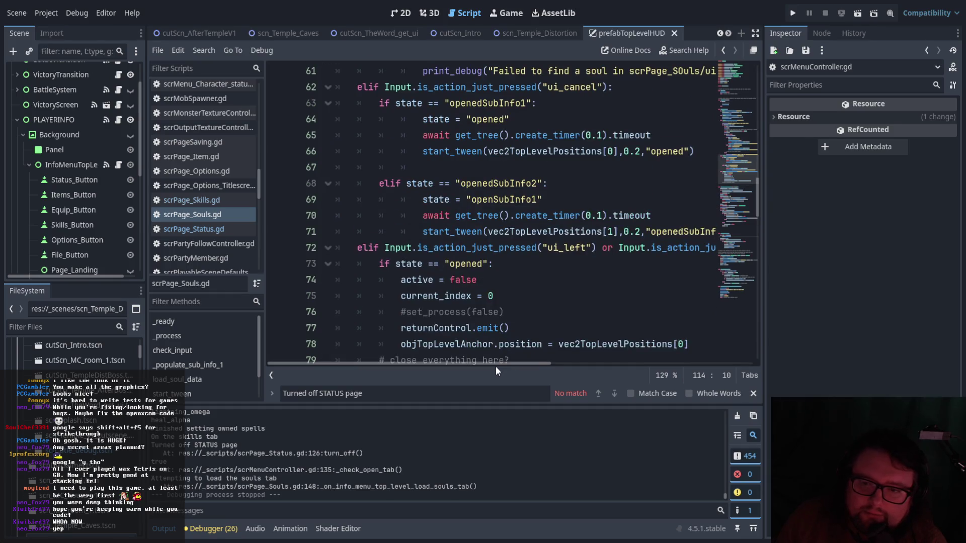
scroll(517, 327, "down", 1)
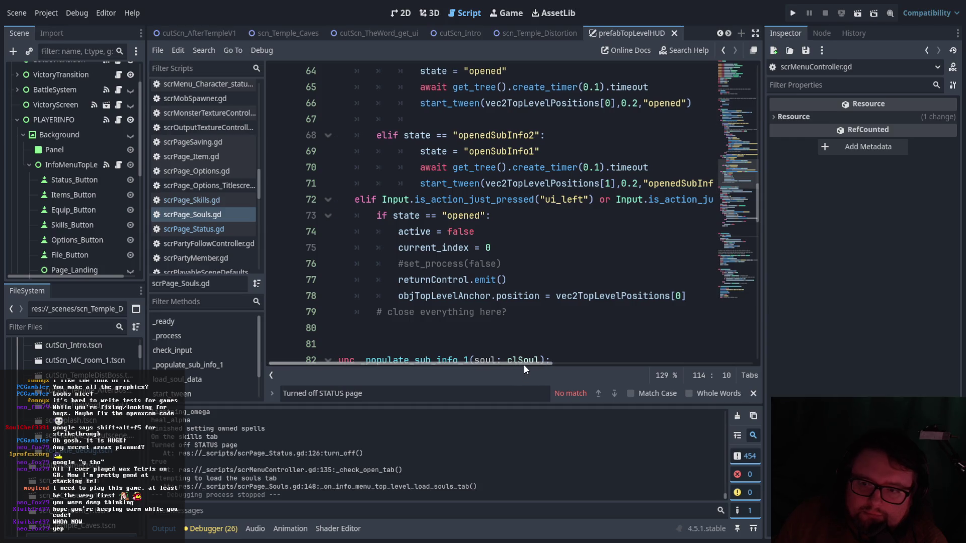
scroll(487, 352, "up", 1)
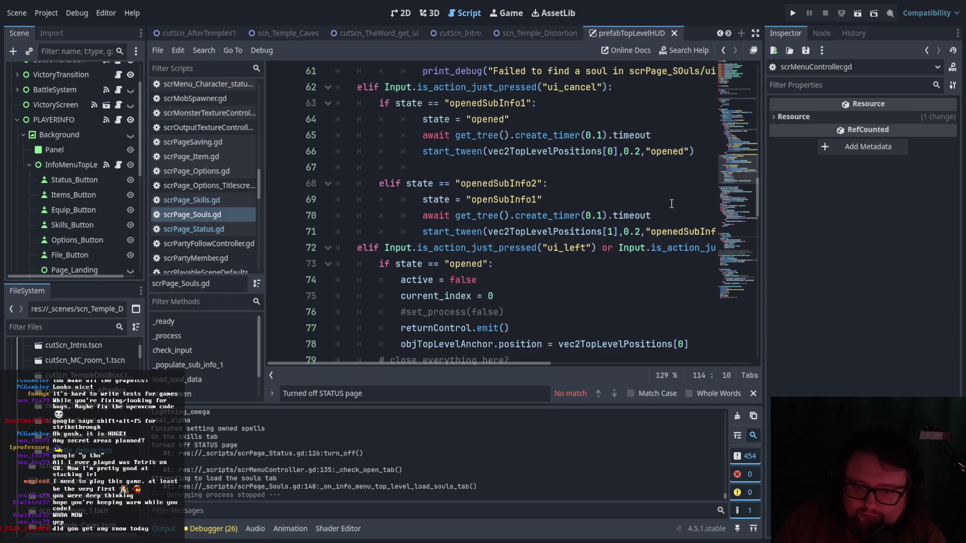
scroll(653, 303, "down", 2)
scroll(651, 303, "up", 2)
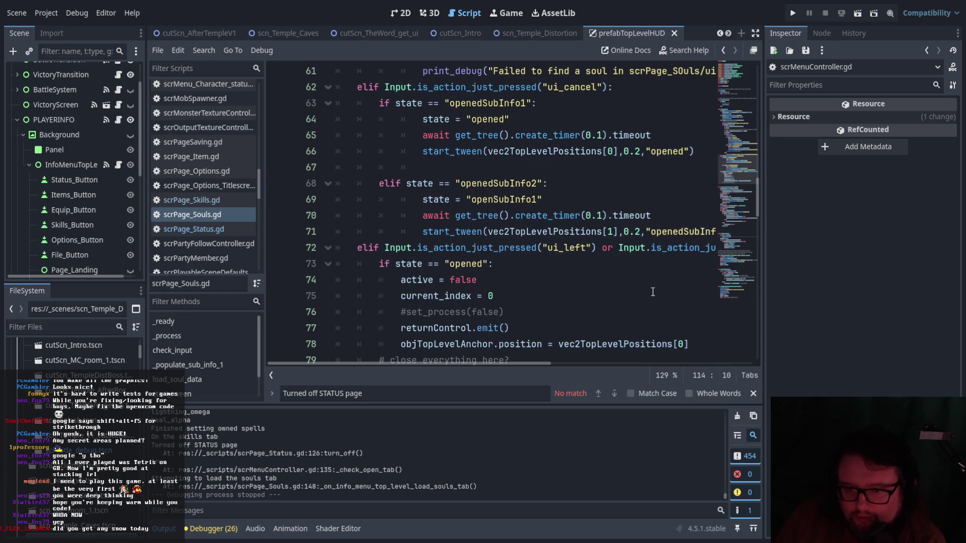
scroll(635, 290, "down", 1)
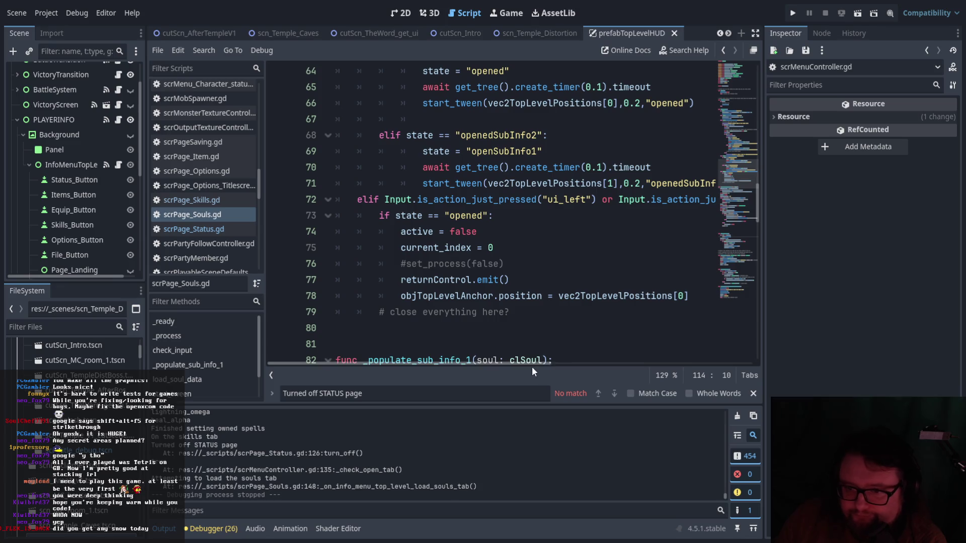
scroll(541, 313, "up", 3)
scroll(544, 312, "up", 1)
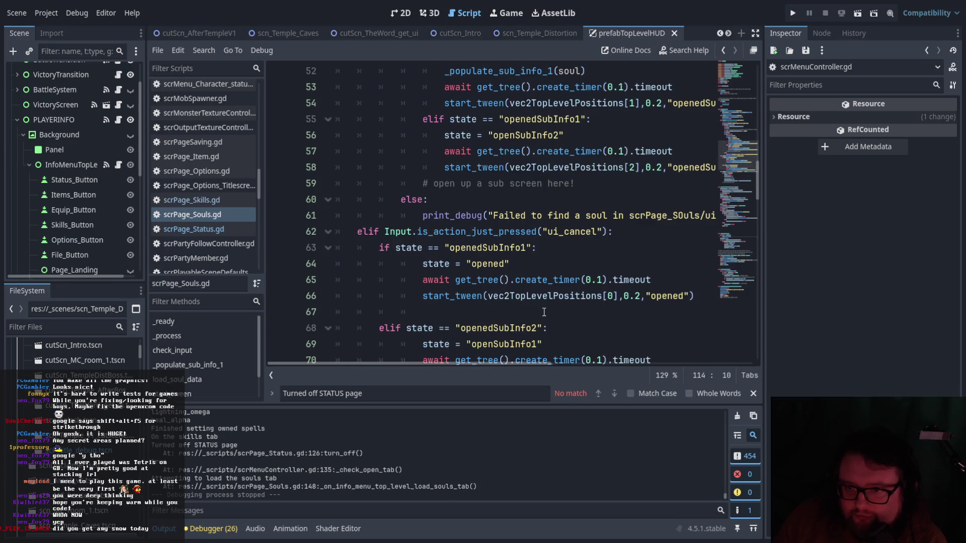
scroll(582, 288, "down", 2)
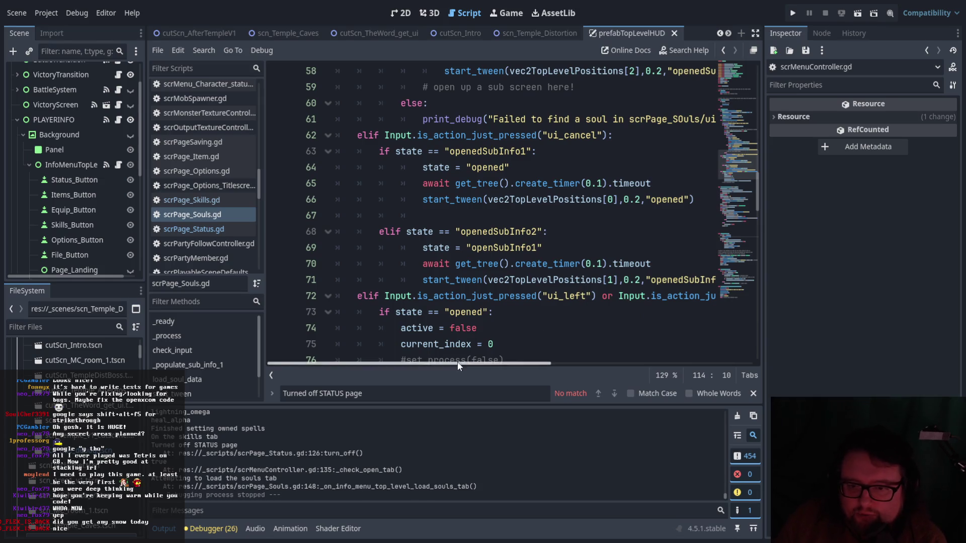
scroll(579, 302, "down", 1)
scroll(627, 286, "up", 1)
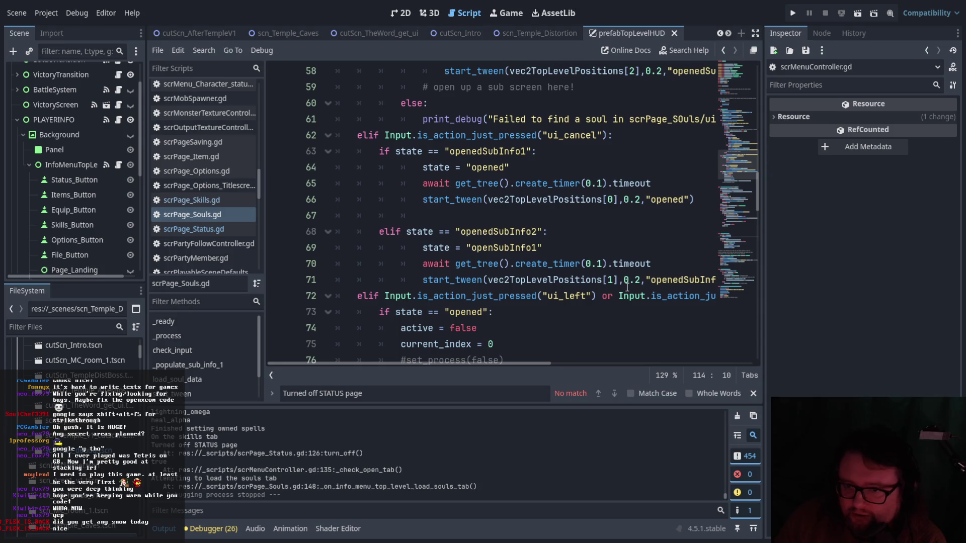
scroll(628, 287, "up", 1)
scroll(499, 304, "down", 1)
scroll(499, 304, "down", 1)
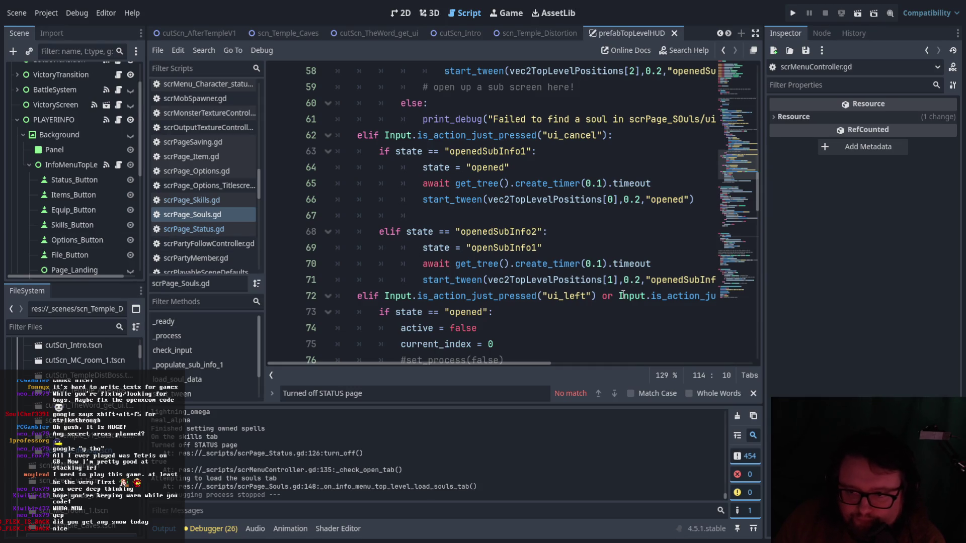
scroll(623, 296, "down", 2)
scroll(541, 304, "up", 1)
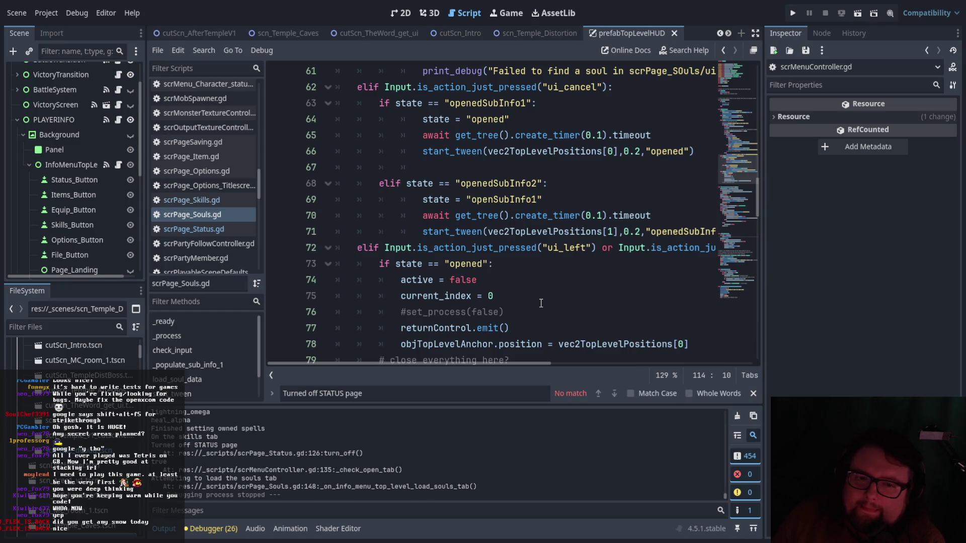
Review scrPage_Skills.gd's ui_cancel branch around returnControl.emit(), then open scrMenuController.gd.
left_click(198, 200)
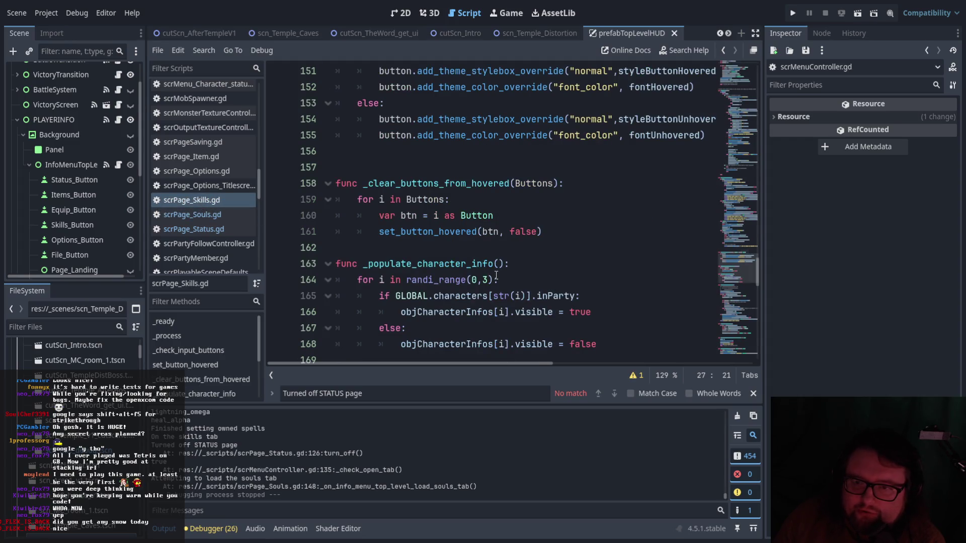
scroll(496, 275, "up", 11)
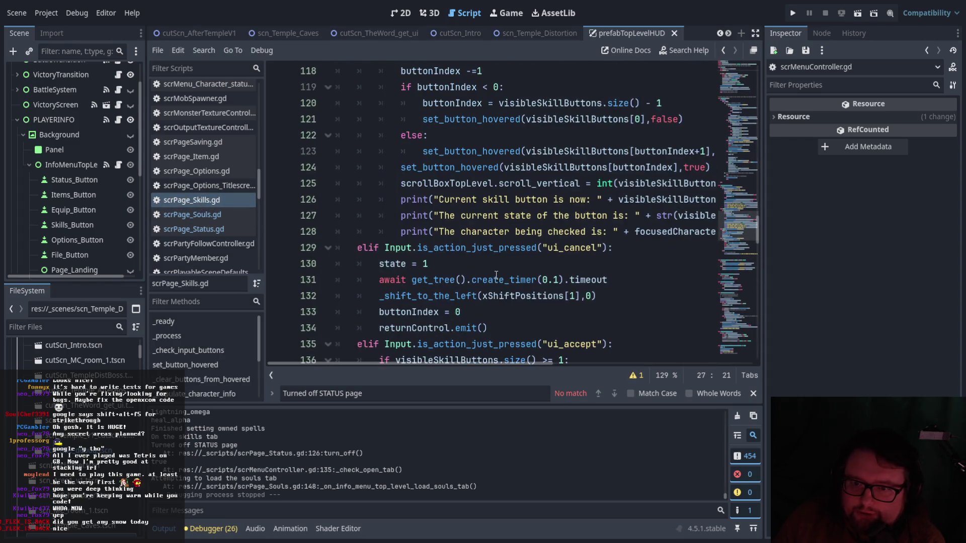
left_click(499, 335)
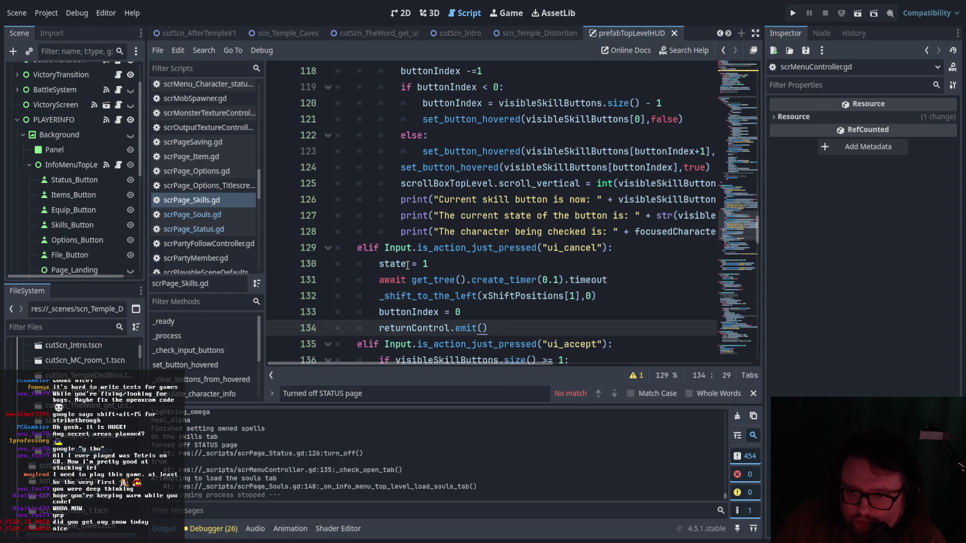
scroll(544, 260, "down", 1)
scroll(544, 260, "up", 1)
left_click_drag(425, 296, 518, 296)
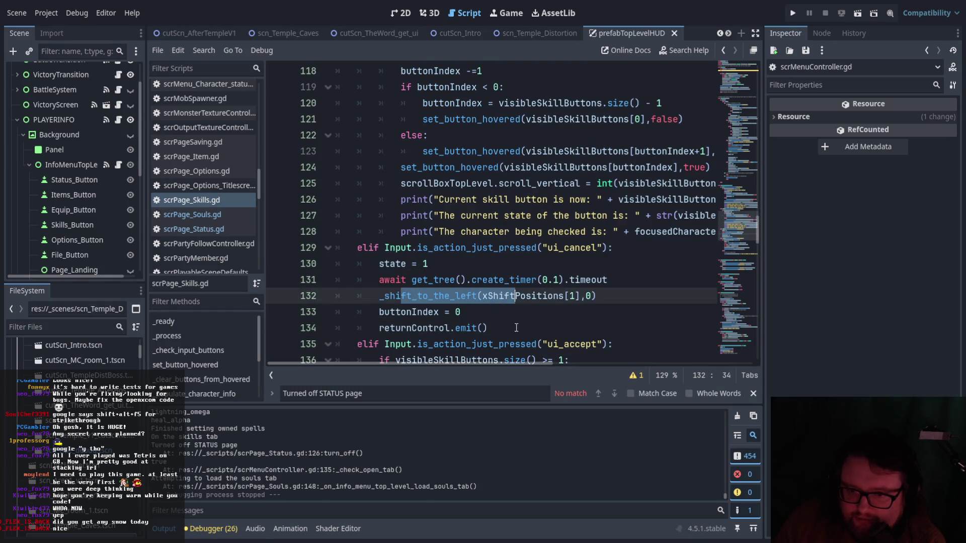
left_click(516, 328)
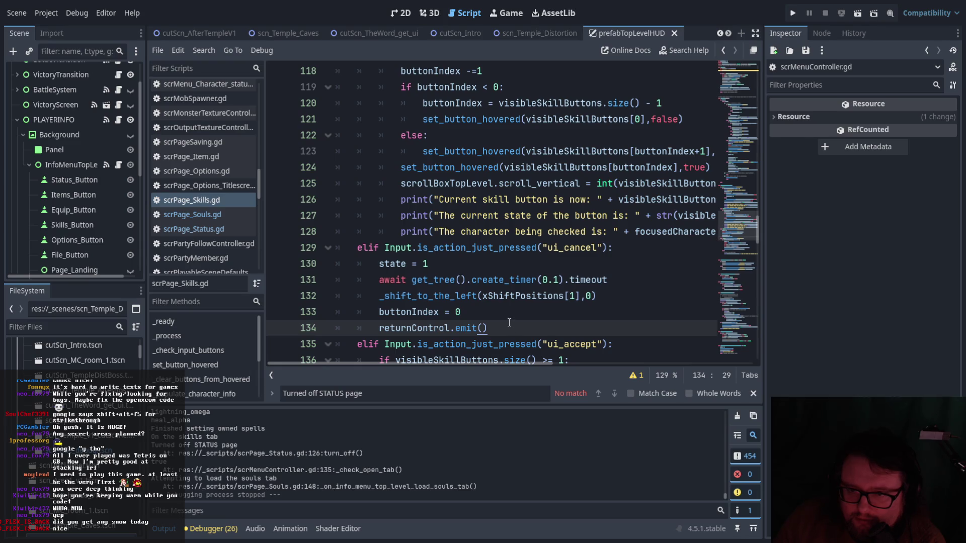
scroll(511, 325, "up", 8)
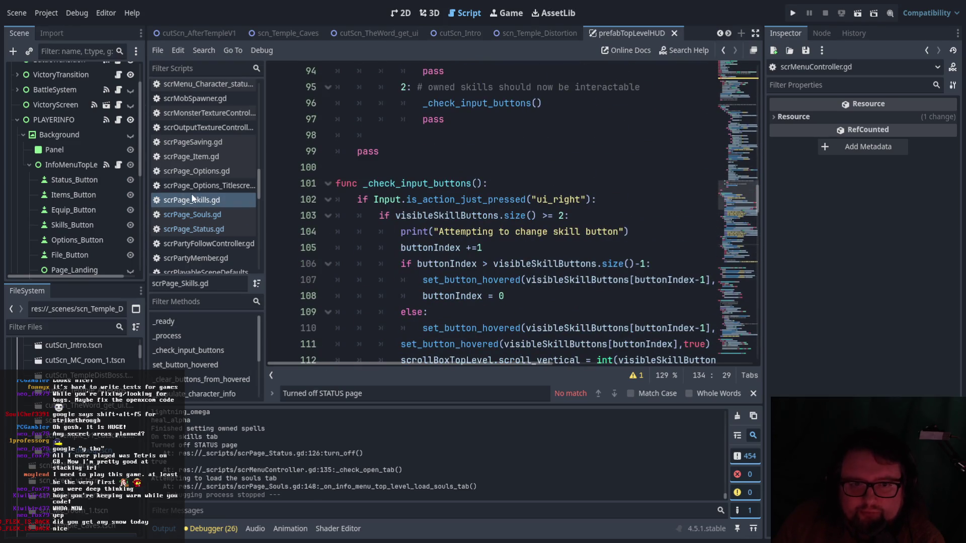
left_click(119, 167)
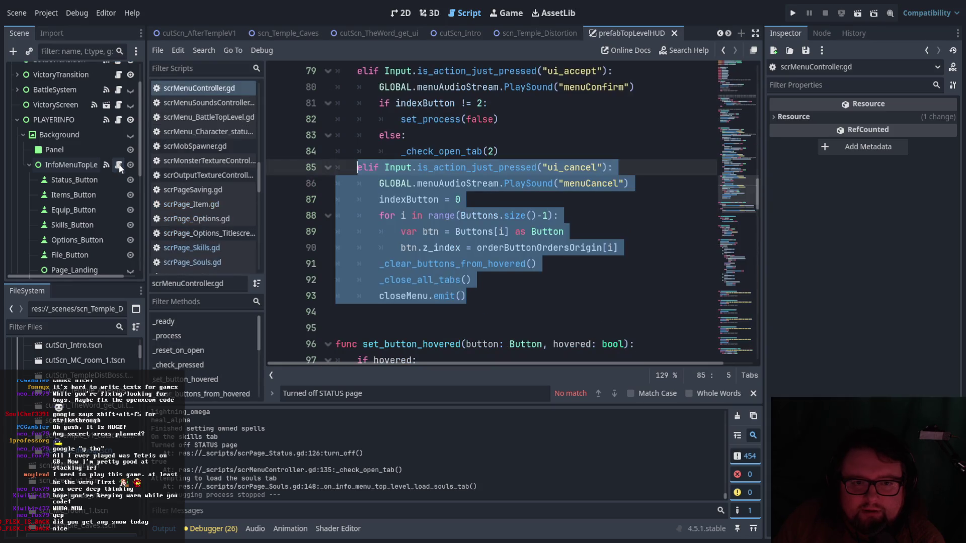
scroll(96, 225, "down", 3)
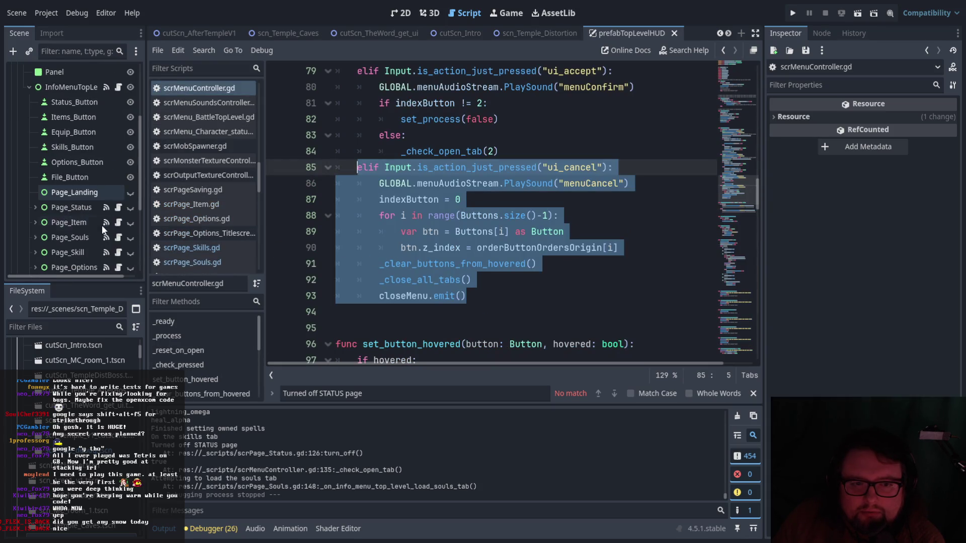
left_click(456, 265)
scroll(456, 274, "up", 3)
scroll(456, 274, "up", 20)
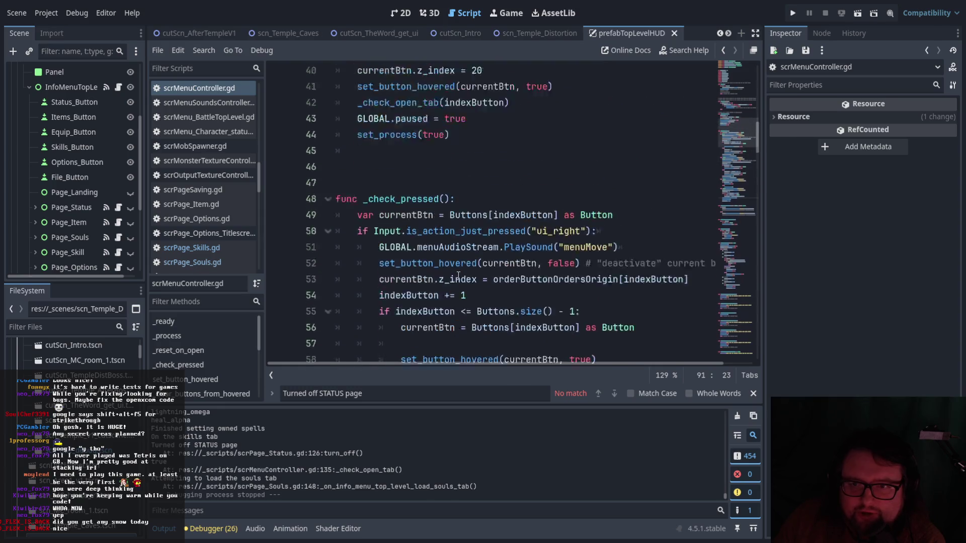
scroll(460, 276, "down", 14)
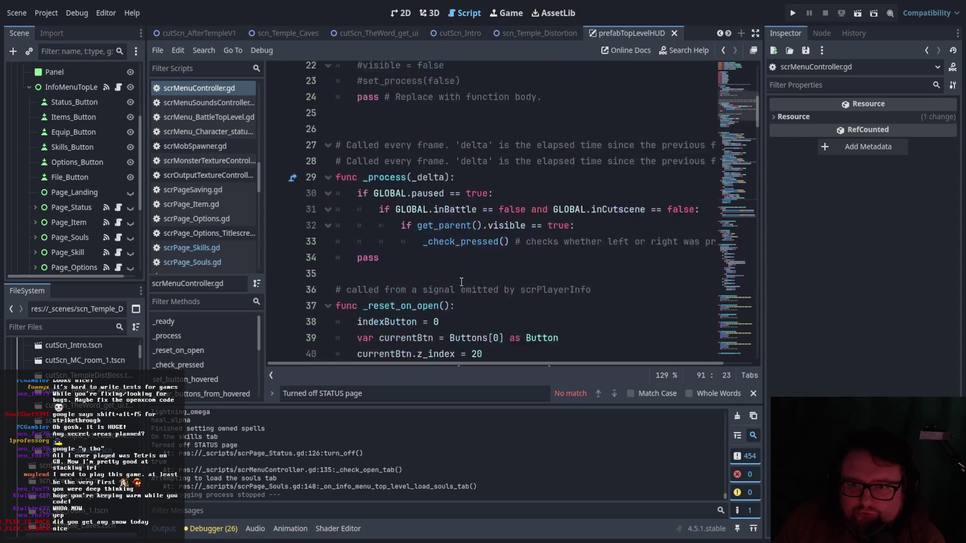
scroll(462, 285, "up", 10)
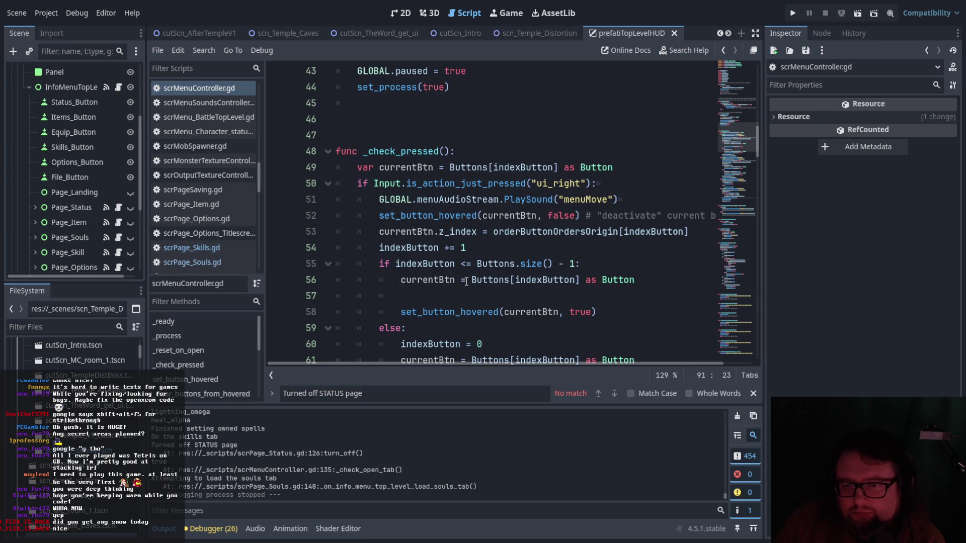
scroll(473, 274, "down", 11)
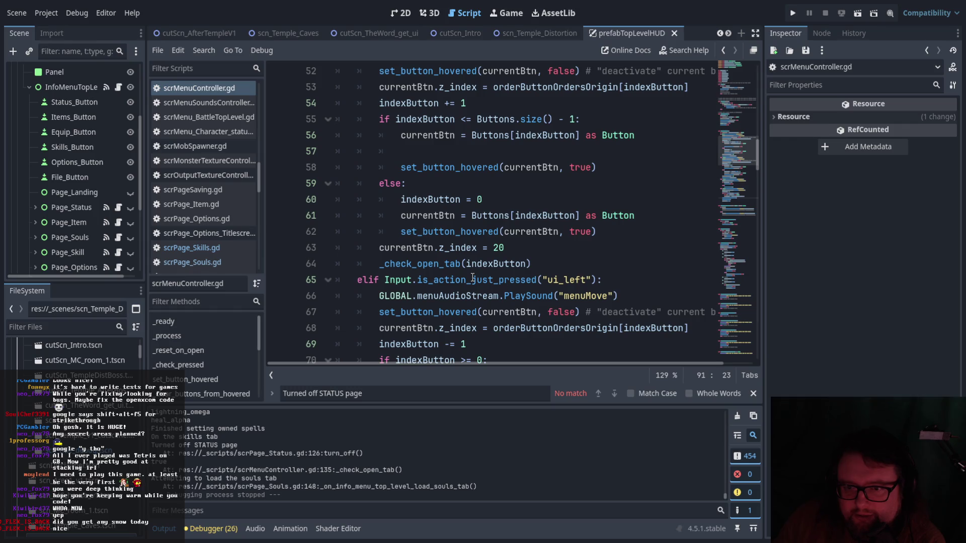
scroll(472, 278, "down", 12)
scroll(471, 278, "down", 2)
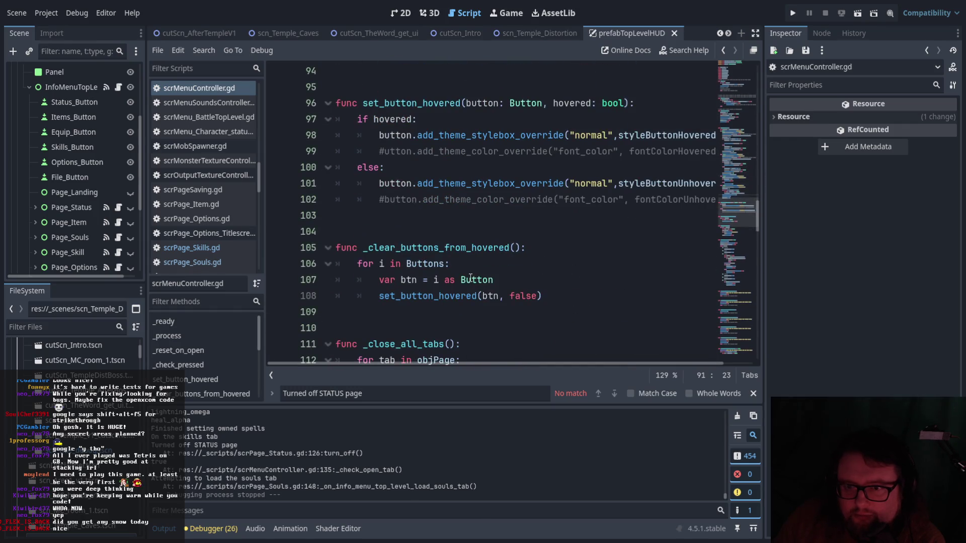
scroll(470, 278, "down", 9)
scroll(470, 278, "down", 2)
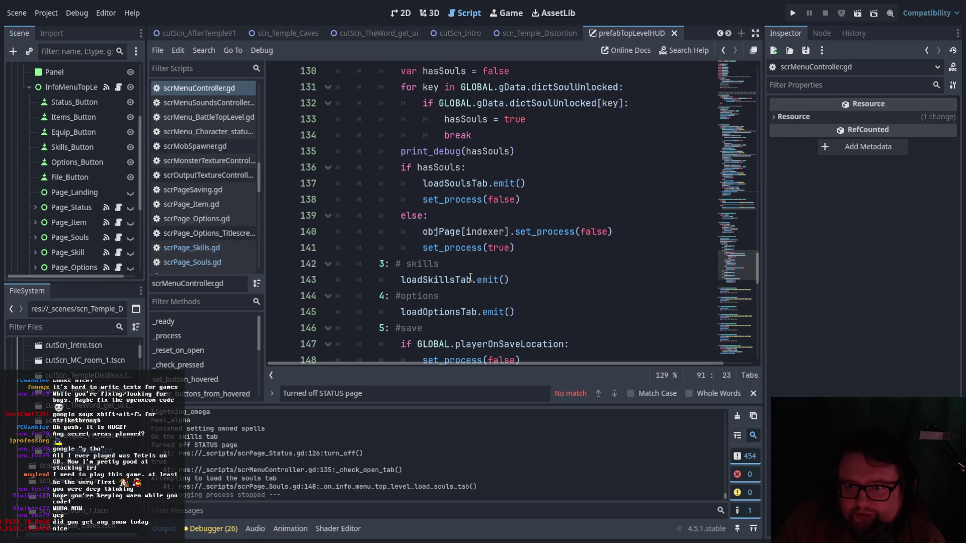
scroll(408, 235, "up", 3)
scroll(518, 280, "down", 1)
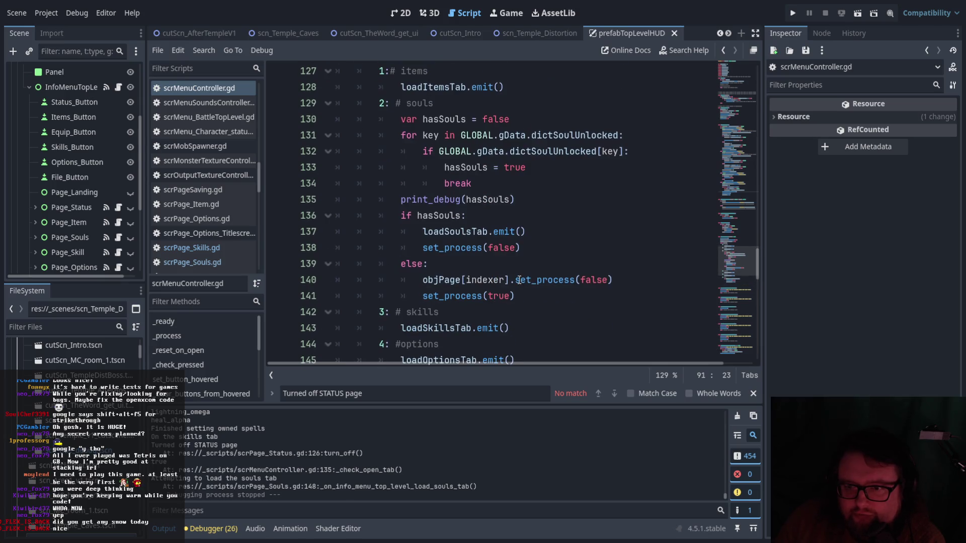
scroll(558, 300, "up", 1)
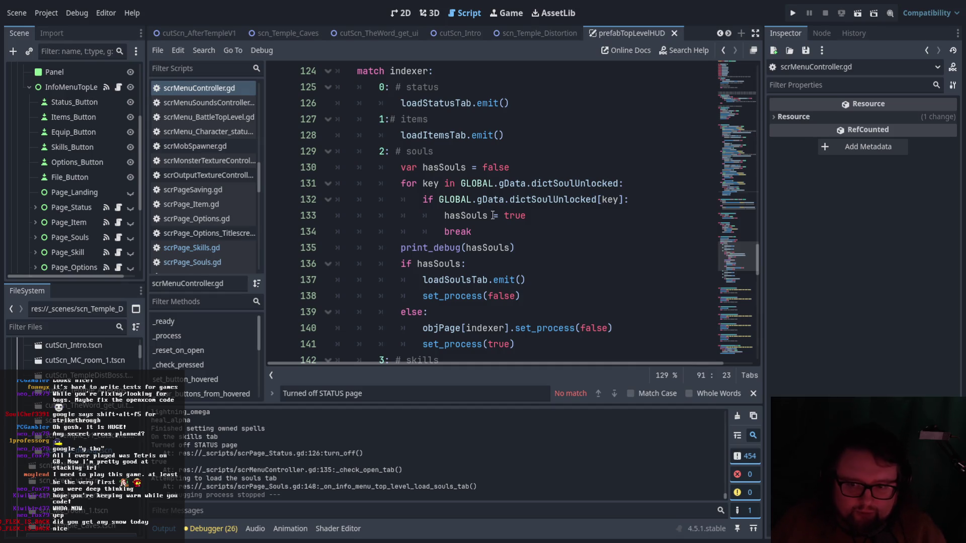
Comment out set_process(false) on line 138 and run the scn_Temple_Distortion scene.
left_click(423, 296)
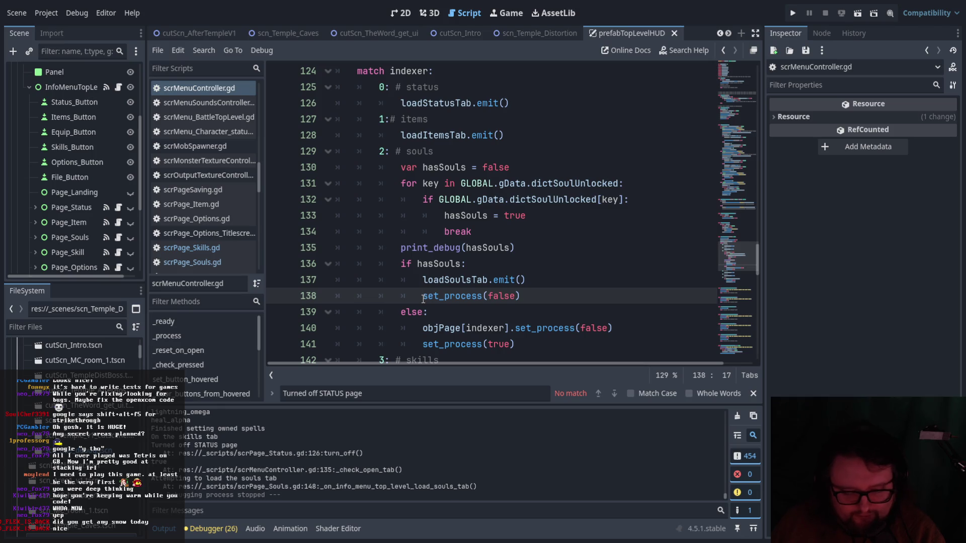
type("#")
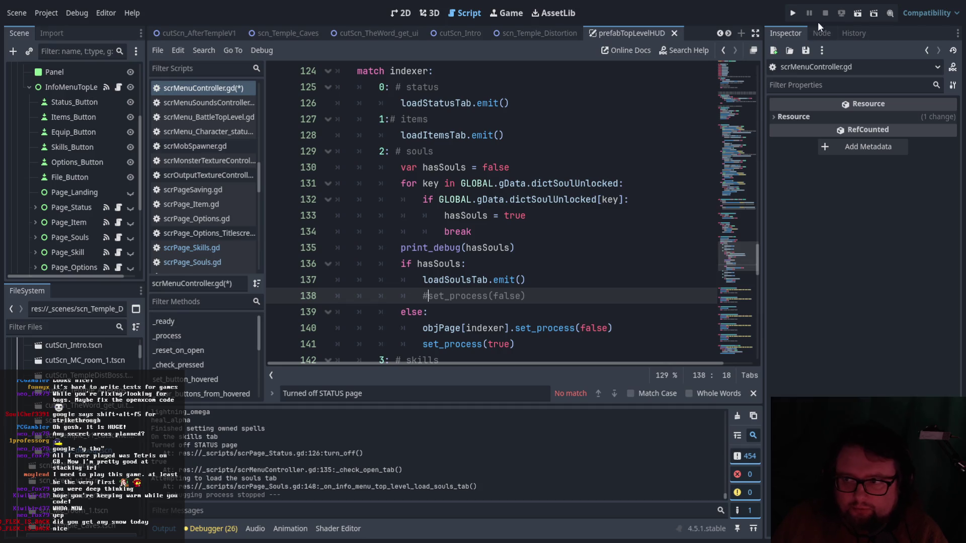
left_click(557, 31)
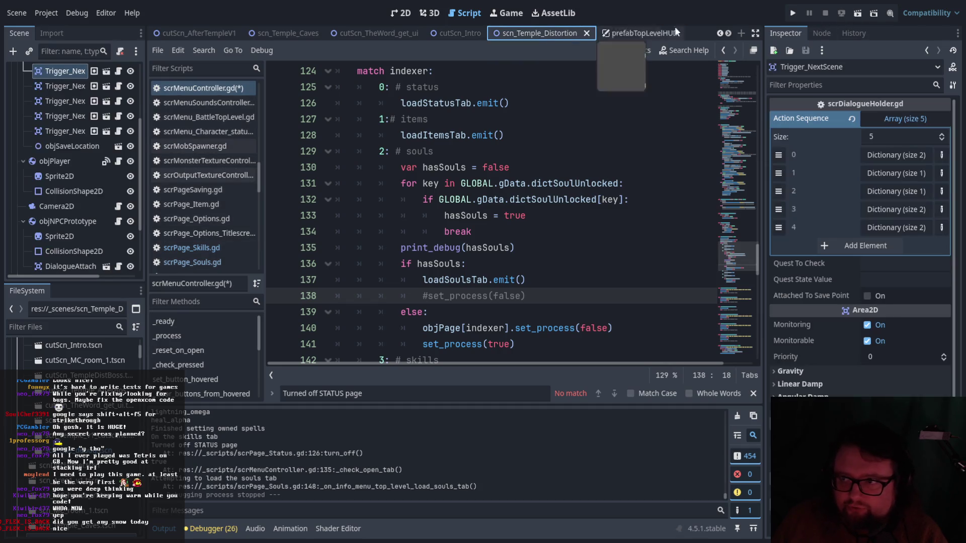
left_click(858, 14)
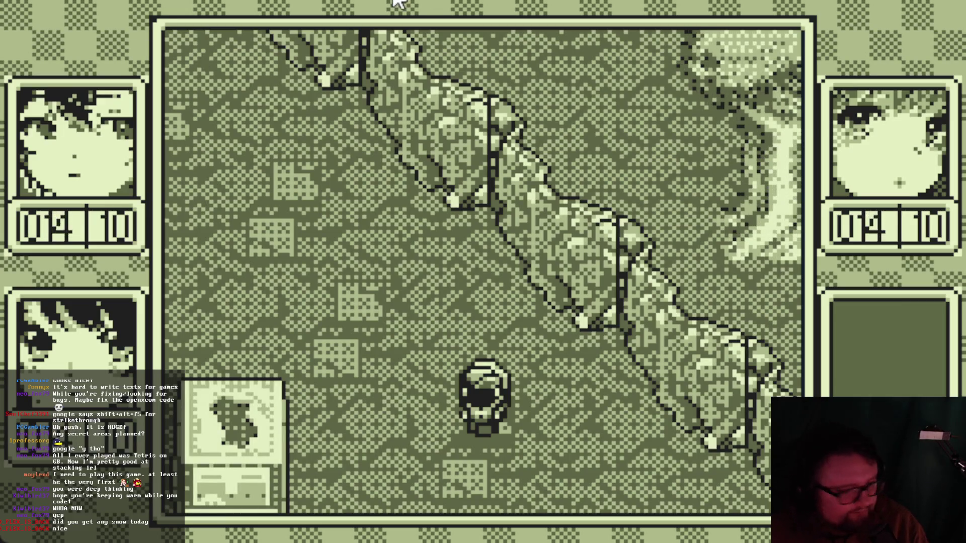
Test the in-game Soul menu, moving to Kelpie, then opening Salamander's description.
key("Return")
key("Right")
key("Right")
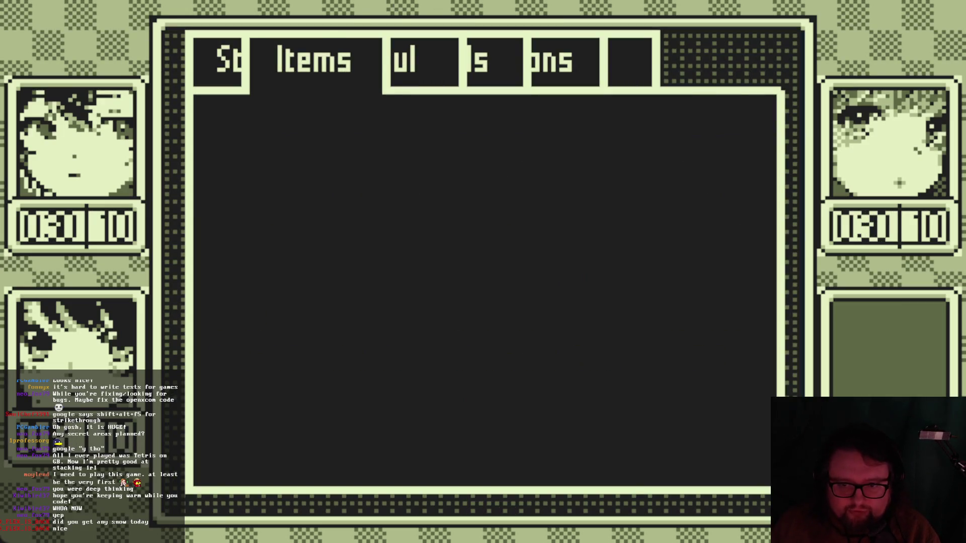
key("Up")
key("Escape")
key("Return")
key("Escape")
key("Return")
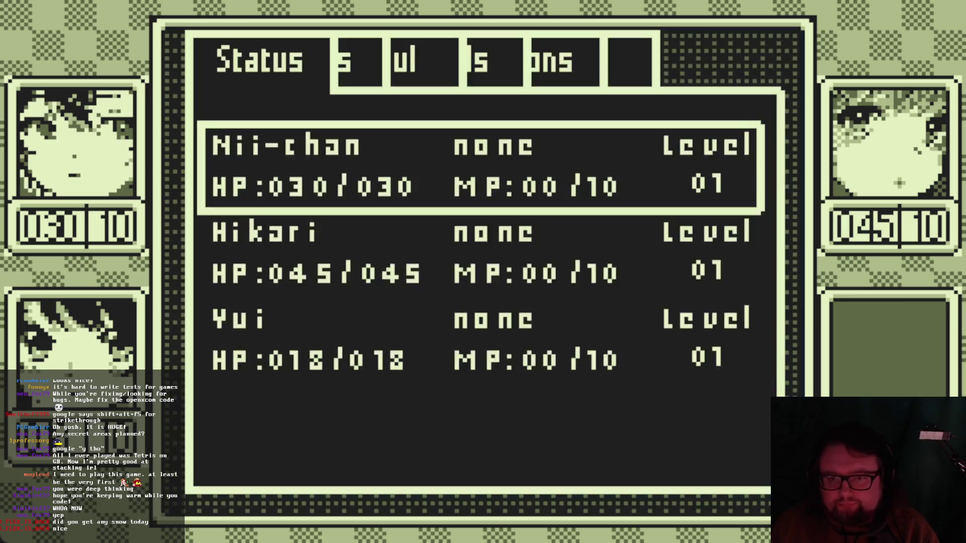
key("Right")
key("Right")
key("Down")
key("Return")
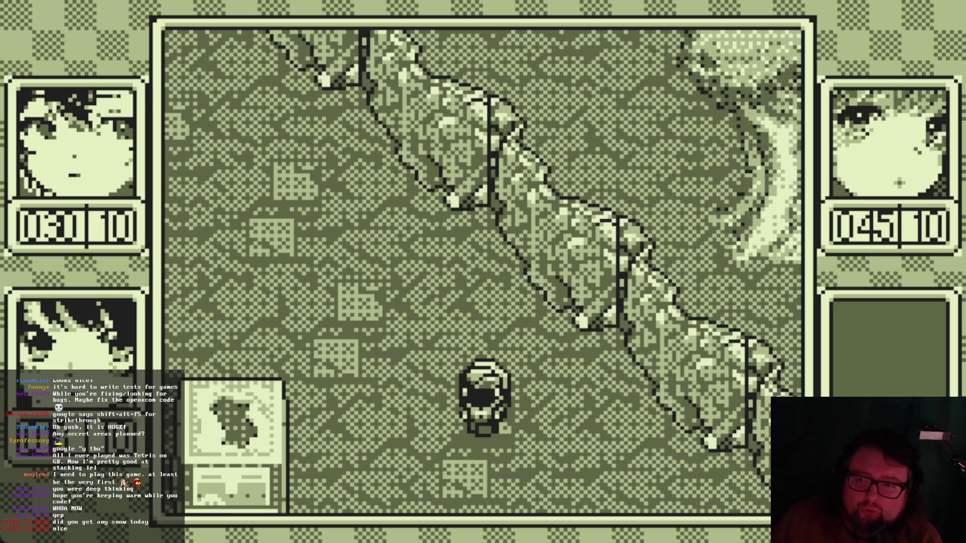
Stop the game, delete the # to restore set_process(false) on line 138, and select loadSkillsTab.
key("F8")
scroll(546, 235, "down", 9)
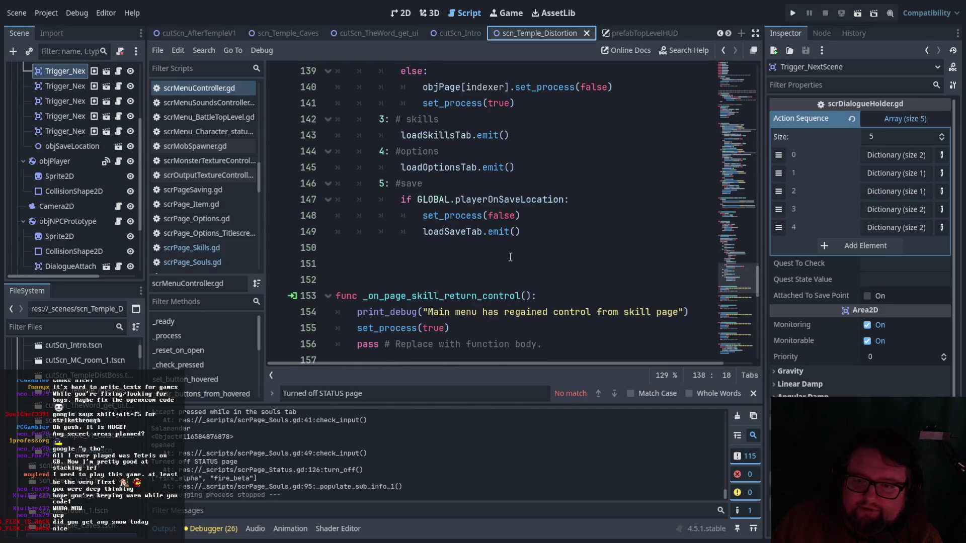
scroll(578, 255, "down", 4)
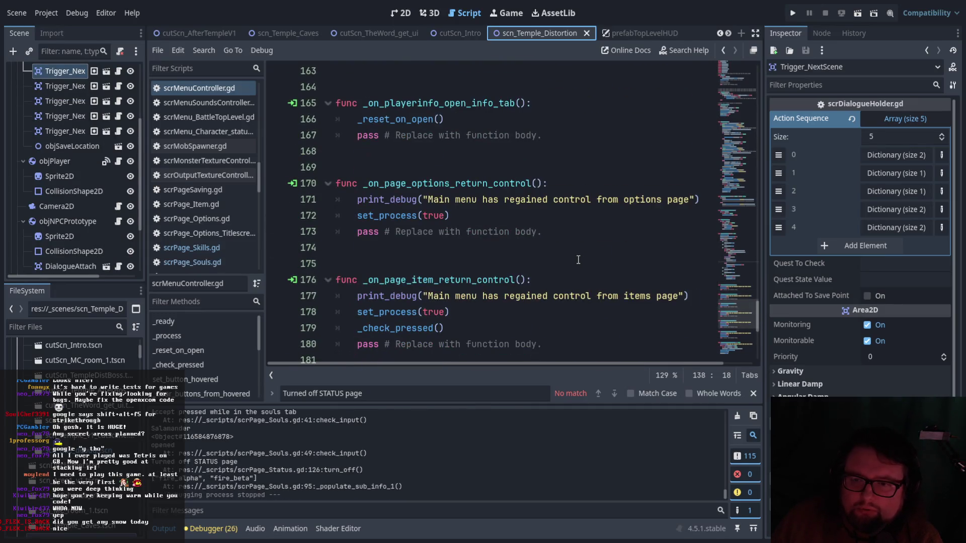
scroll(578, 260, "down", 6)
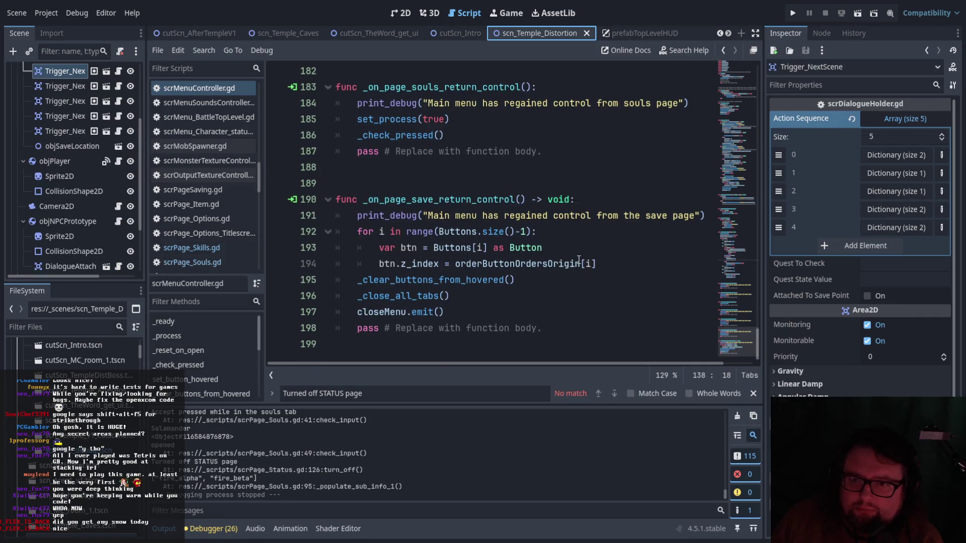
scroll(579, 260, "up", 7)
scroll(579, 261, "down", 3)
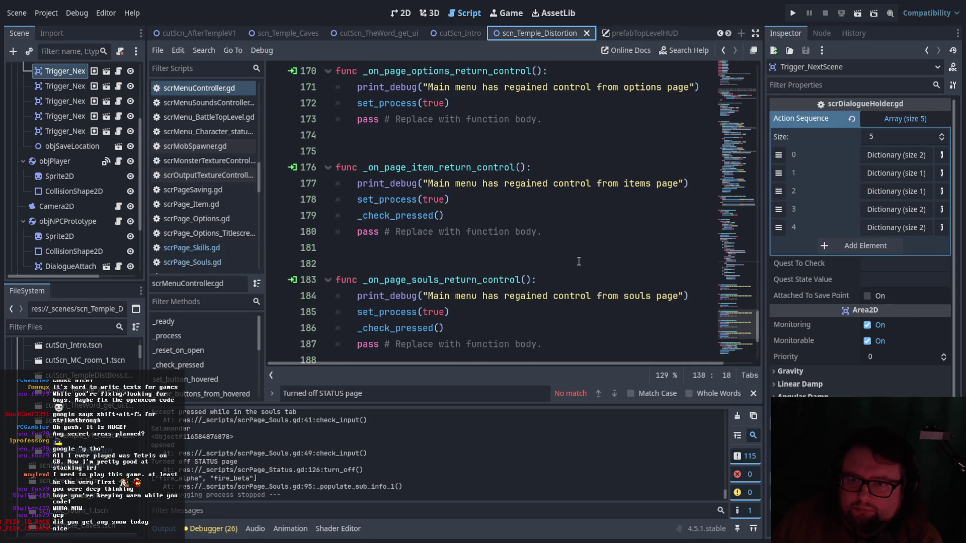
scroll(579, 261, "down", 2)
scroll(513, 267, "up", 4)
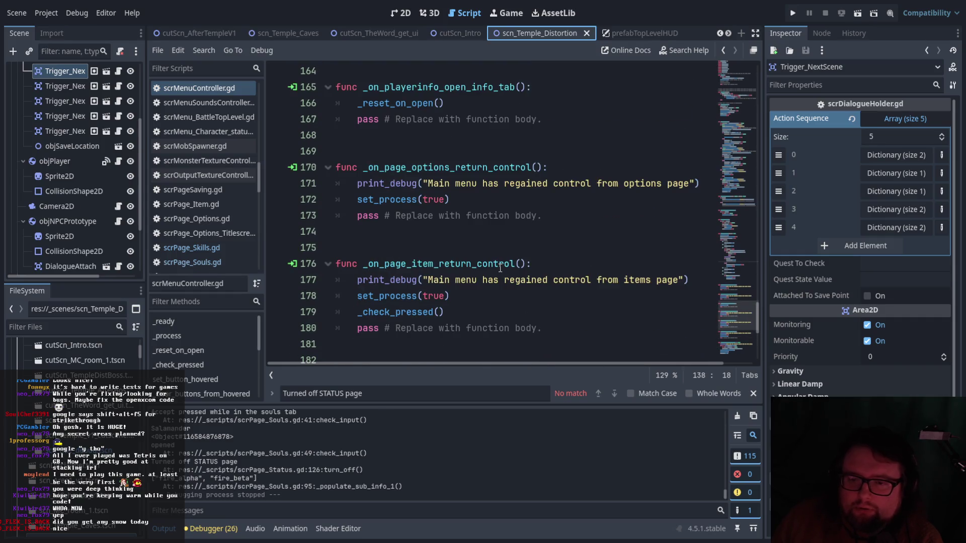
scroll(500, 268, "down", 1)
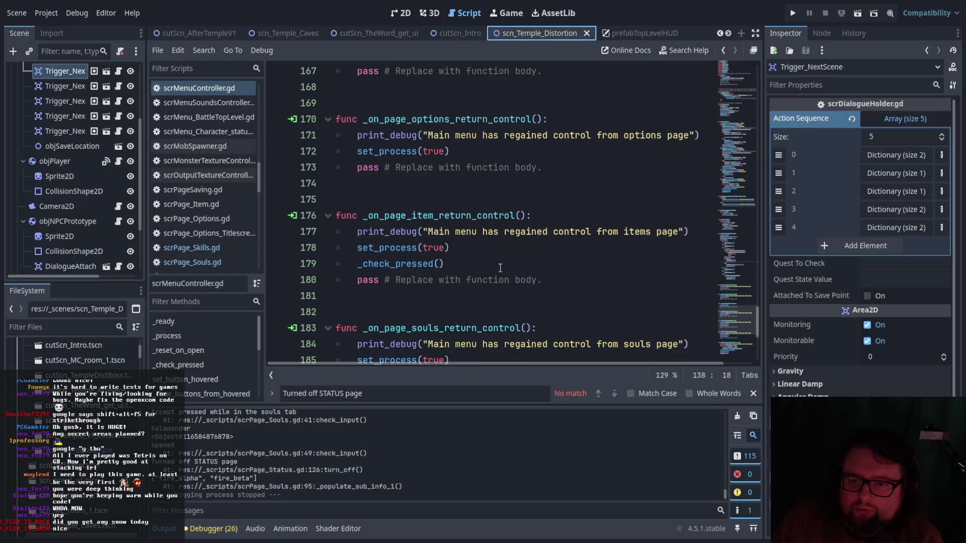
scroll(500, 268, "down", 2)
scroll(500, 267, "up", 1)
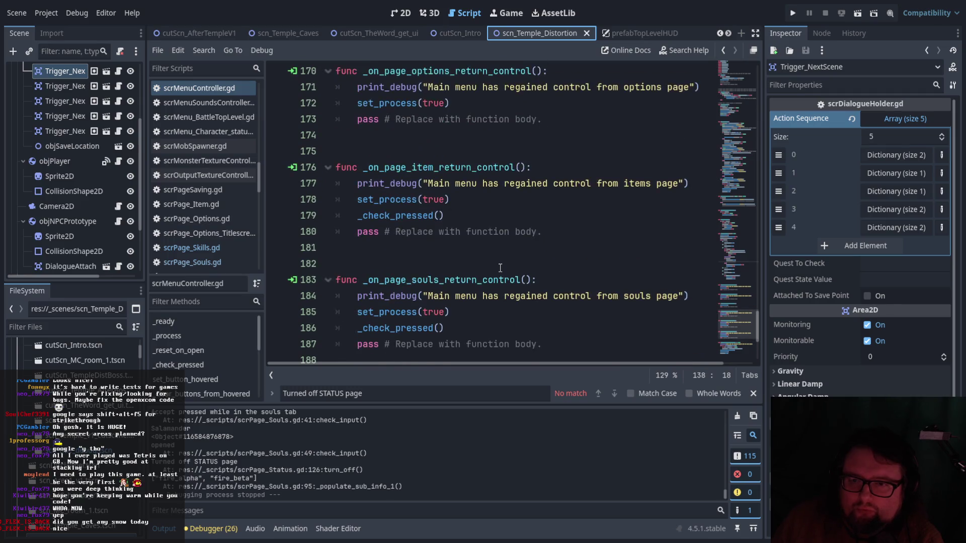
scroll(500, 267, "up", 7)
scroll(500, 267, "up", 6)
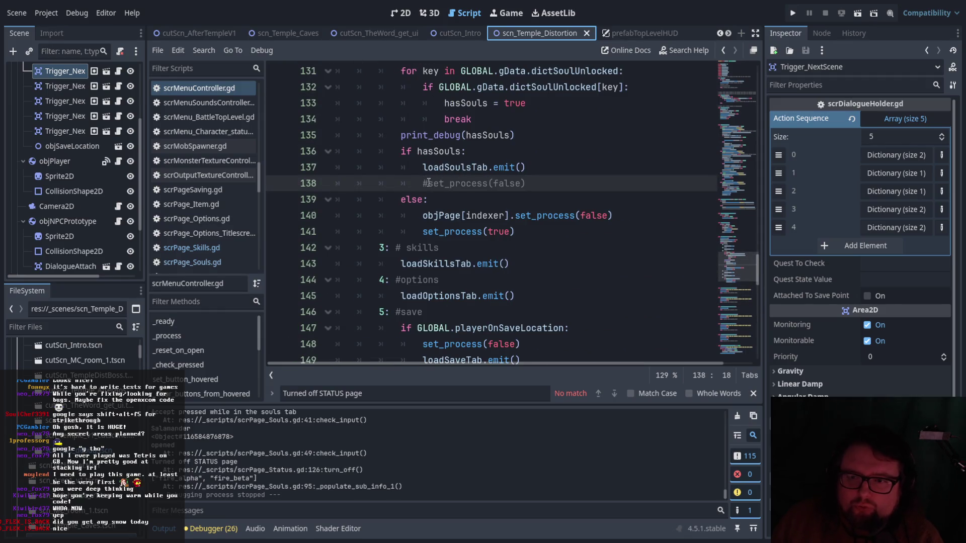
key("BackSpace")
left_click_drag(402, 263, 472, 264)
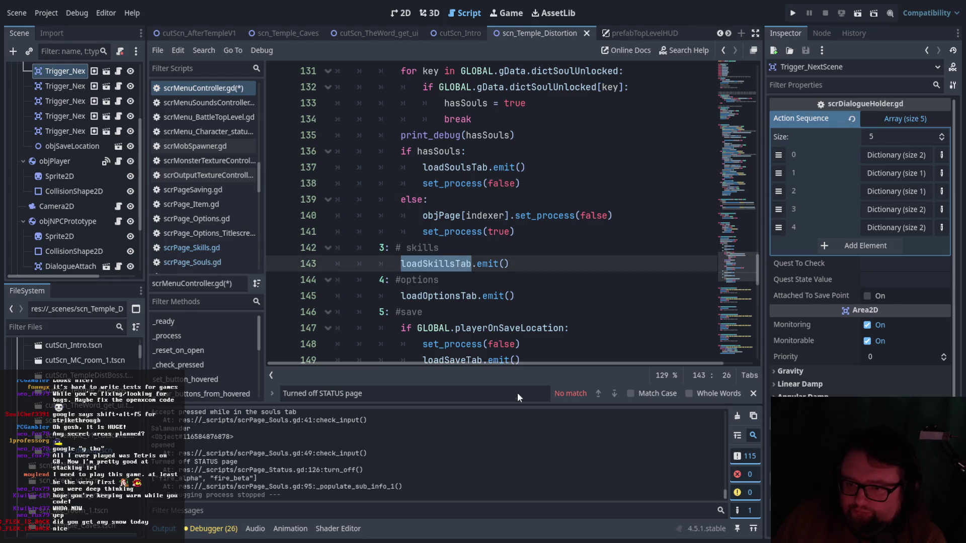
Trace InfoMenuTopLevel's loadSkillsTab signal in prefabTopLevelHUD to its Page_Skill handler in scrPage_Skills.gd.
left_click(822, 33)
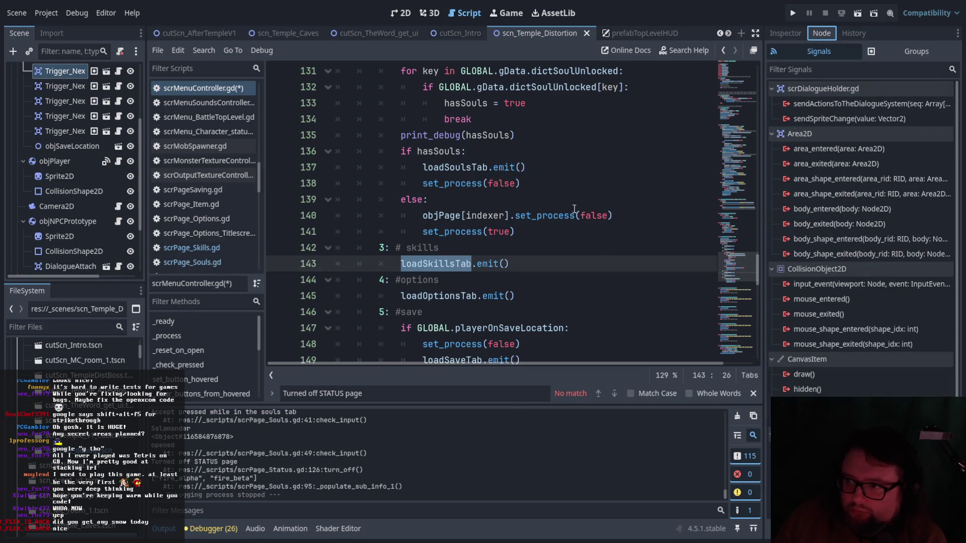
scroll(78, 178, "down", 5)
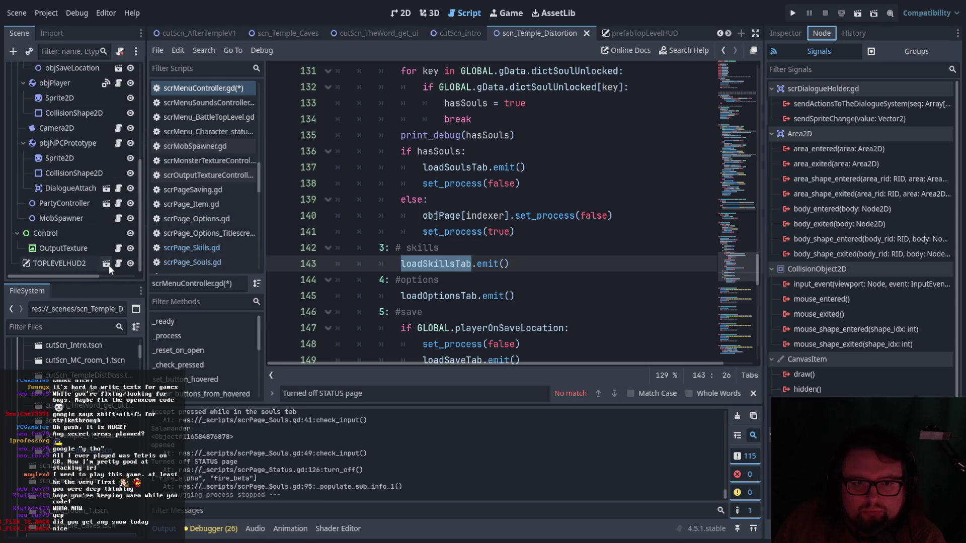
left_click(106, 264)
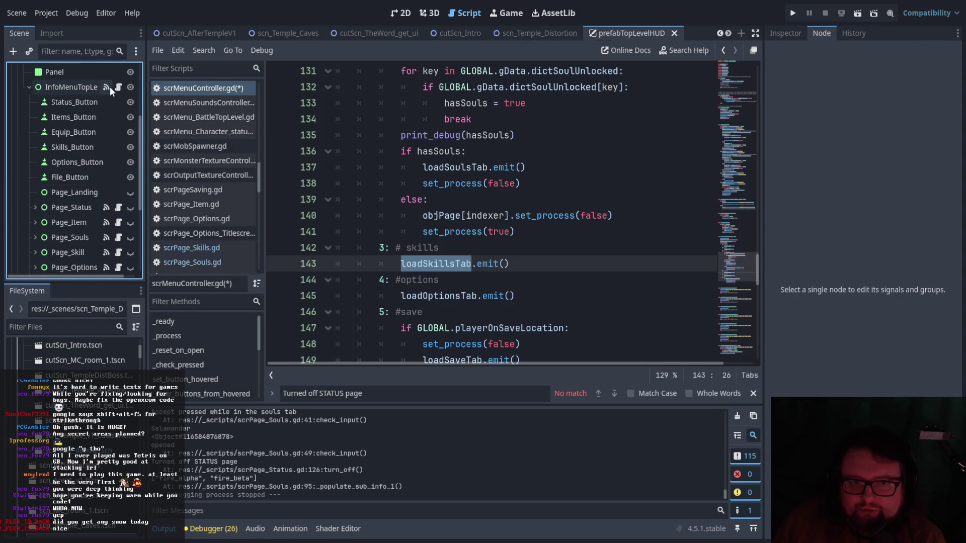
left_click(110, 86)
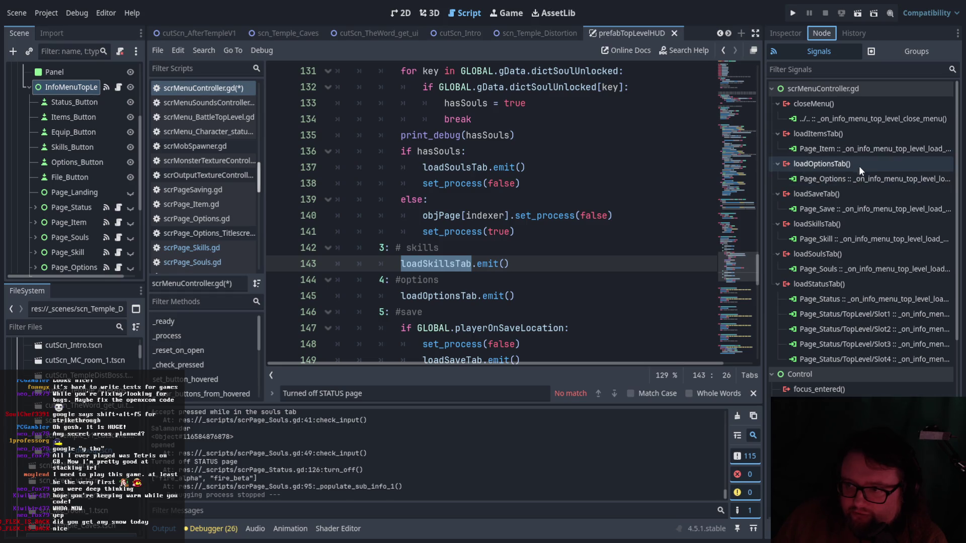
double_click(872, 238)
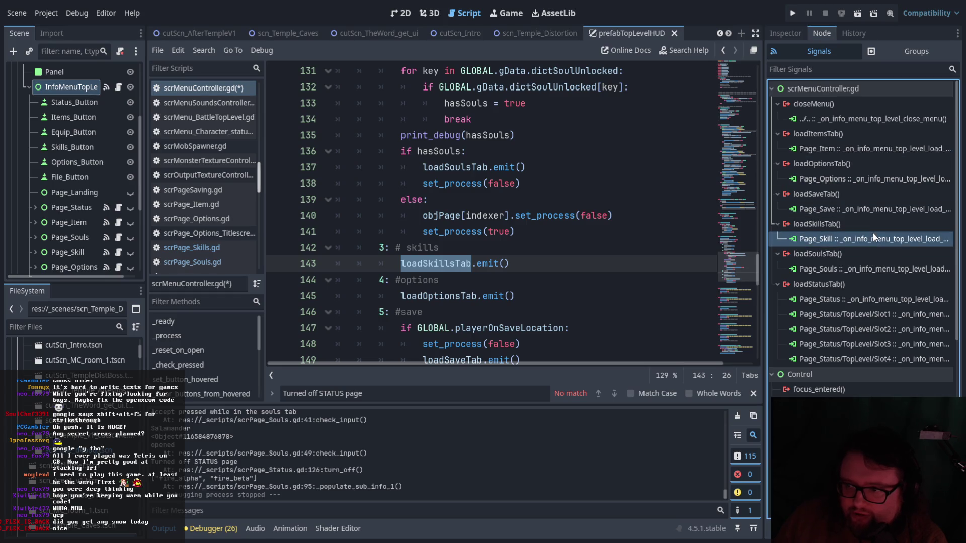
scroll(539, 273, "down", 3)
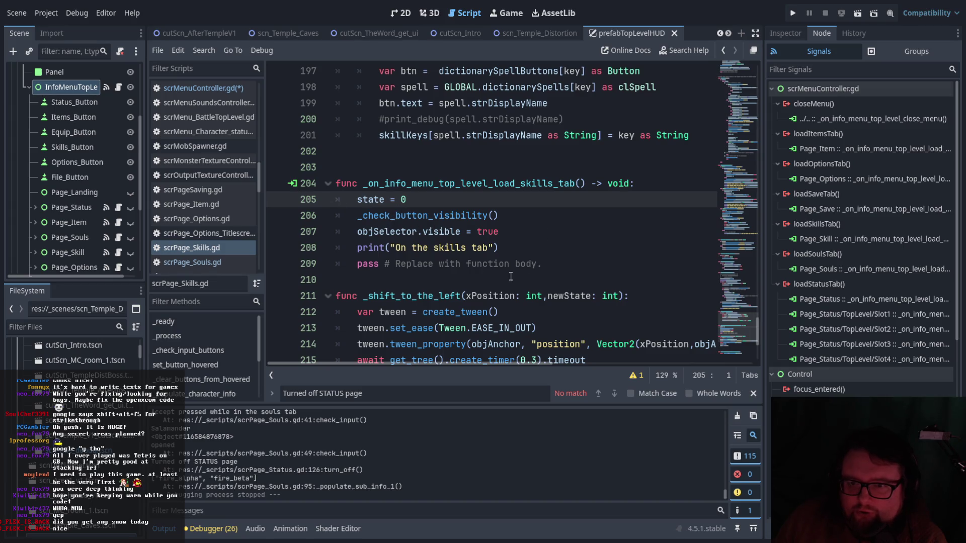
scroll(596, 247, "up", 1)
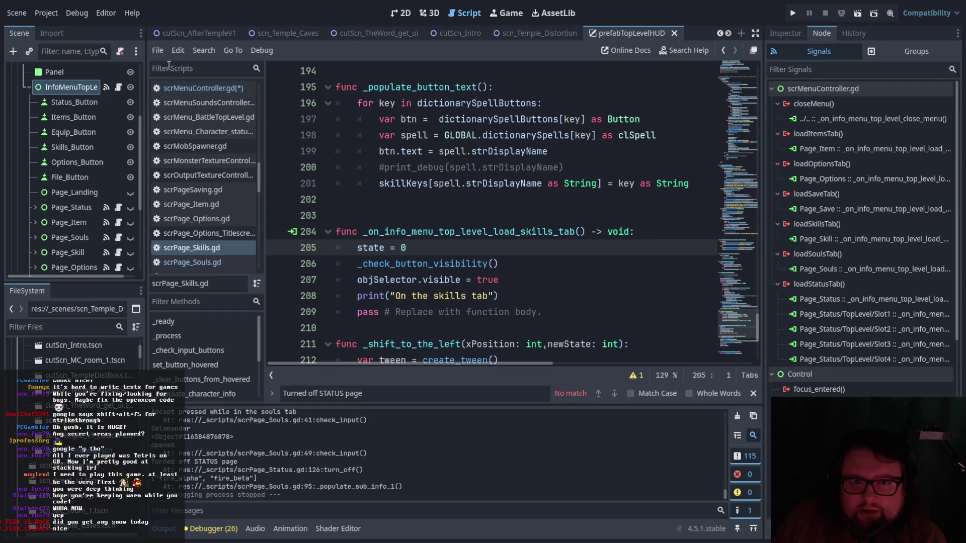
scroll(221, 213, "up", 3)
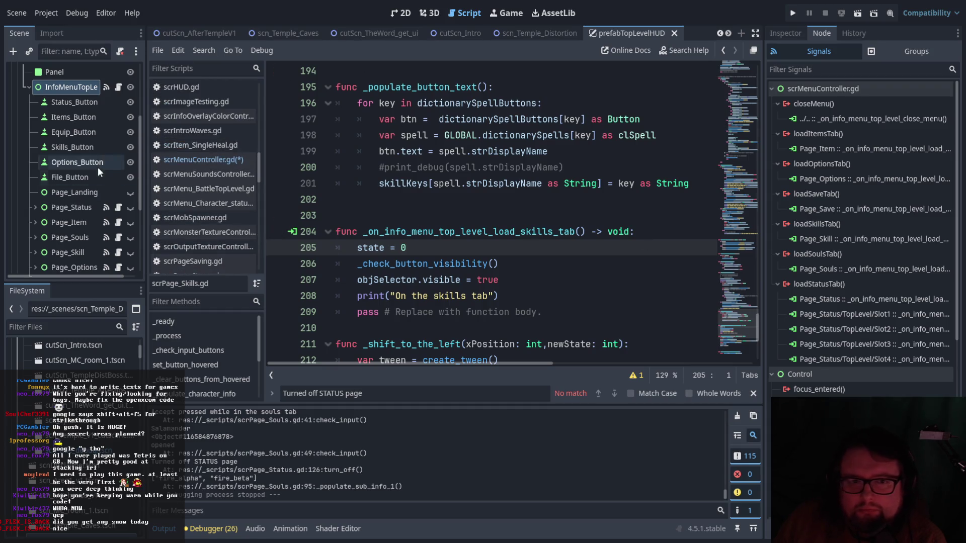
left_click(118, 87)
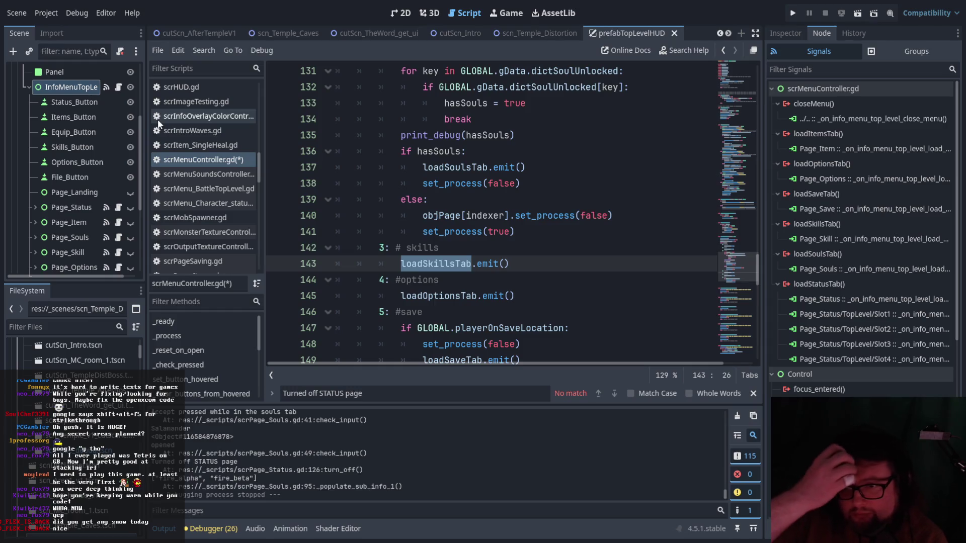
Review _check_open_tab in scrMenuController.gd, then open scrPage_Status.gd.
scroll(477, 201, "up", 4)
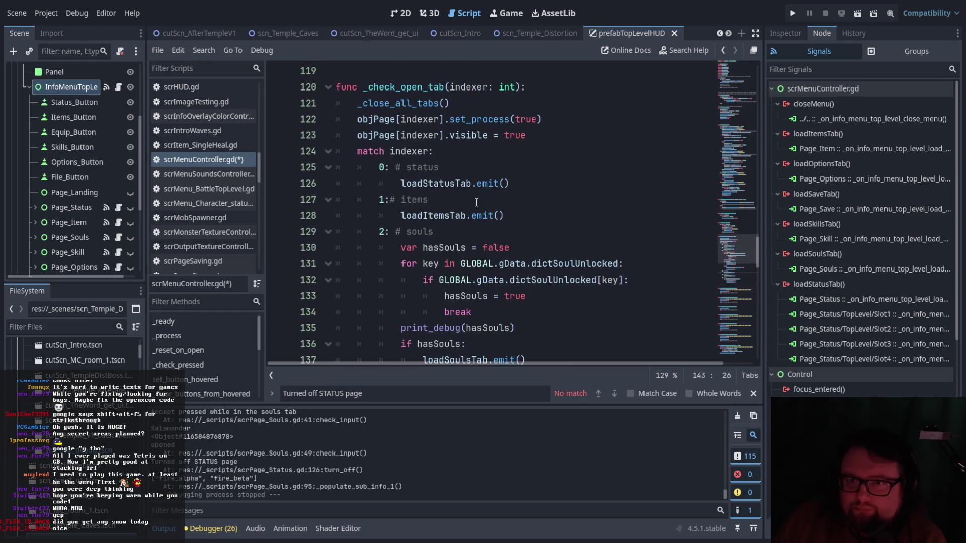
scroll(476, 201, "up", 1)
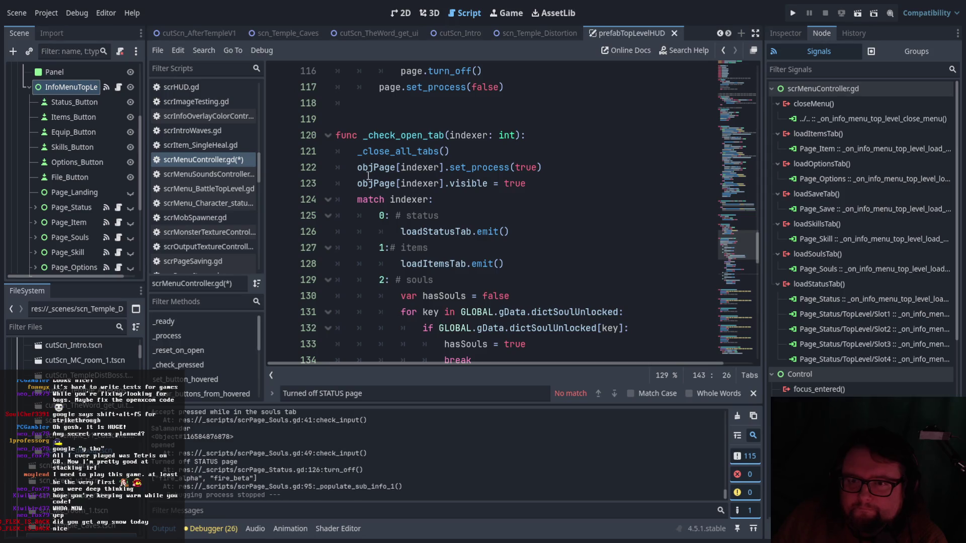
scroll(466, 179, "down", 1)
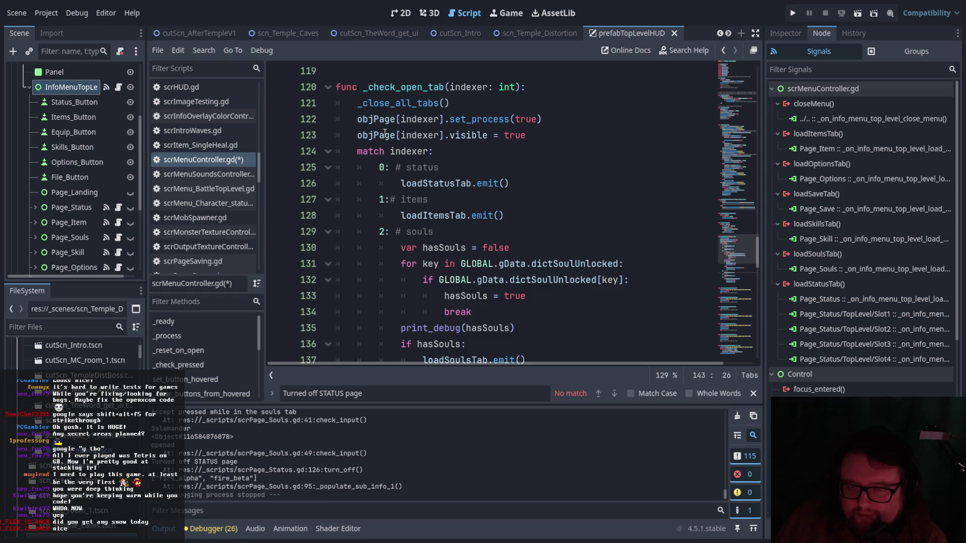
scroll(385, 133, "down", 1)
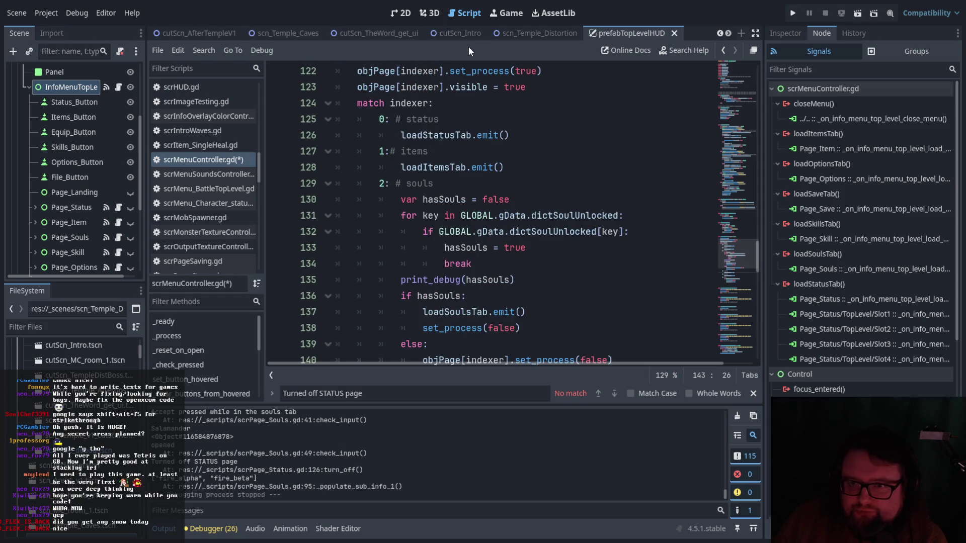
scroll(473, 138, "down", 1)
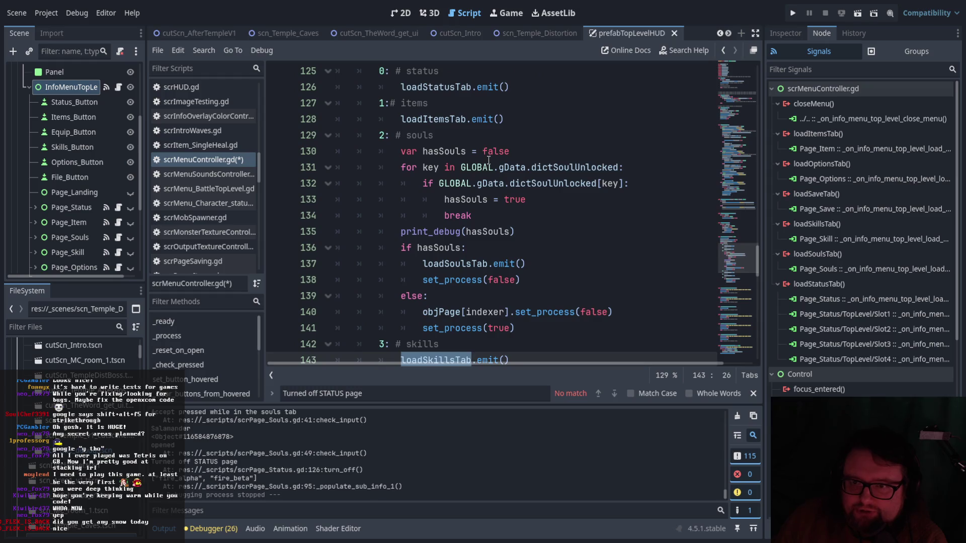
scroll(498, 164, "down", 1)
scroll(495, 162, "up", 1)
scroll(445, 121, "down", 2)
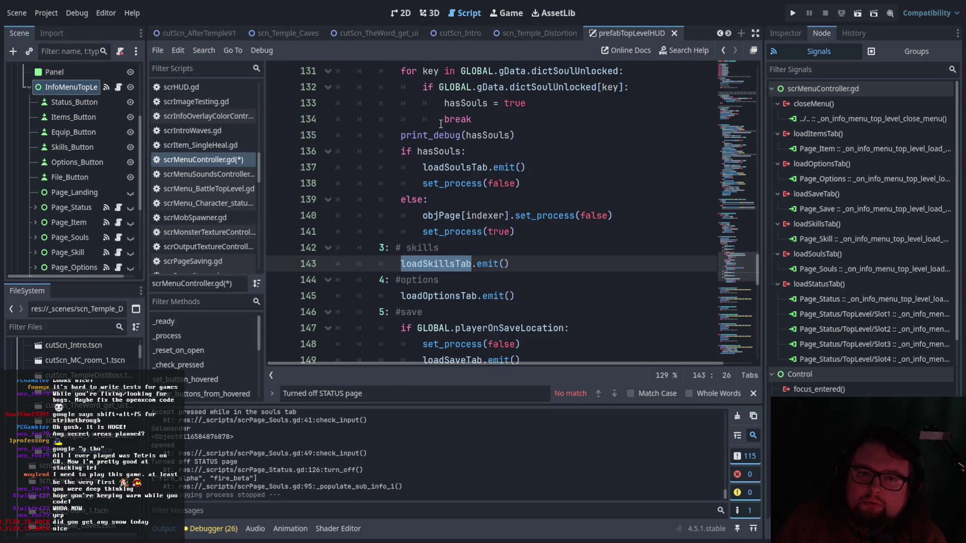
scroll(236, 242, "down", 3)
scroll(231, 242, "down", 5)
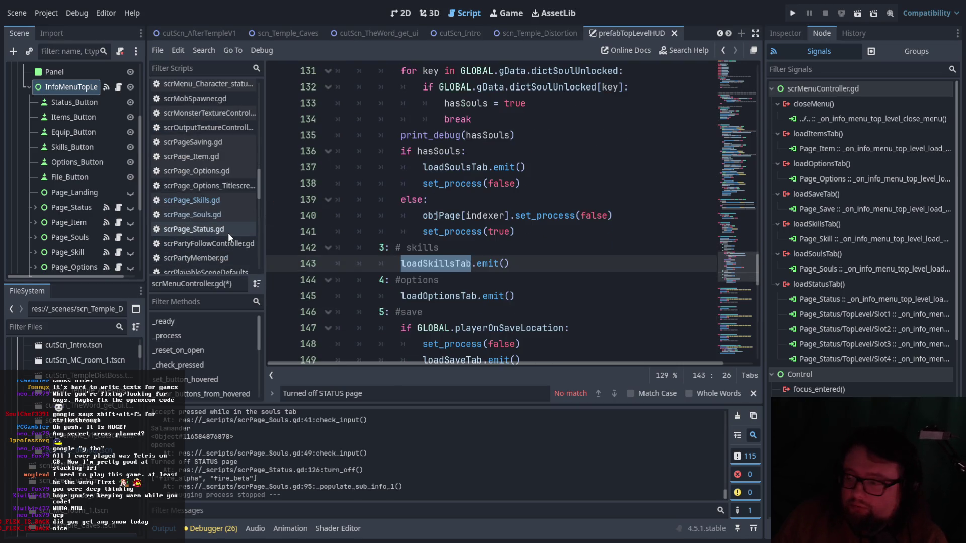
left_click(228, 230)
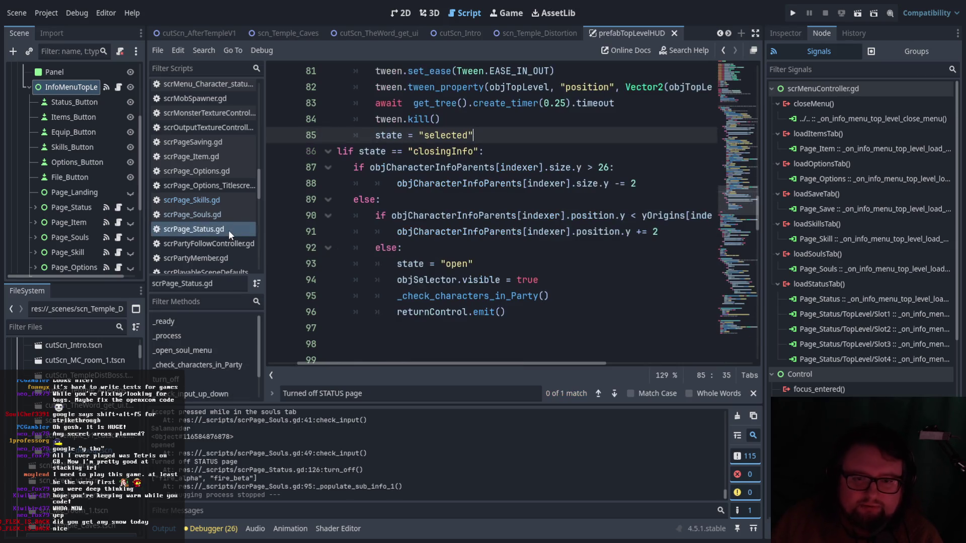
scroll(467, 270, "up", 5)
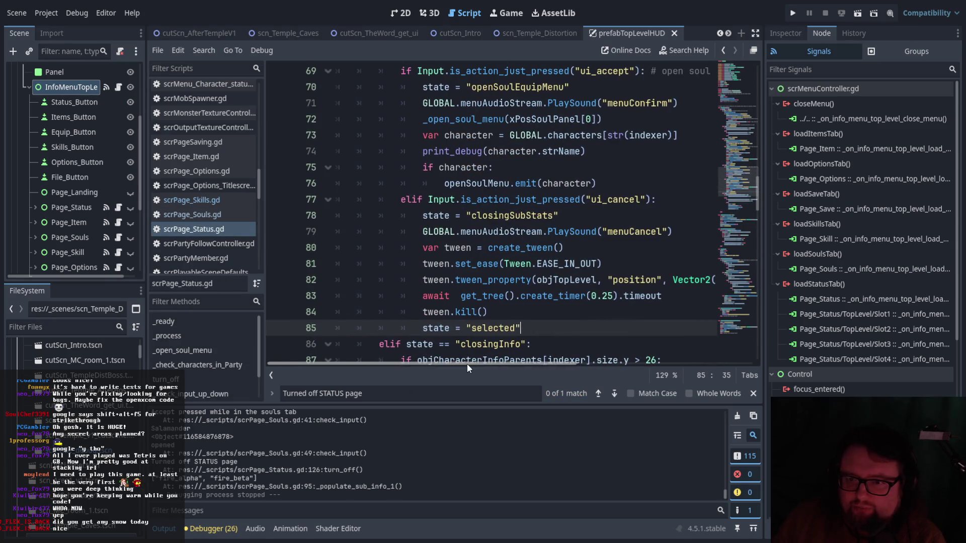
scroll(553, 323, "up", 5)
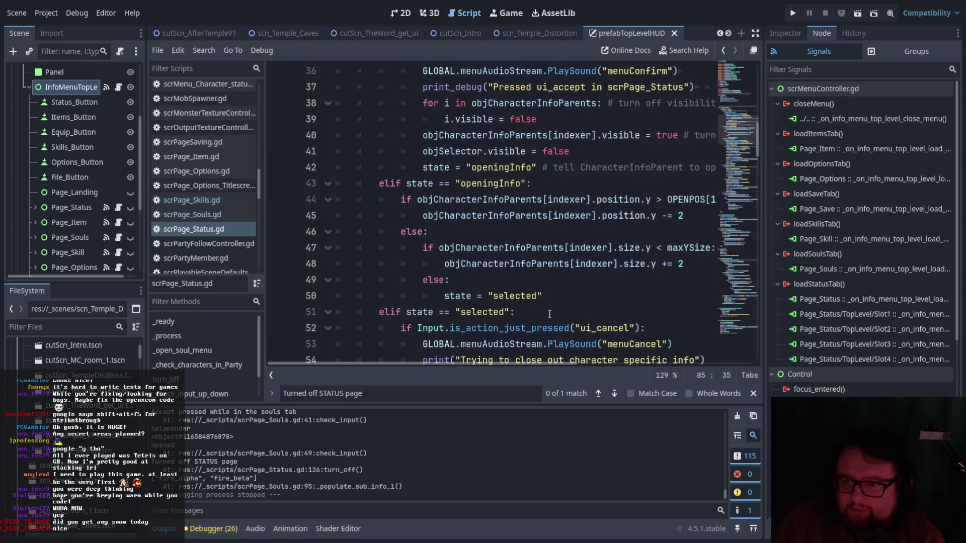
scroll(548, 311, "down", 10)
scroll(547, 307, "down", 5)
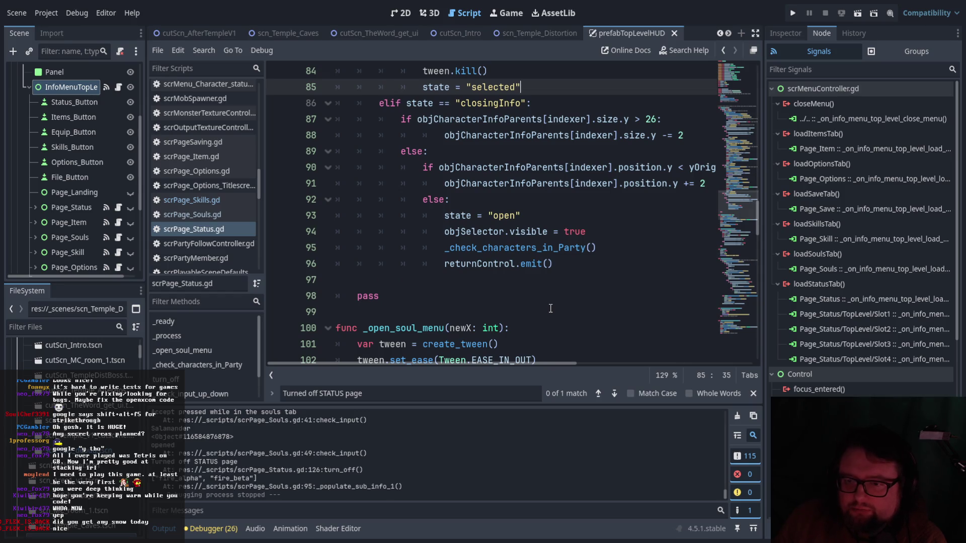
scroll(550, 309, "up", 19)
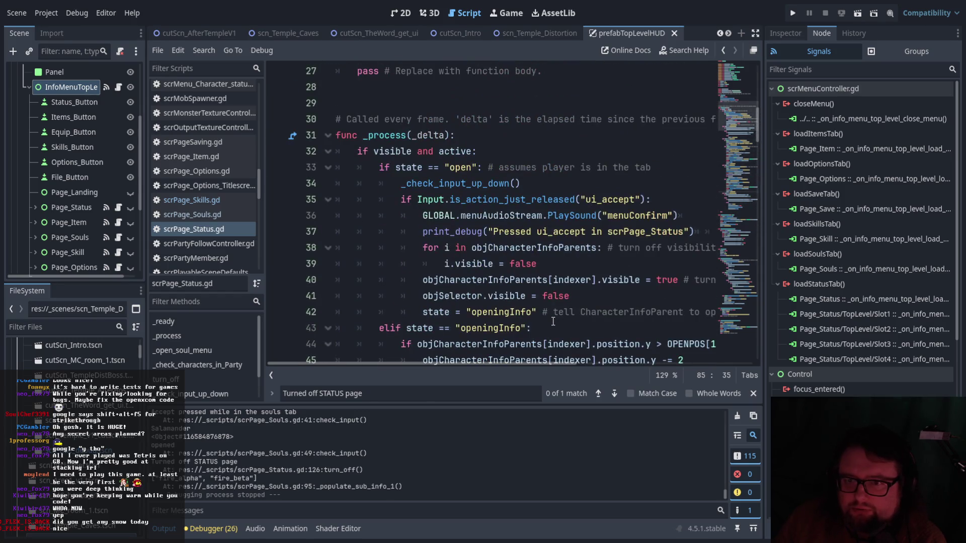
scroll(447, 264, "down", 14)
scroll(447, 264, "down", 17)
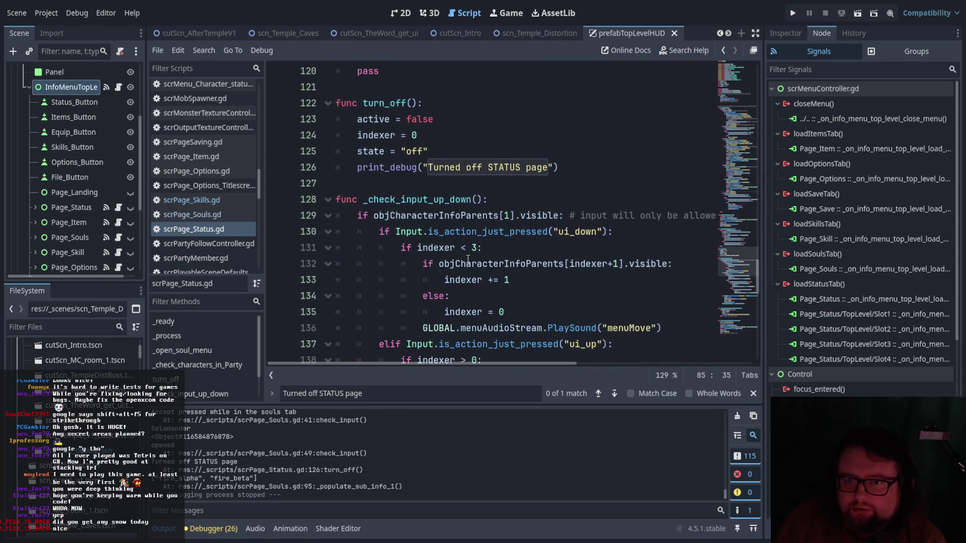
scroll(468, 259, "down", 11)
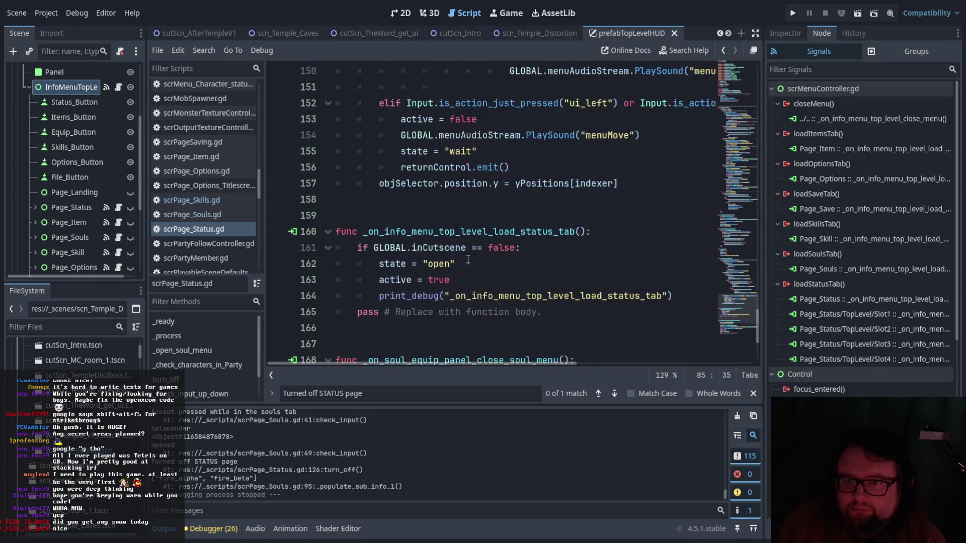
scroll(468, 260, "down", 1)
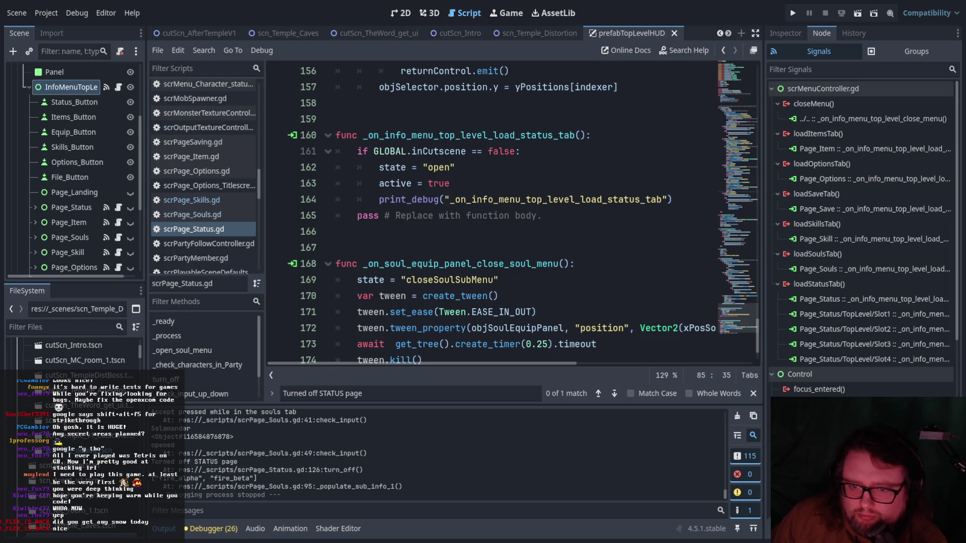
scroll(594, 232, "down", 2)
scroll(594, 232, "up", 5)
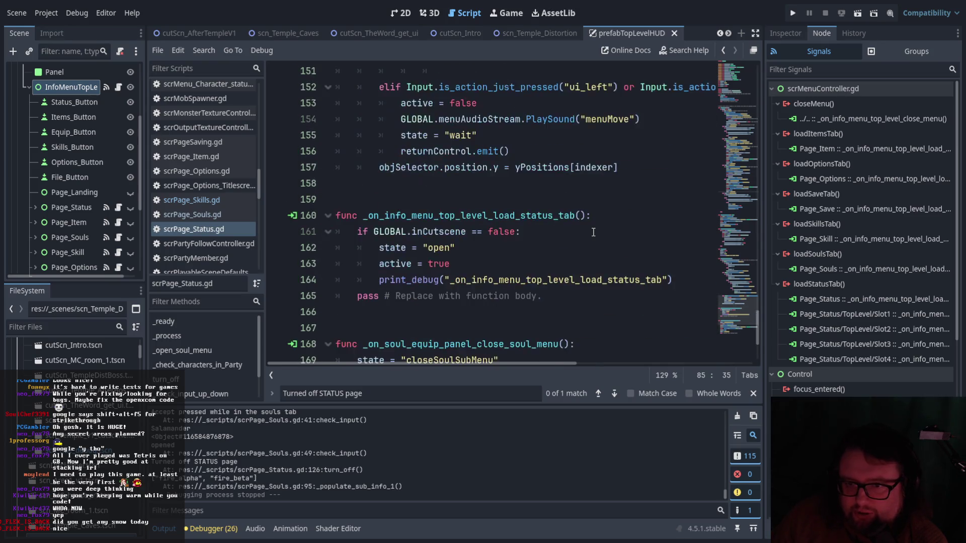
scroll(593, 232, "up", 7)
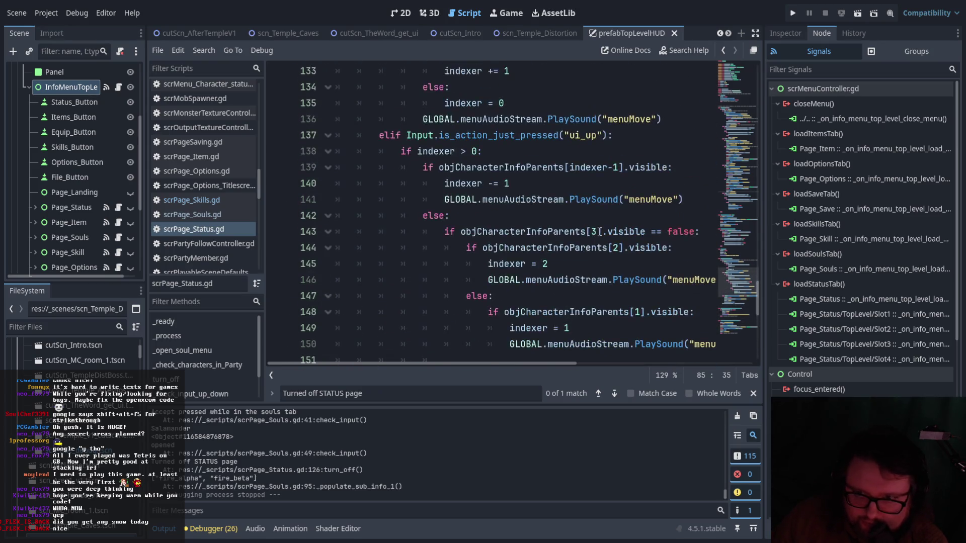
scroll(600, 231, "up", 8)
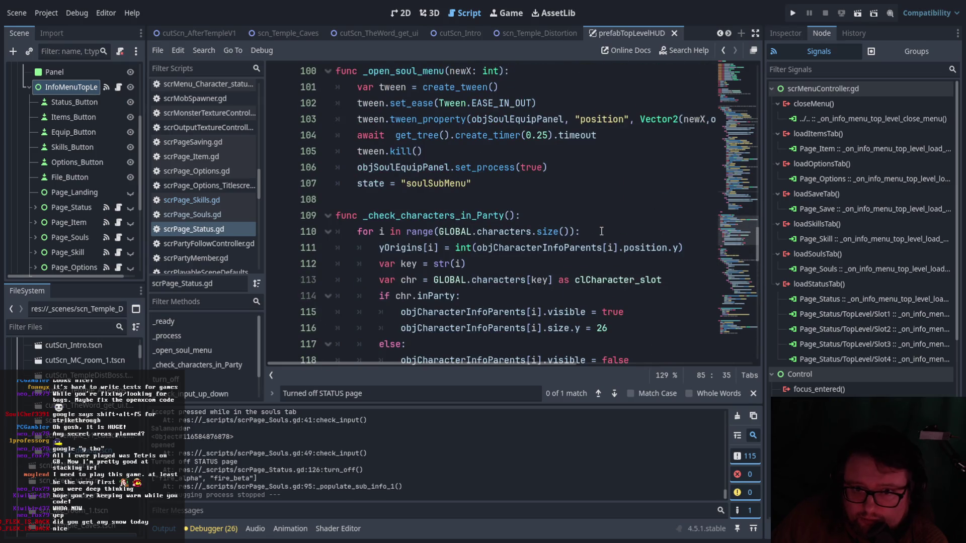
left_click(225, 214)
Search scrPage_Souls.gd for returnControl and jump to its other usage.
scroll(495, 232, "up", 6)
scroll(495, 231, "up", 10)
scroll(460, 210, "down", 13)
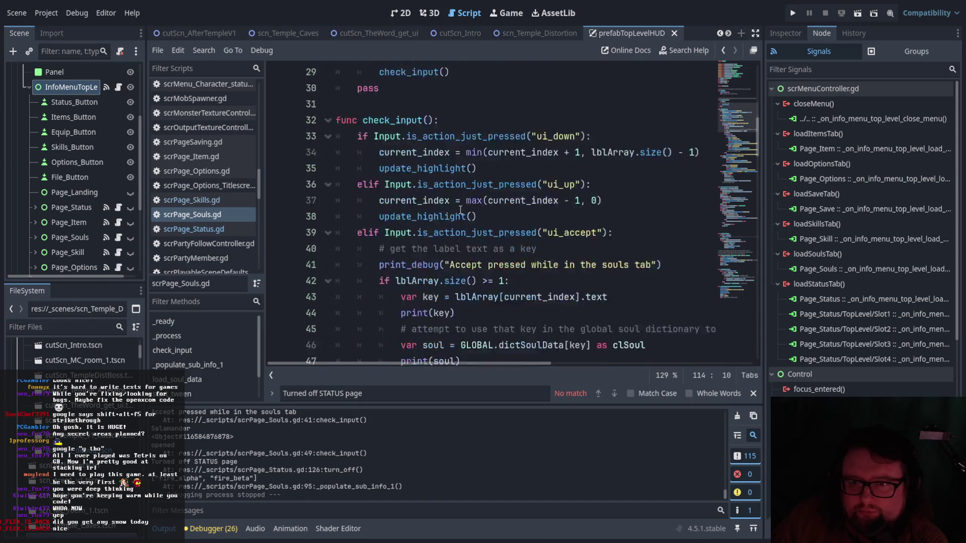
scroll(460, 210, "up", 7)
scroll(452, 196, "up", 3)
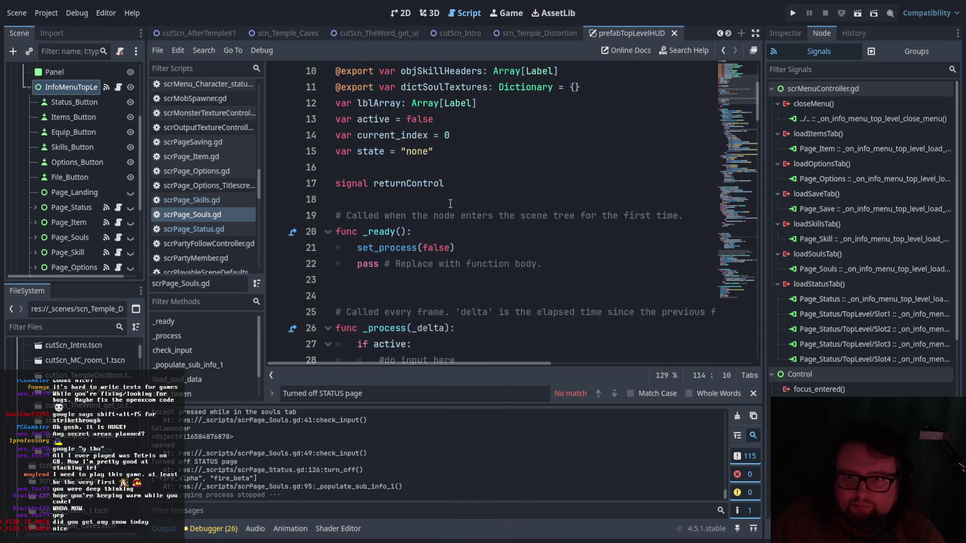
left_click(448, 184)
left_click_drag(448, 184, 373, 183)
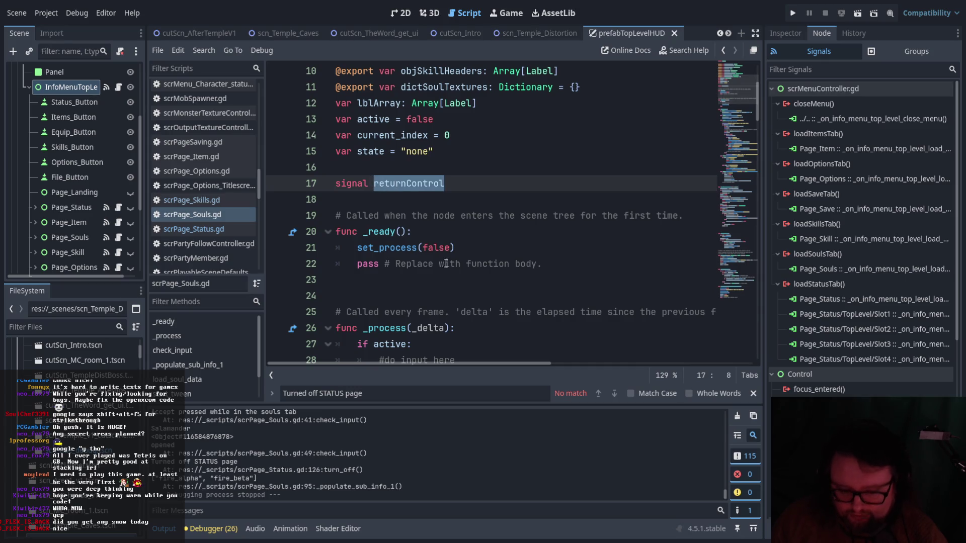
key("ctrl+f")
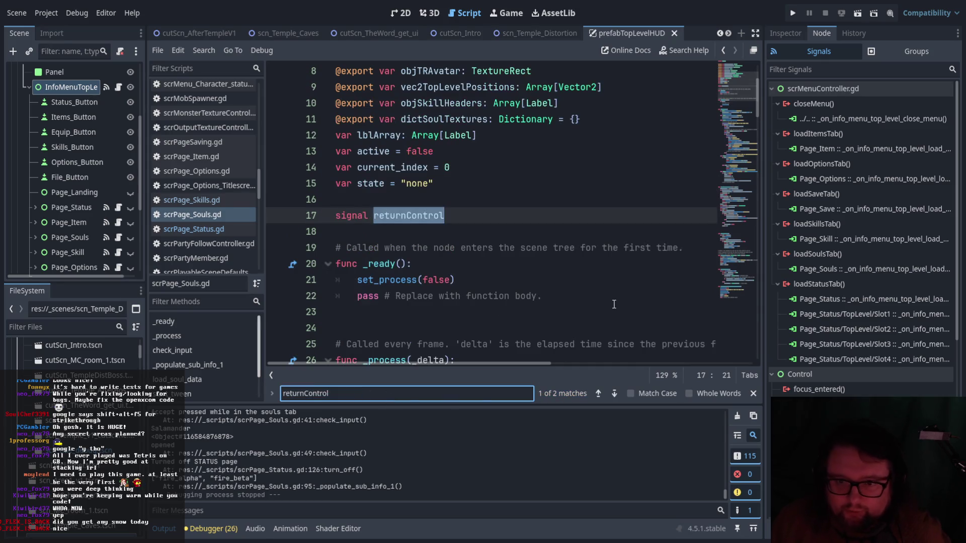
left_click(616, 394)
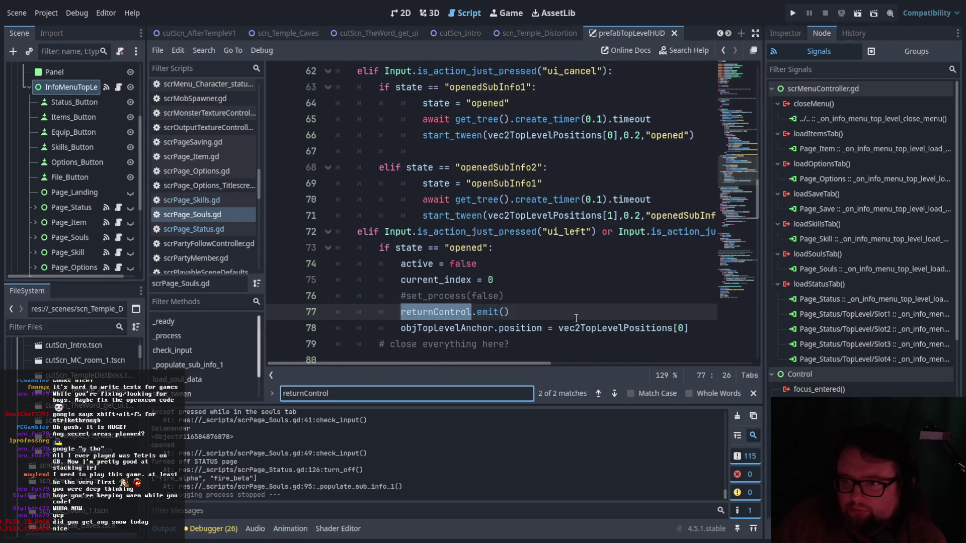
left_click_drag(523, 366, 533, 367)
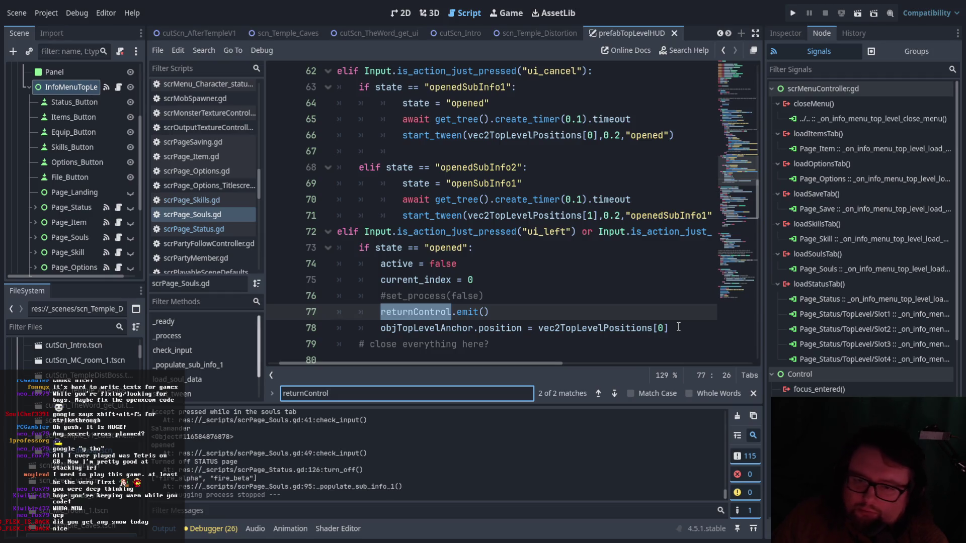
Paste the opened-state branch from lines 73–78 as a new elif after line 71.
scroll(676, 327, "up", 1)
scroll(676, 328, "down", 1)
mouse_move(675, 328)
left_mouse_down()
mouse_move(453, 312)
mouse_move(382, 280)
mouse_move(355, 252)
left_mouse_up()
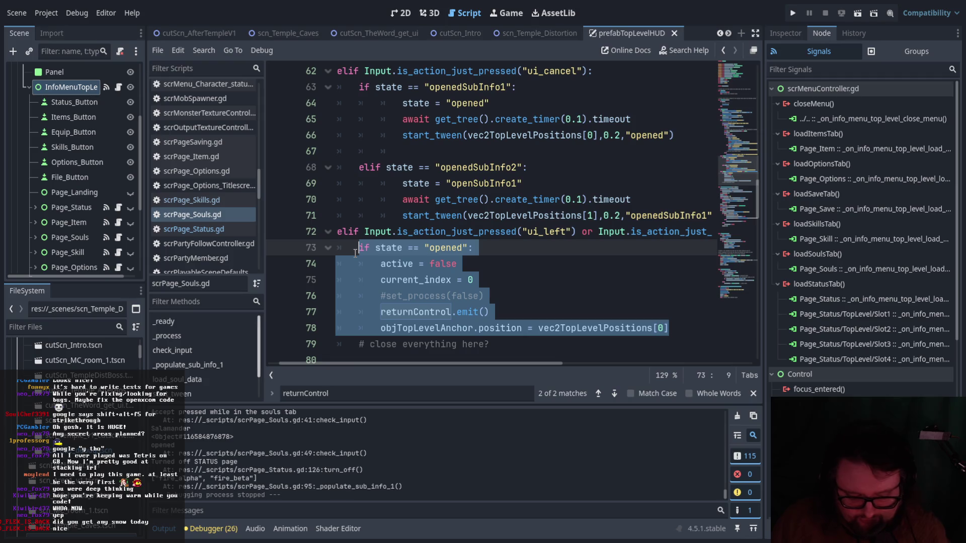
scroll(569, 329, "up", 1)
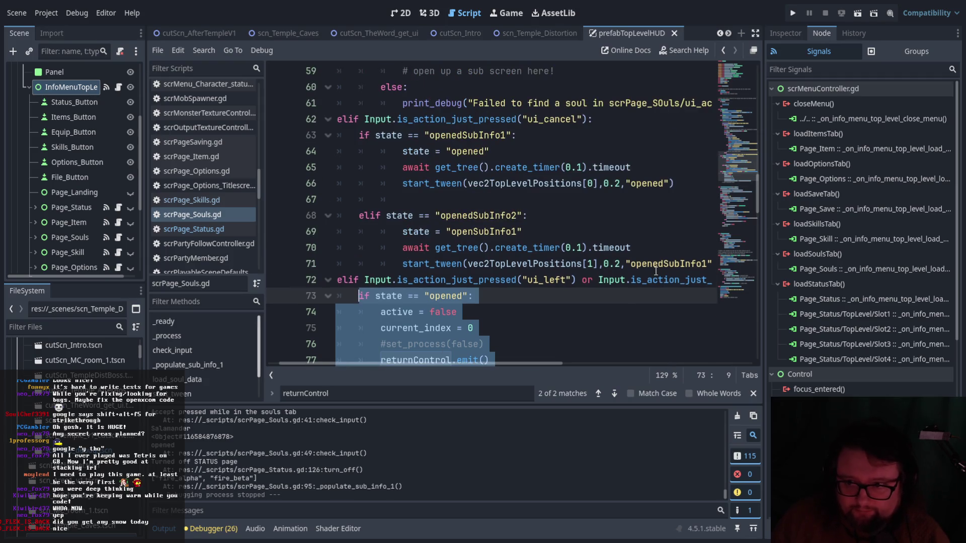
left_click_drag(480, 361, 534, 361)
left_click(631, 265)
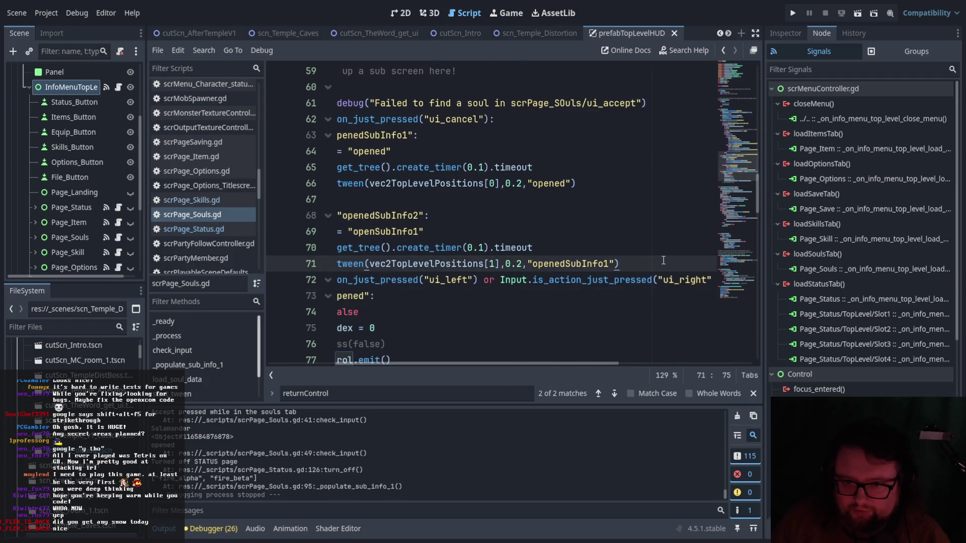
key("Return")
key("BackSpace")
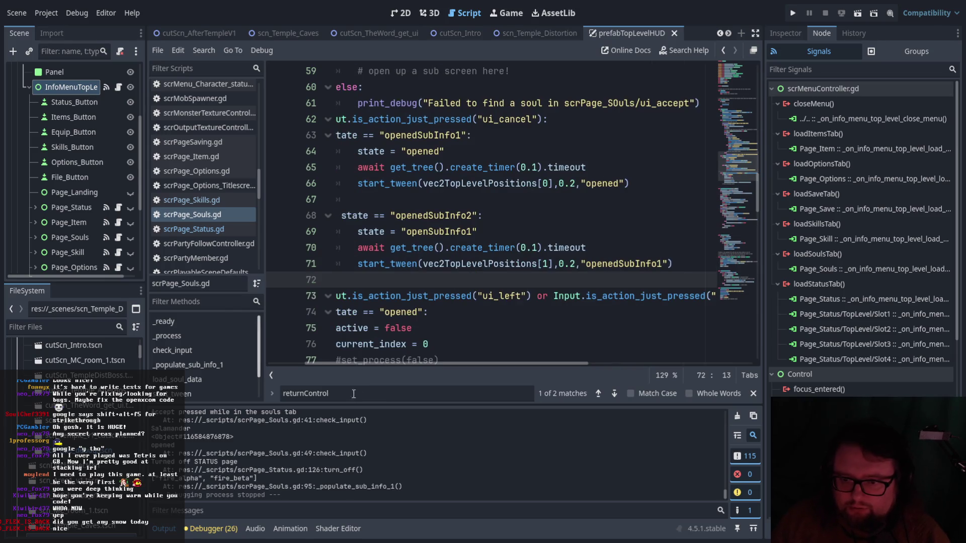
scroll(413, 364, "left", 3)
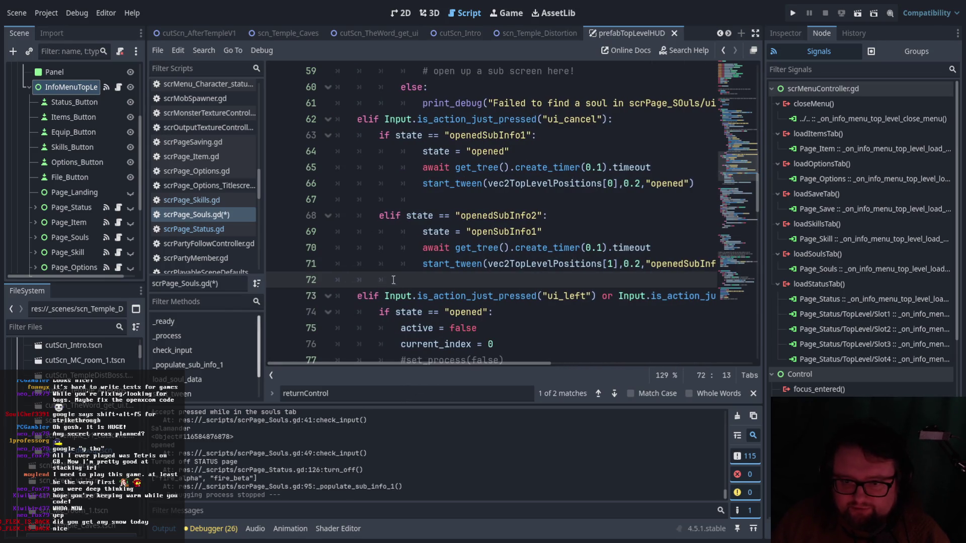
type("el")
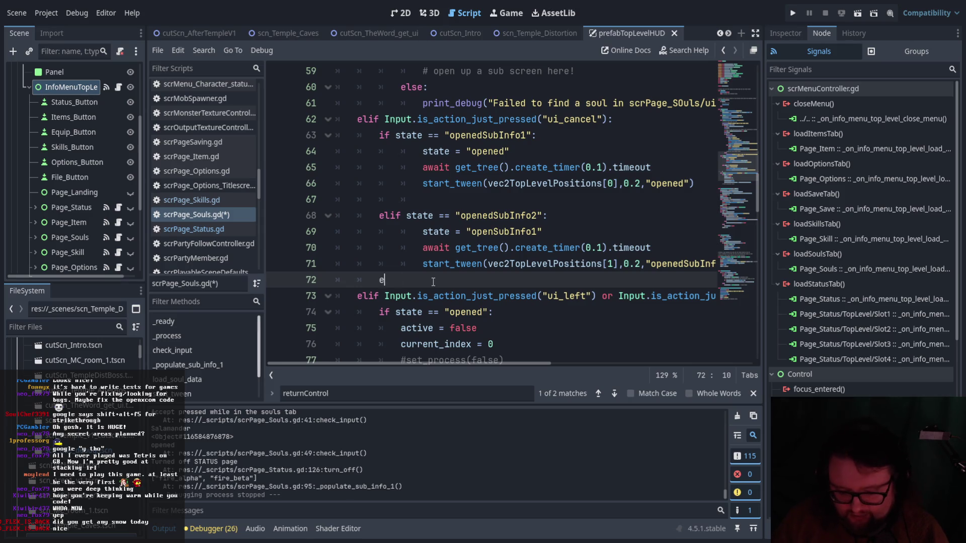
key("ctrl+v")
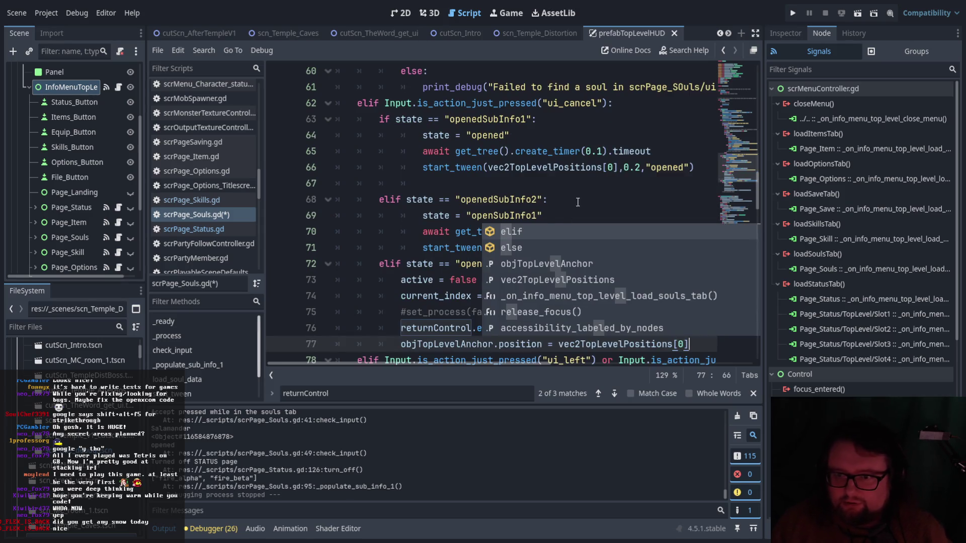
left_click(598, 167)
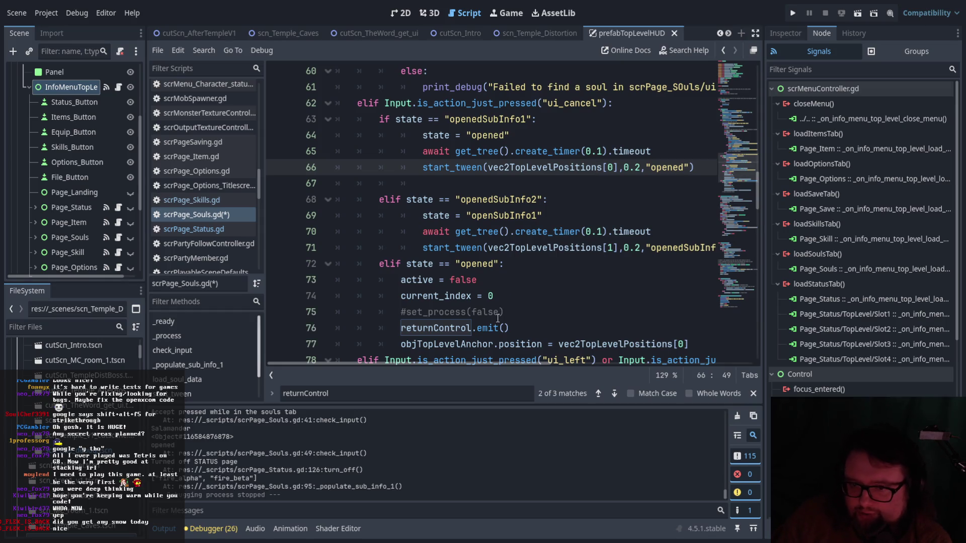
Check the ui_cancel and ui_left branches for the objTopLevelAnchor.position reset.
scroll(500, 318, "down", 2)
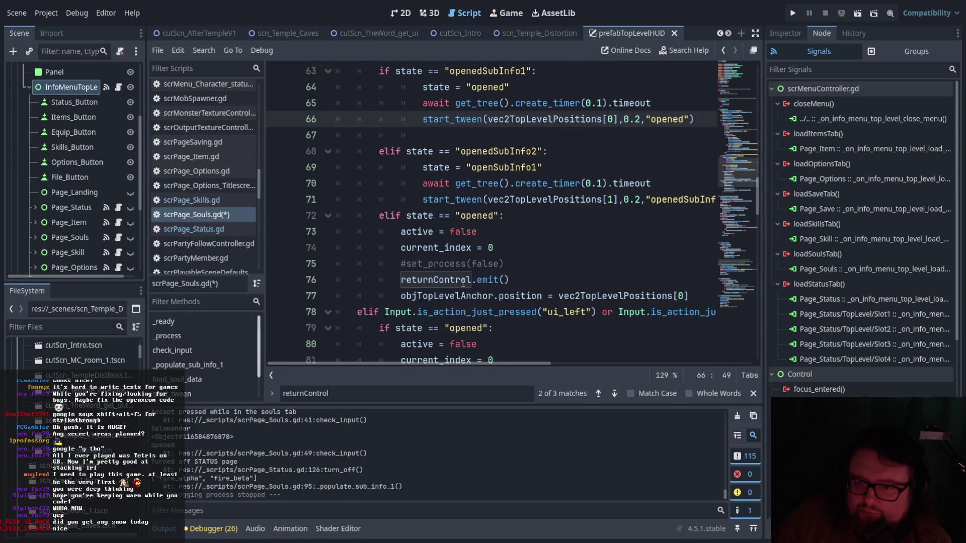
scroll(470, 280, "up", 3)
scroll(553, 274, "down", 6)
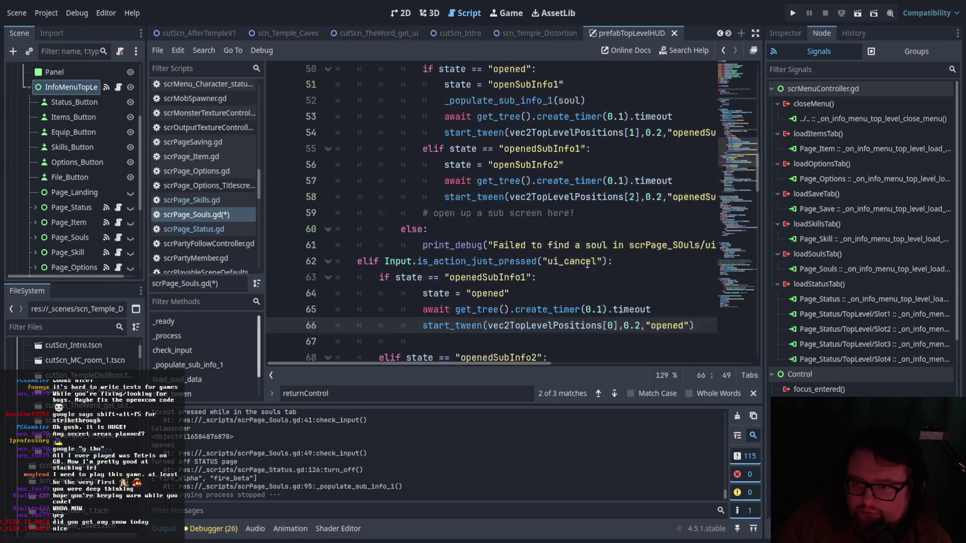
scroll(587, 272, "up", 1)
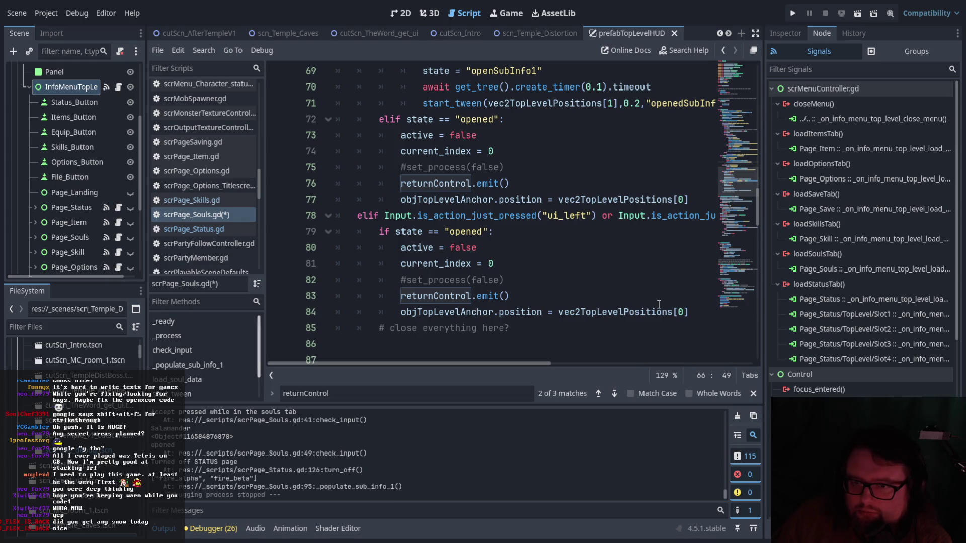
scroll(659, 305, "up", 1)
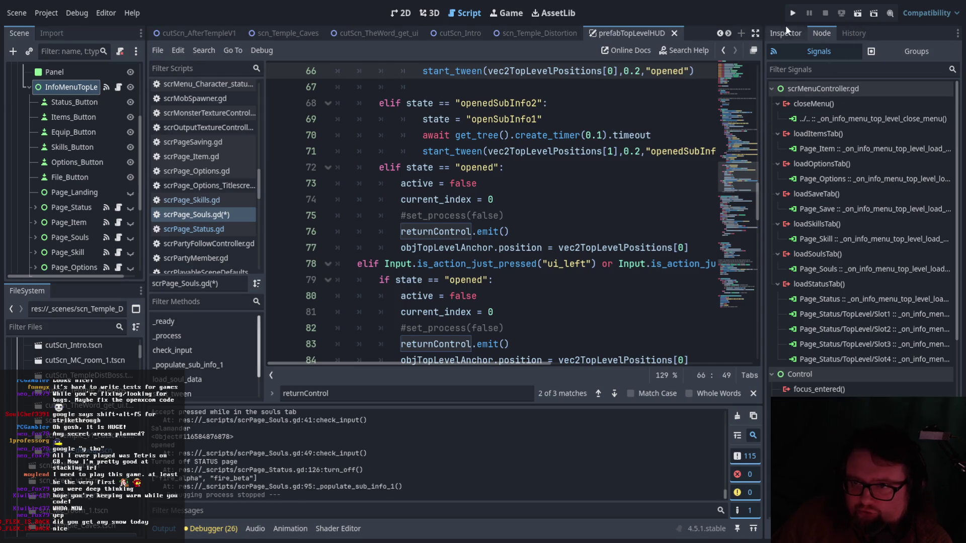
left_click(553, 31)
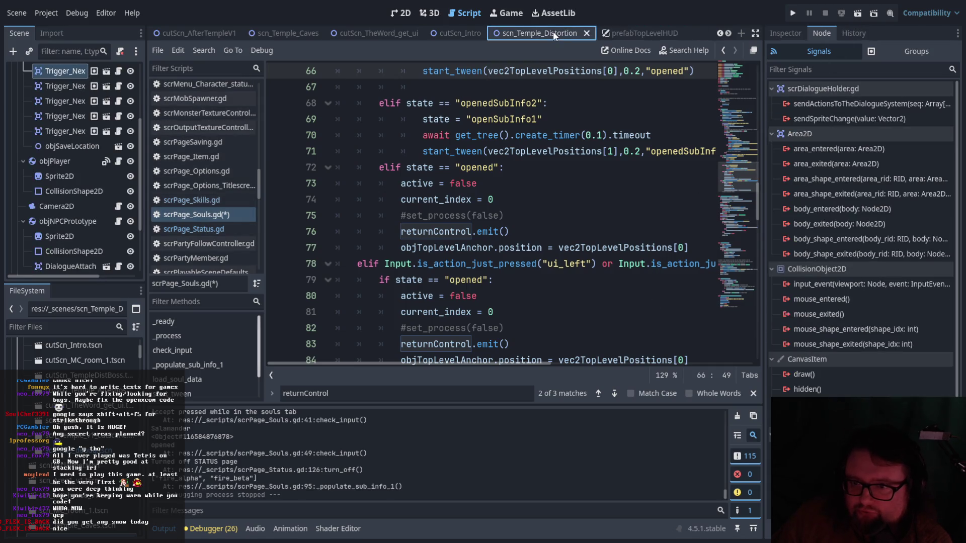
Run scn_Temple_Distortion, open the party menu's Soul page to view Raiju, then stop the game.
left_click(855, 17)
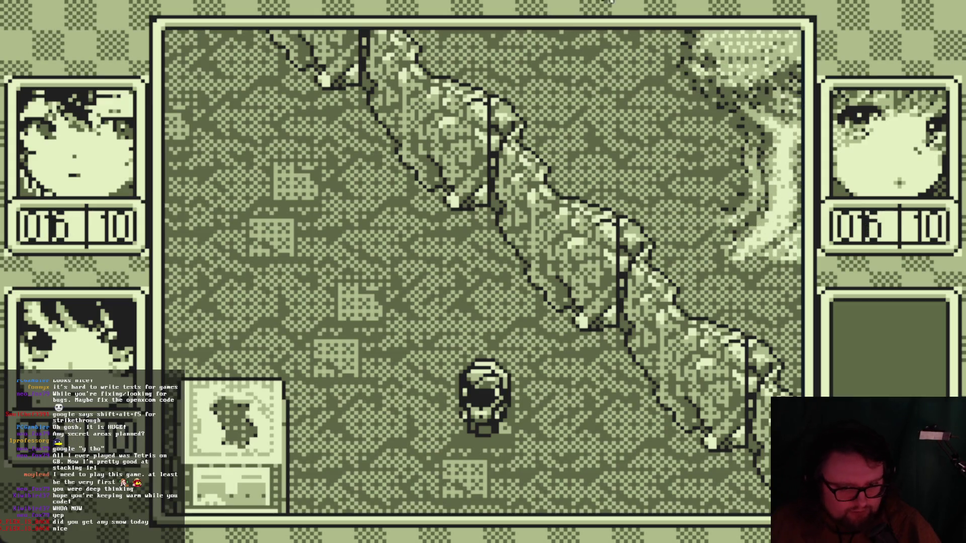
key("Return")
key("Right")
key("Right")
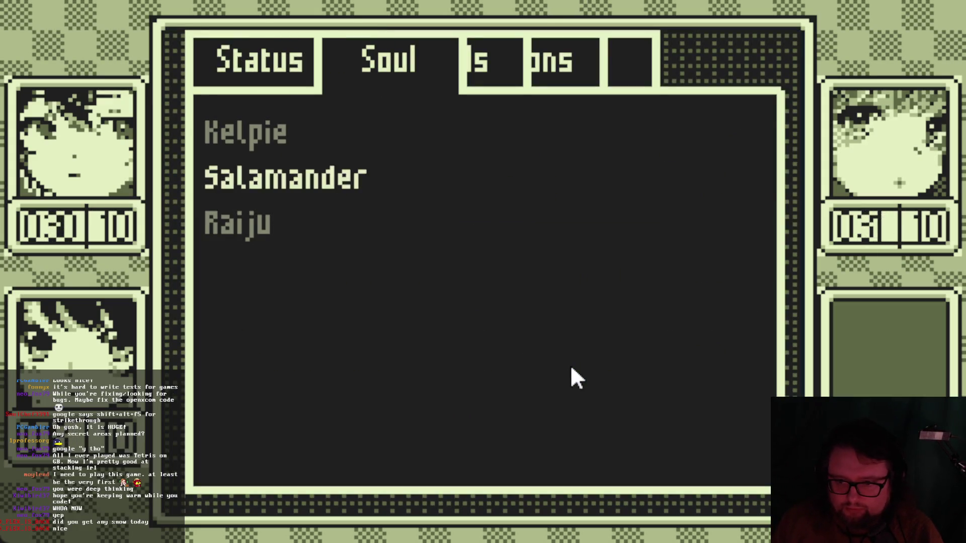
key("Escape")
key("Return")
key("Right")
key("Right")
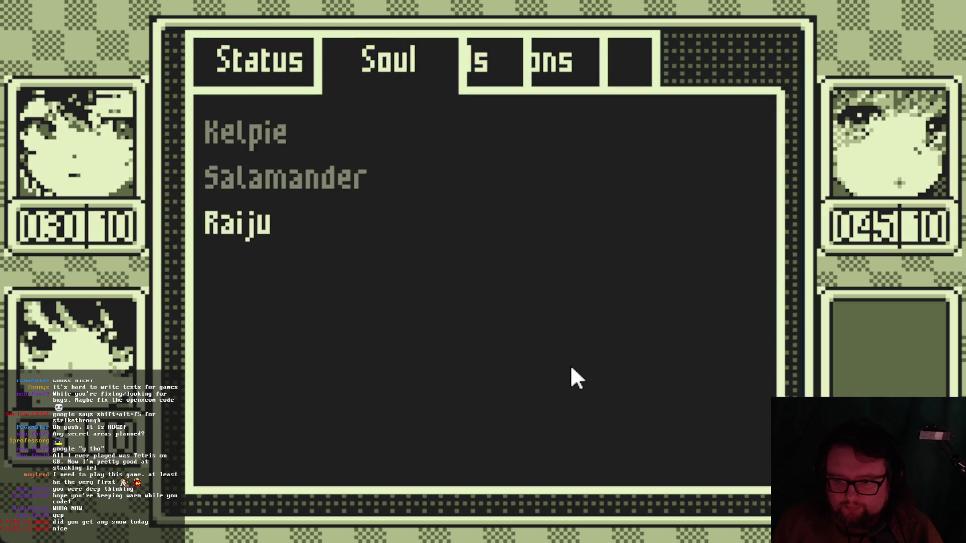
key("Return")
key("Escape")
key("Escape")
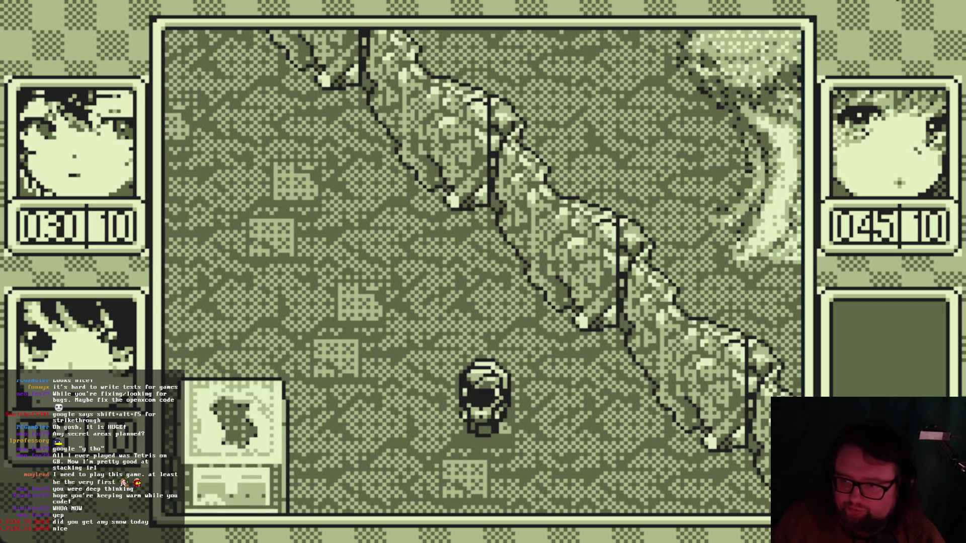
key("F8")
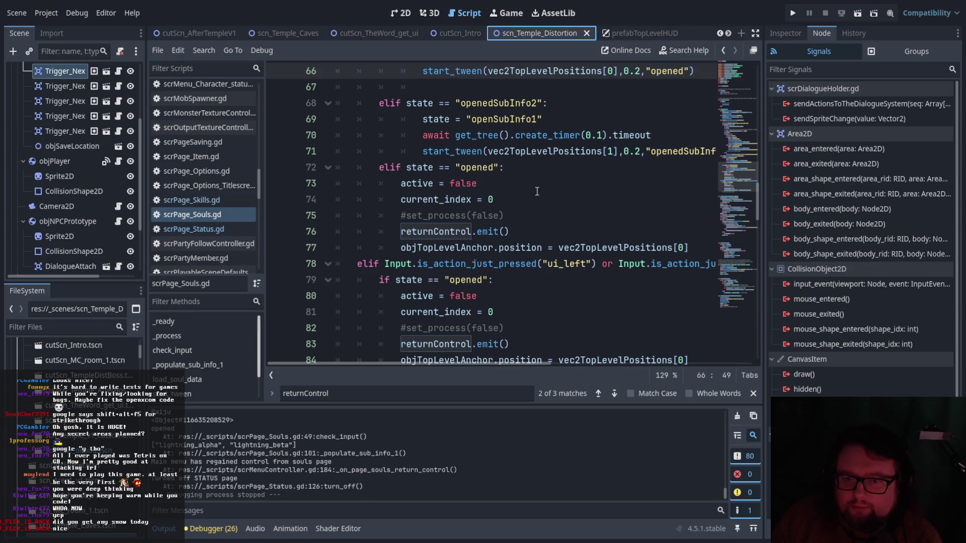
Open cutScn_Temple_AfterBoss.tscn from the Cutscenes folder in the FileSystem dock.
scroll(86, 210, "up", 5)
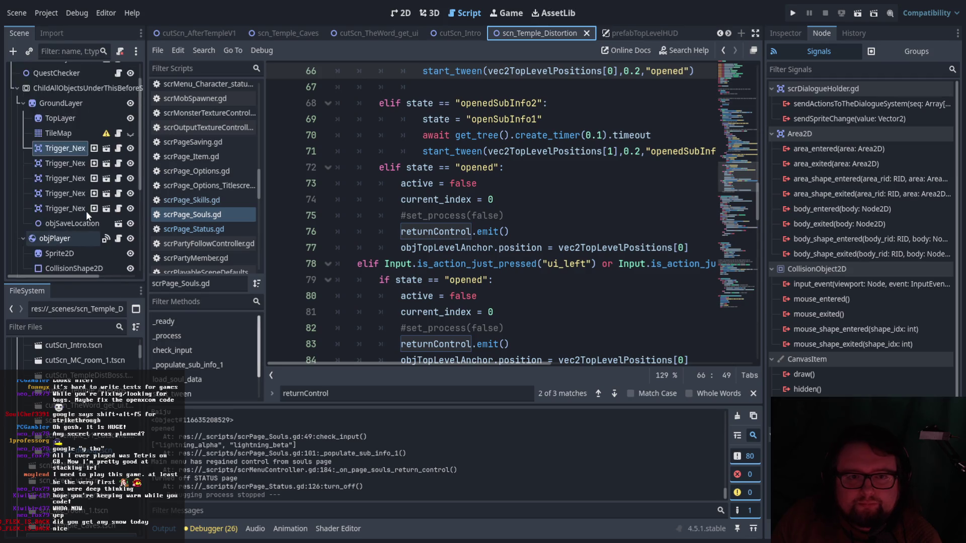
scroll(90, 218, "down", 2)
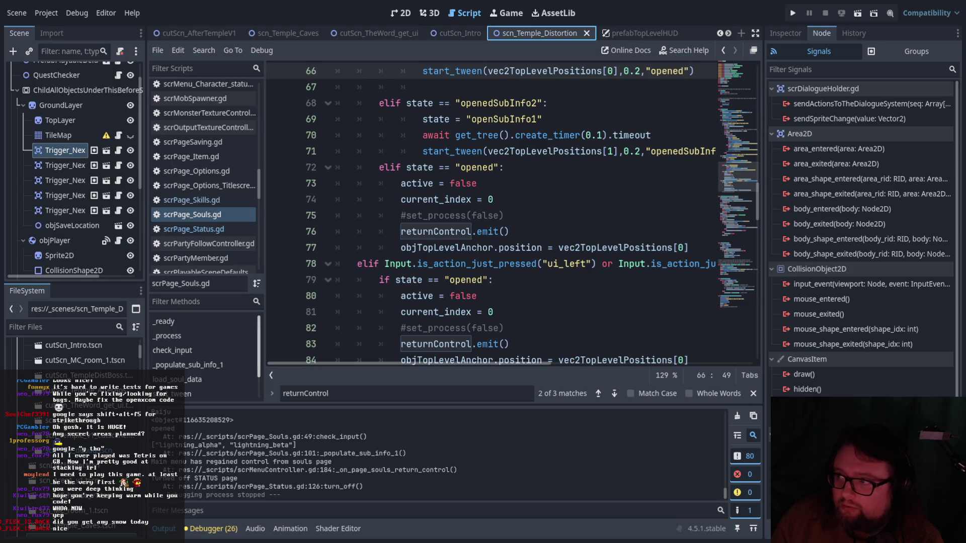
scroll(90, 202, "up", 2)
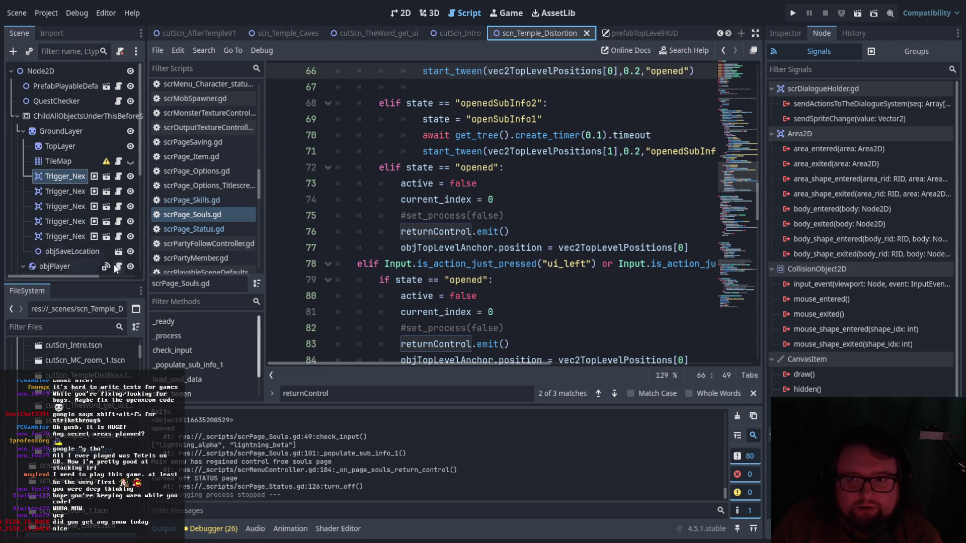
scroll(137, 383, "up", 2)
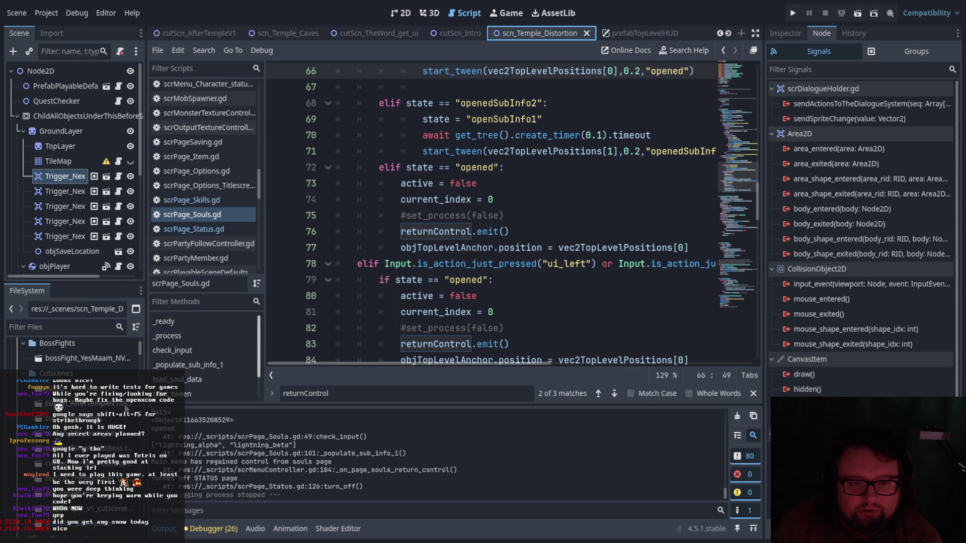
double_click(81, 400)
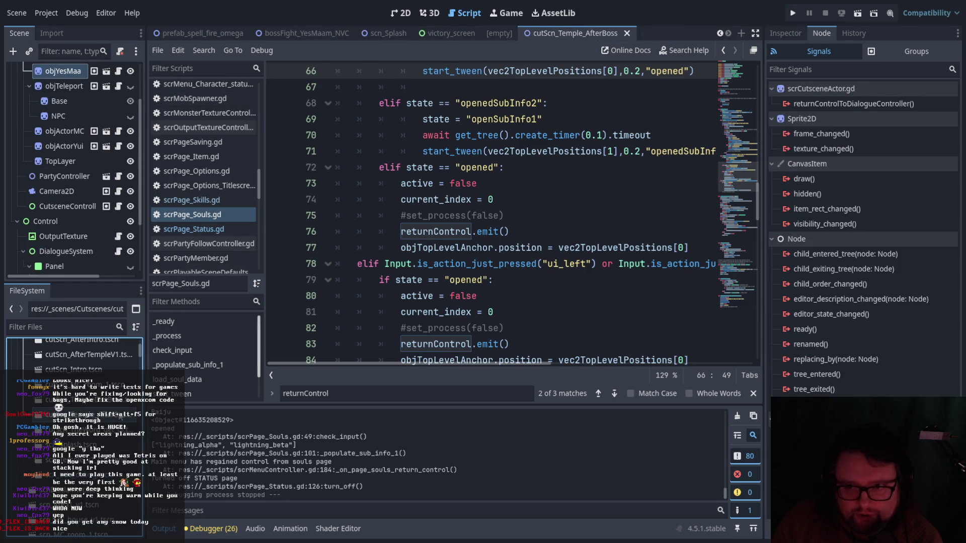
Run the after-boss cutscene and advance its opening dialogue until the first dialogue box closes.
left_click(852, 14)
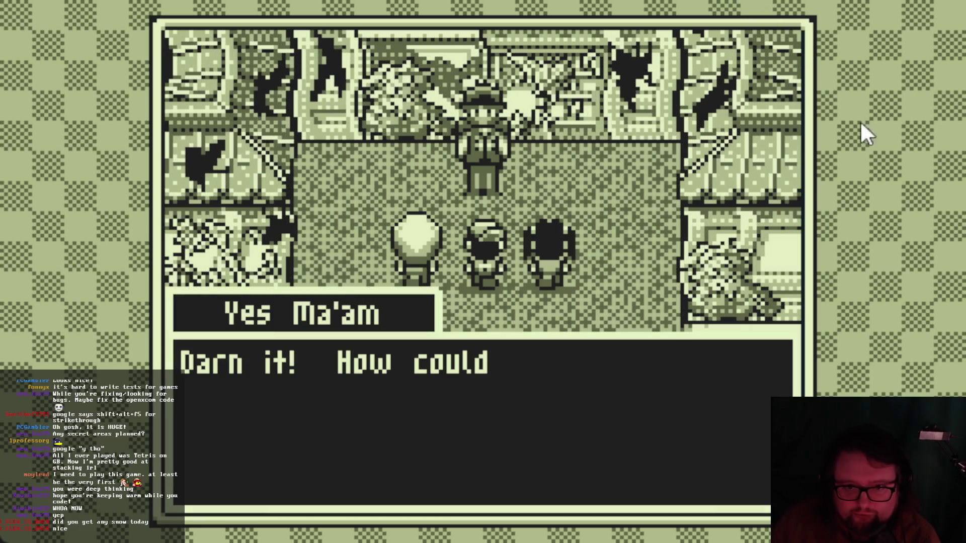
key("space")
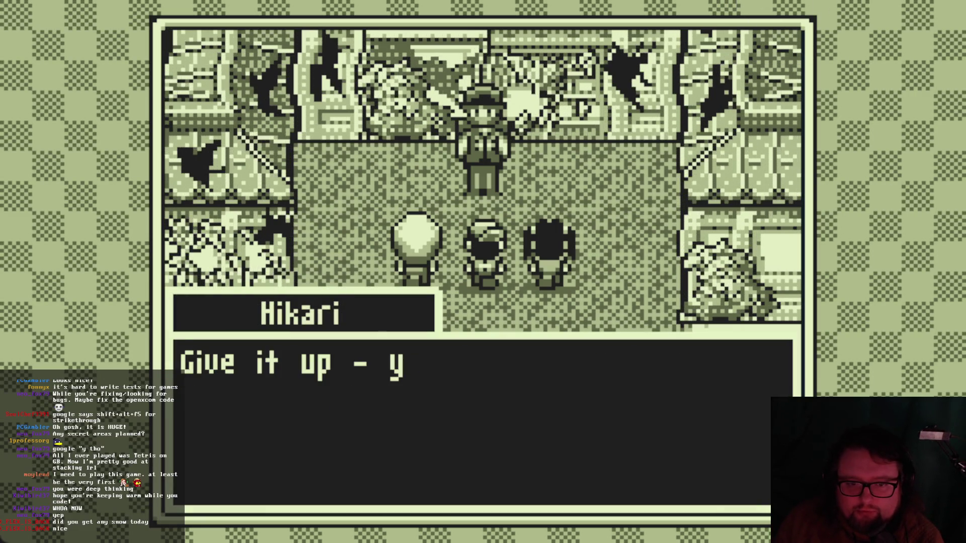
key("space")
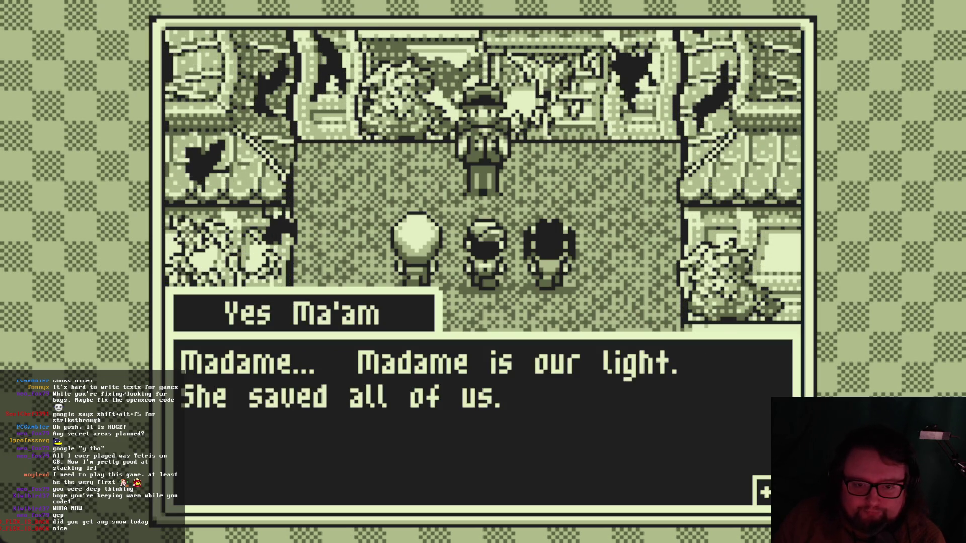
key("space")
key("space")
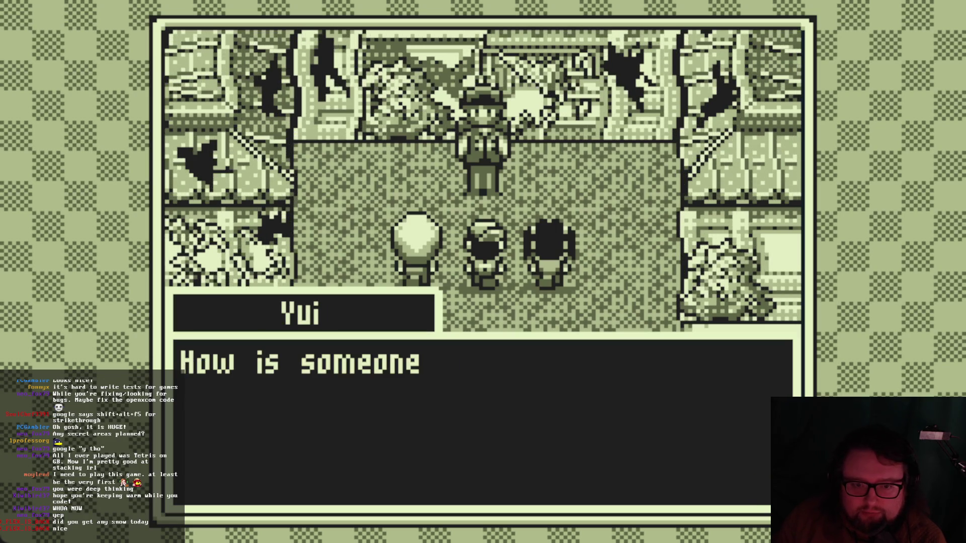
key("space")
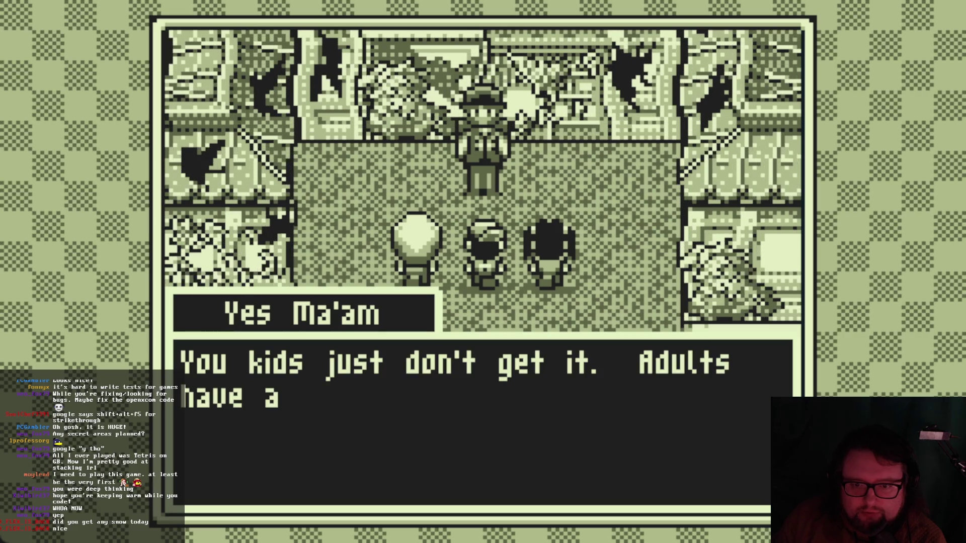
key("space")
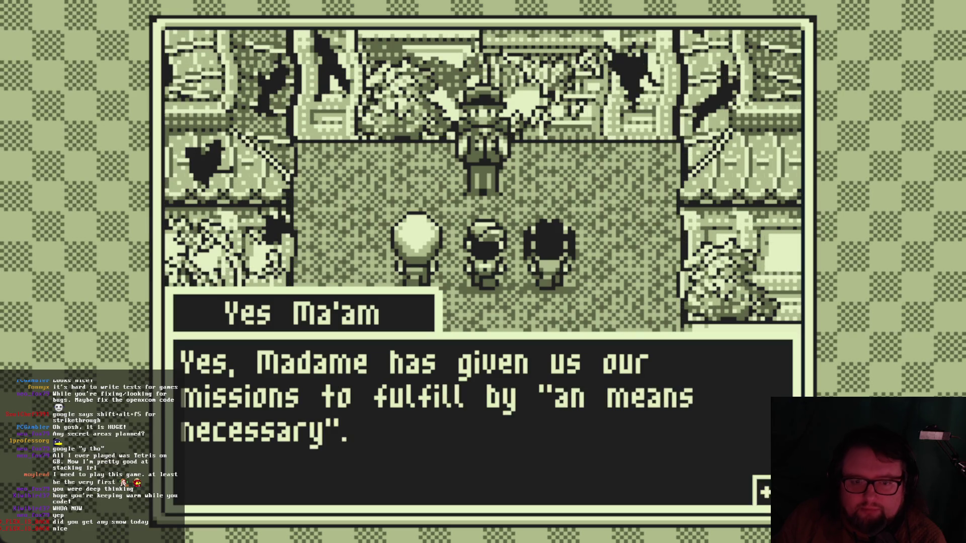
key("space")
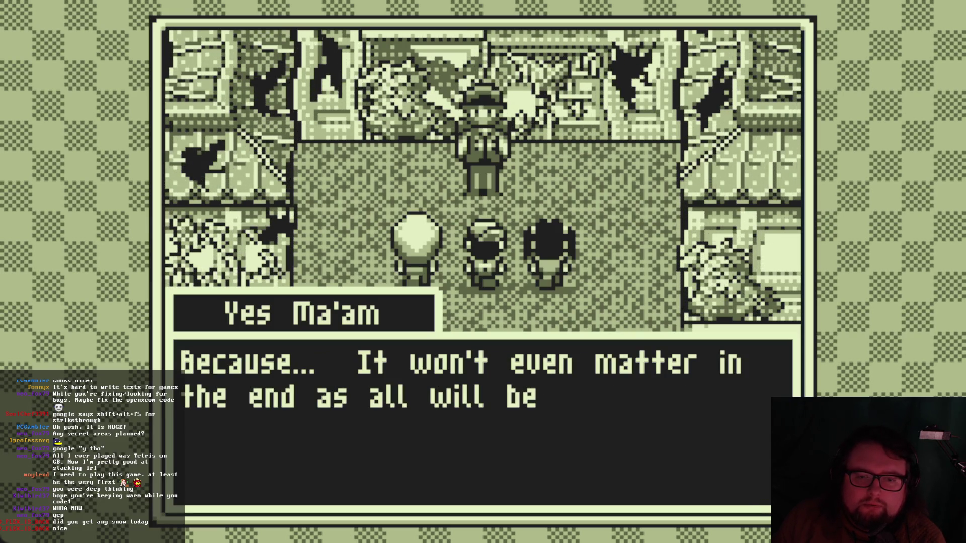
key("space")
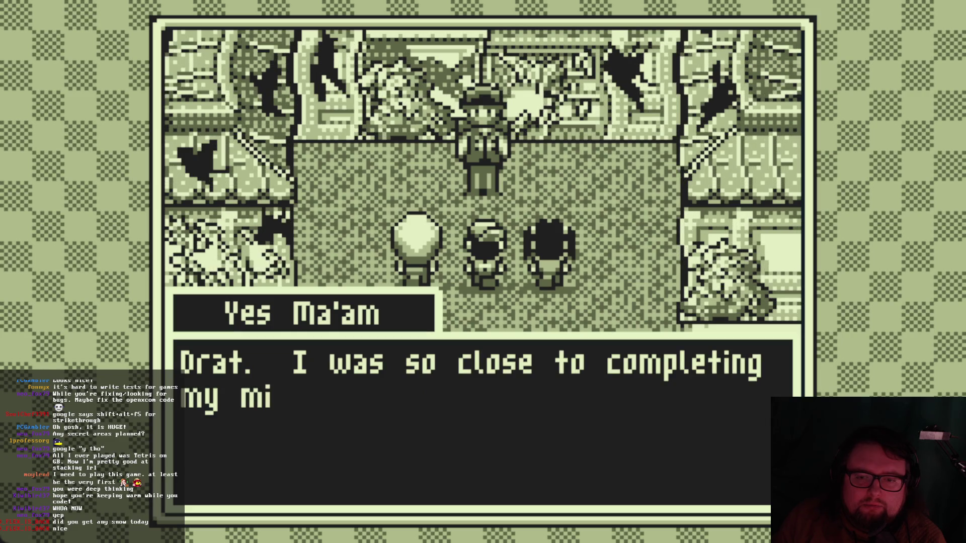
key("space")
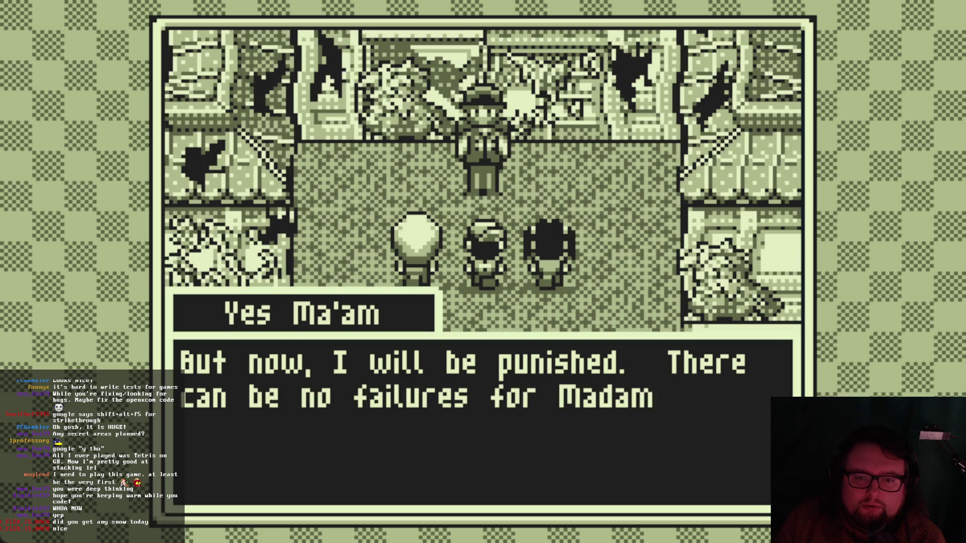
Advance the remaining dialogue through Yui's 'Who is Madame?' line, then close the game window.
key("space")
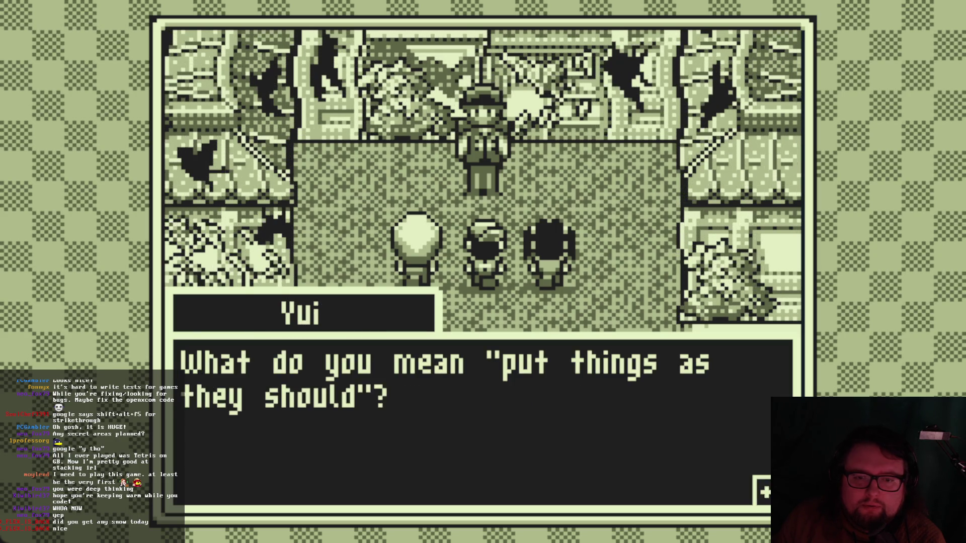
key("space")
key("space")
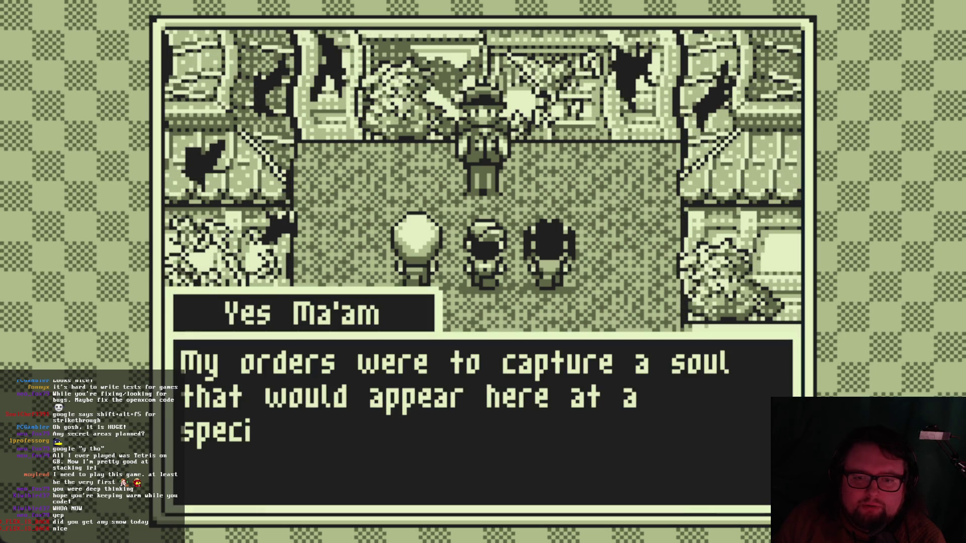
key("space")
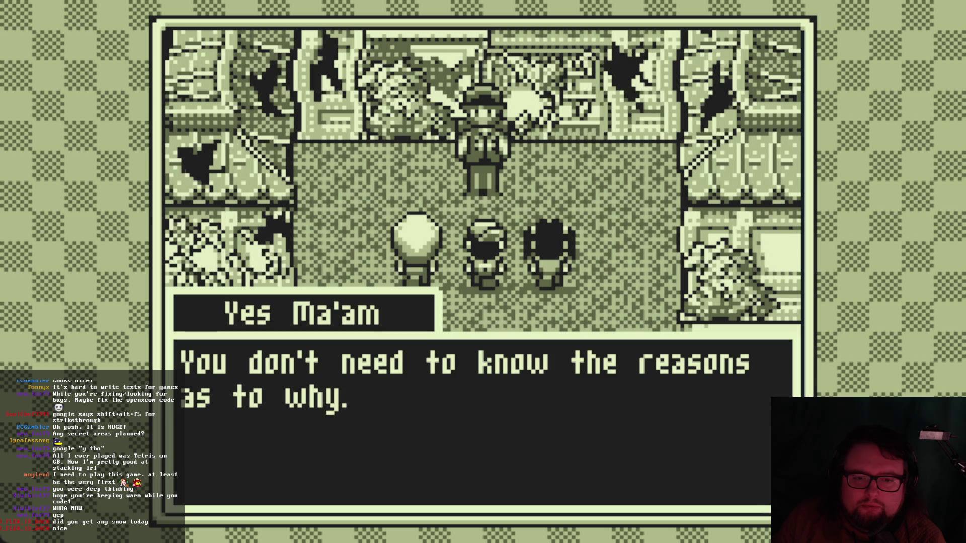
key("space")
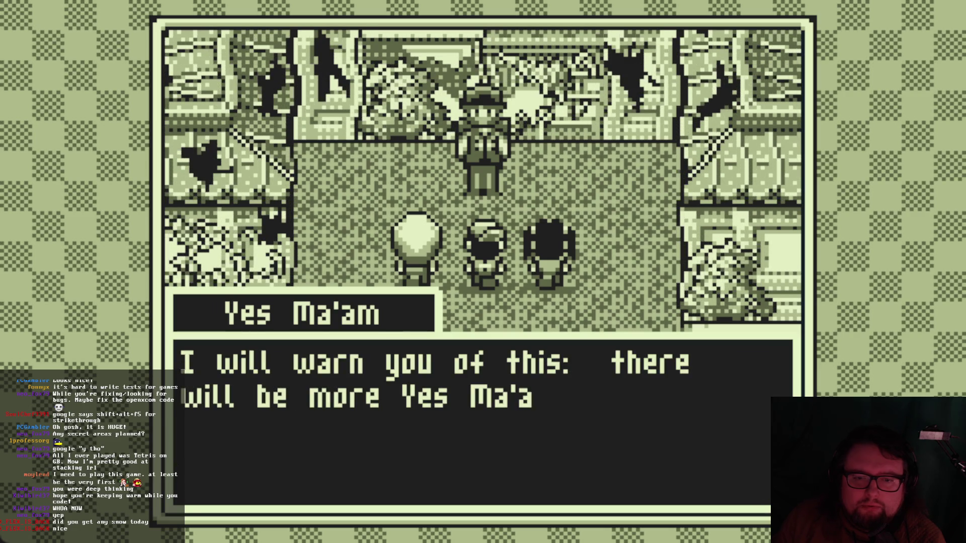
key("space")
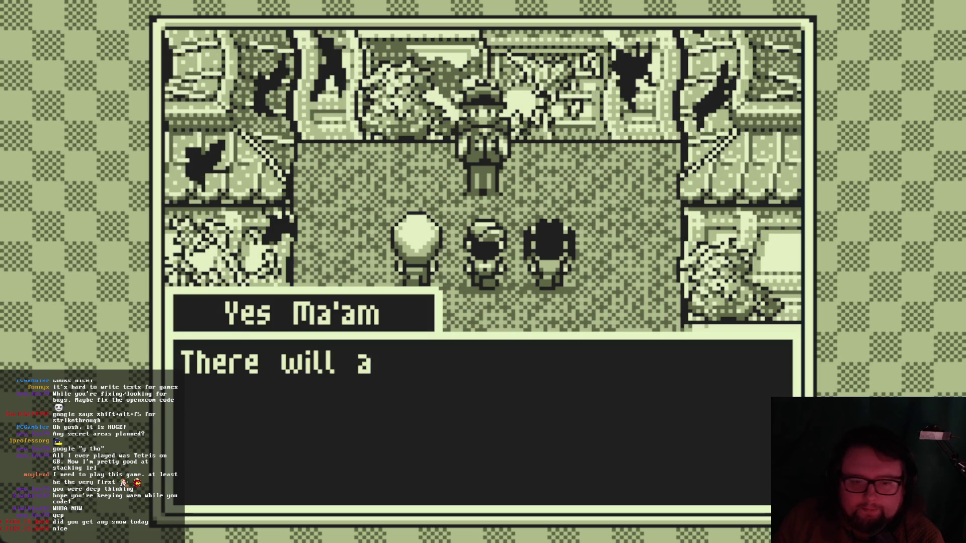
key("space")
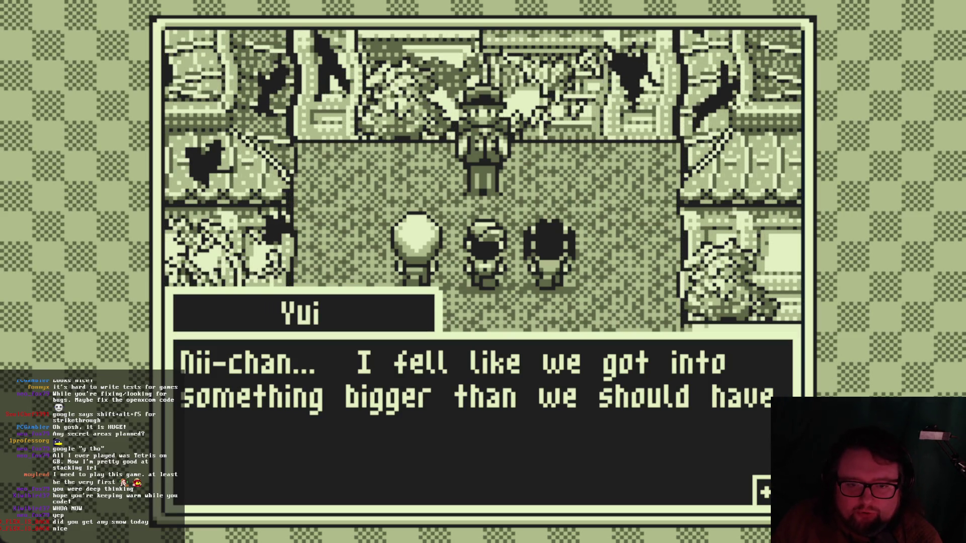
key("z")
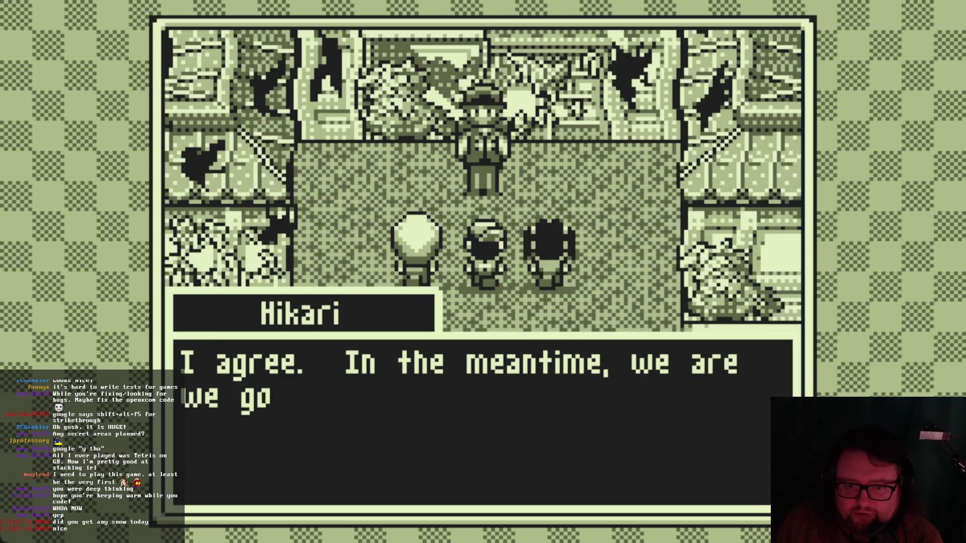
key("z")
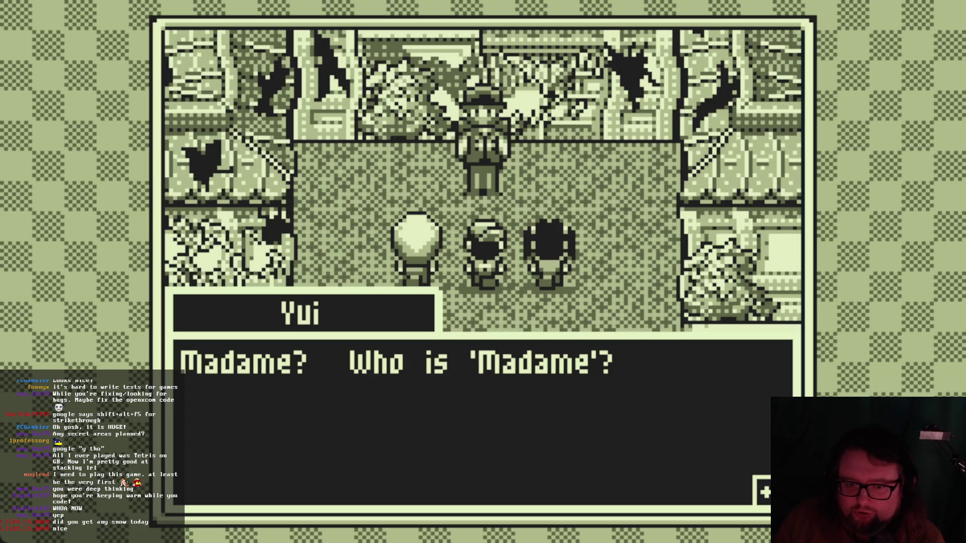
left_click(930, 1)
Toggle DialogueSystem's visibility off and back on, then show its properties in the Inspector.
scroll(104, 210, "up", 4)
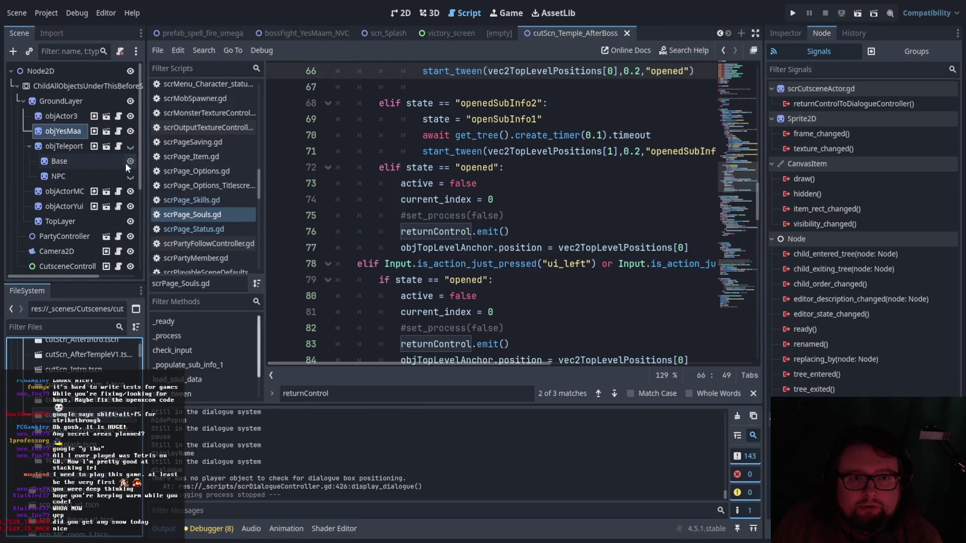
scroll(125, 166, "down", 8)
left_click(129, 174)
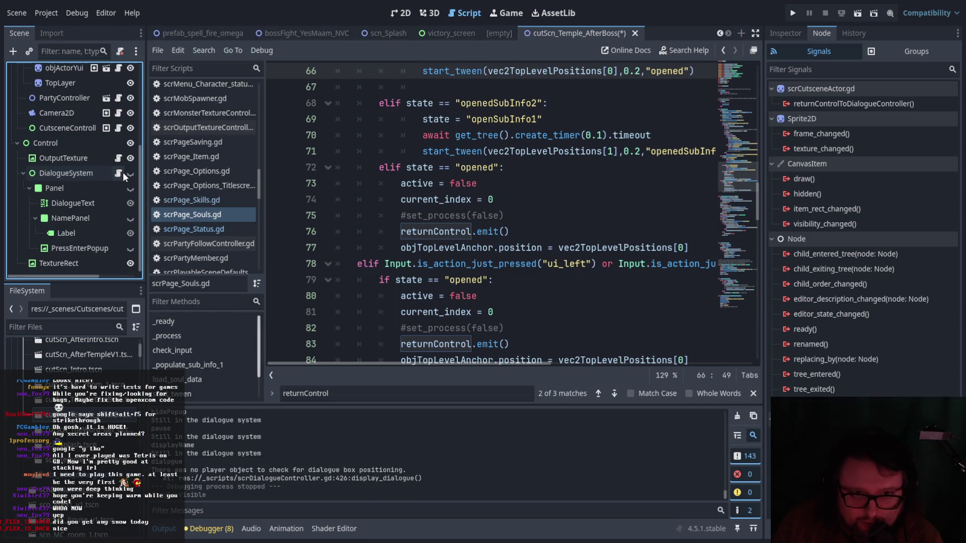
left_click(132, 171)
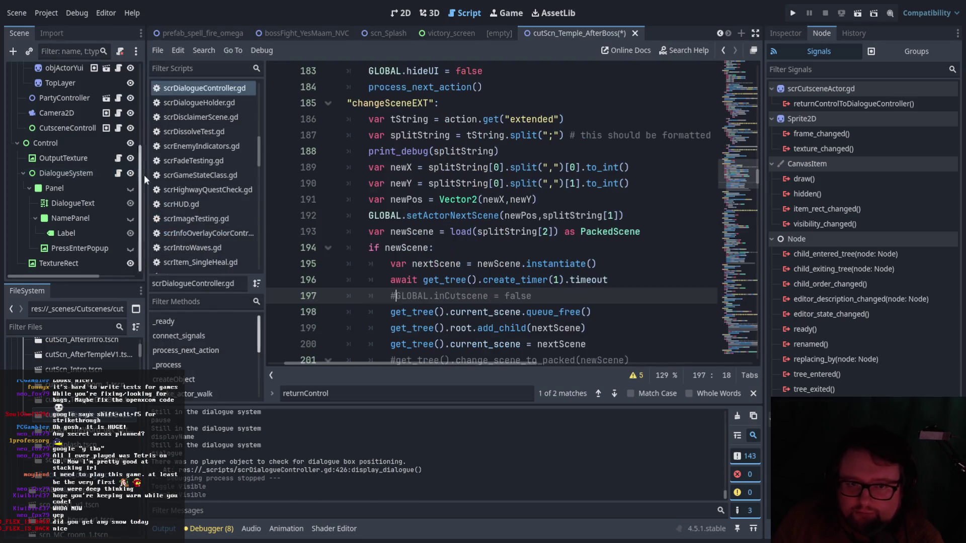
left_click(785, 33)
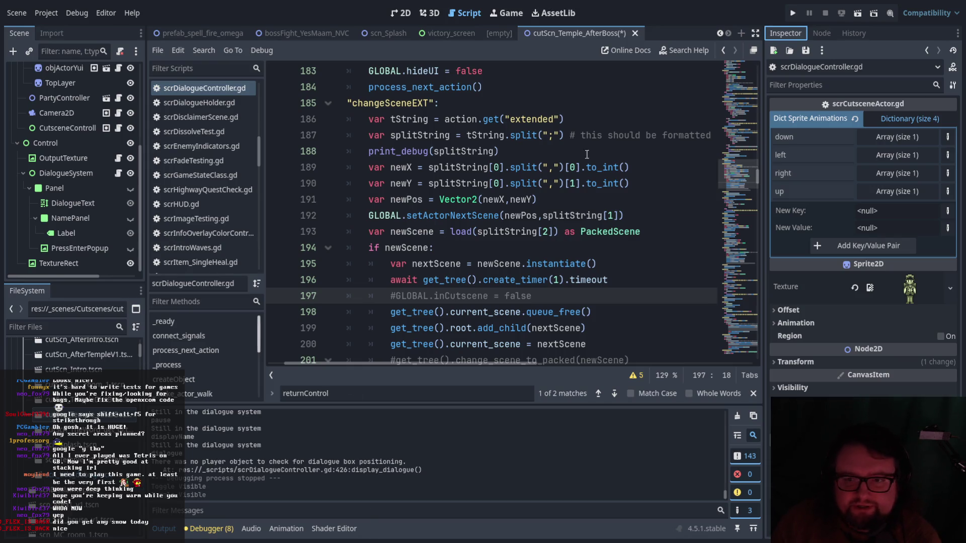
scroll(581, 314, "down", 1)
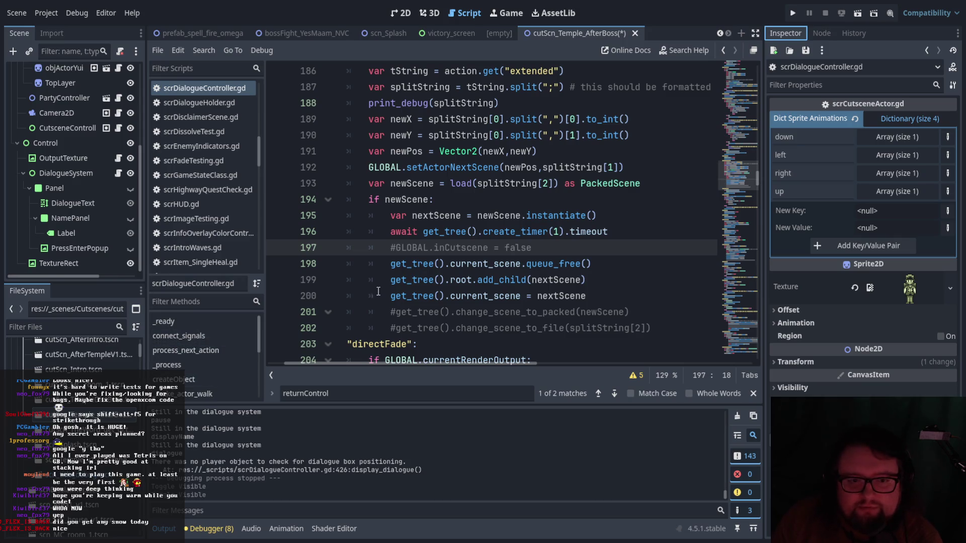
scroll(502, 301, "up", 3)
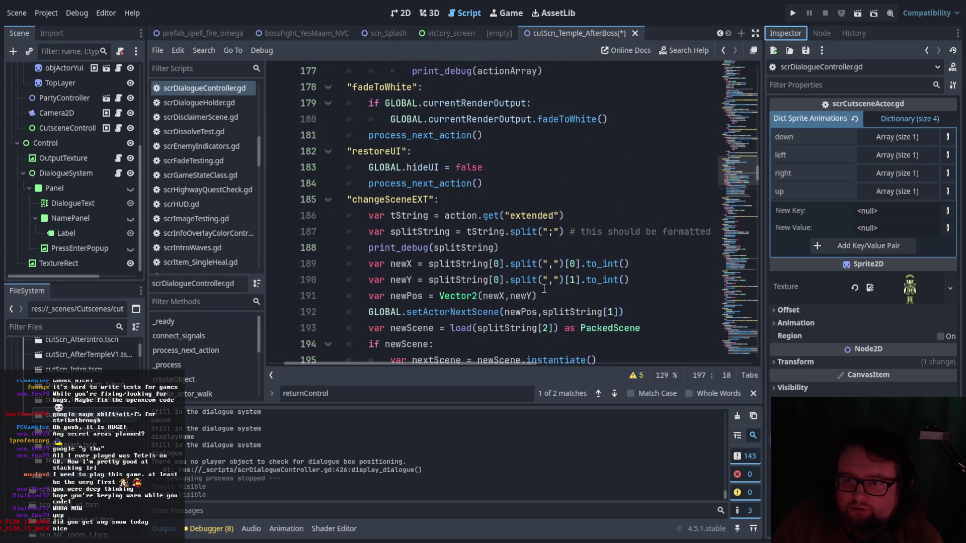
Select DialogueSystem and inspect Action Sequence entries 14 and 15.
scroll(544, 290, "down", 4)
scroll(95, 197, "up", 2)
scroll(95, 201, "down", 2)
left_click(92, 172)
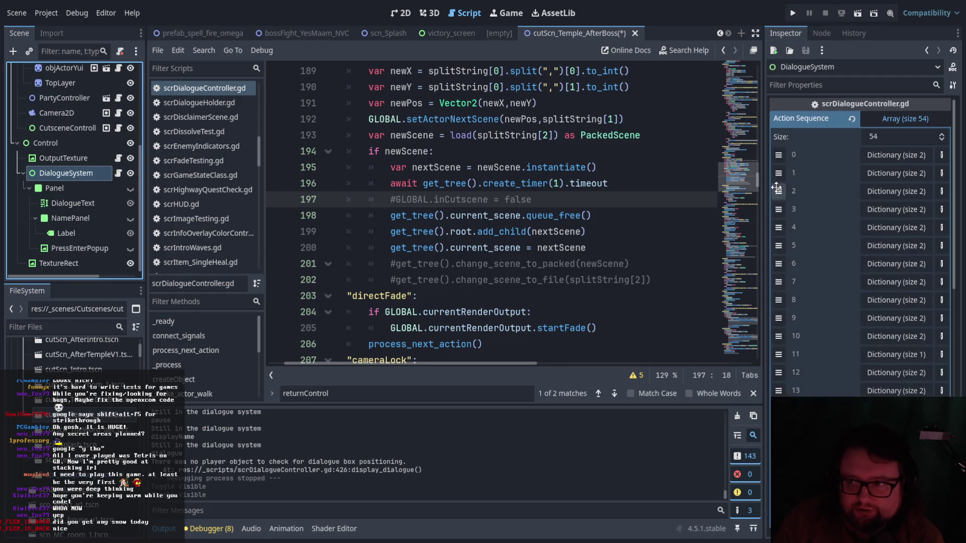
scroll(895, 158, "down", 5)
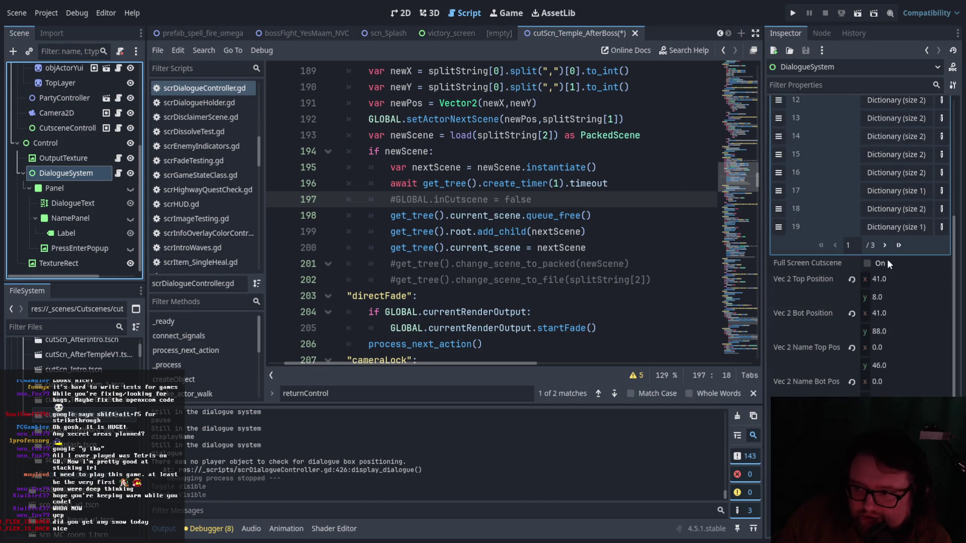
scroll(883, 246, "up", 5)
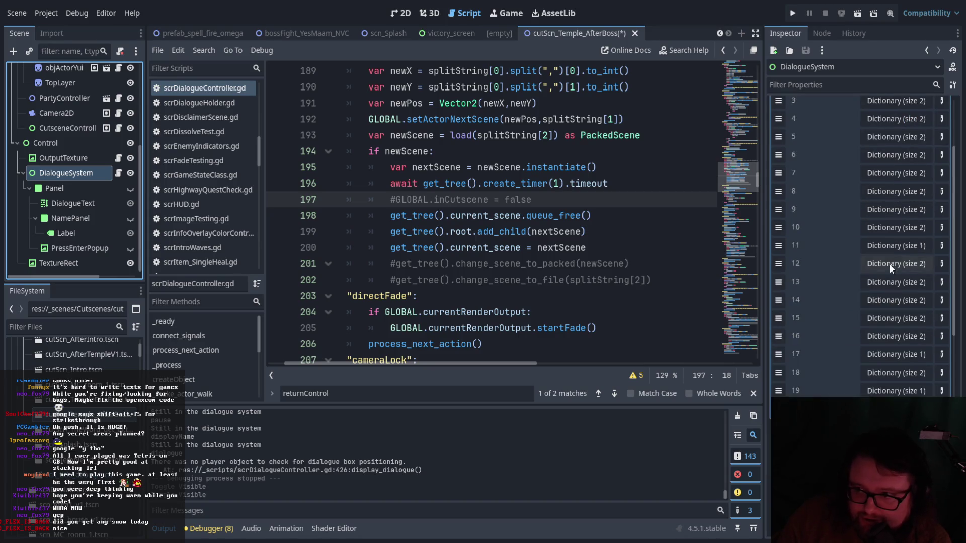
left_click(901, 354)
left_click(902, 353)
left_click(896, 375)
left_click(895, 376)
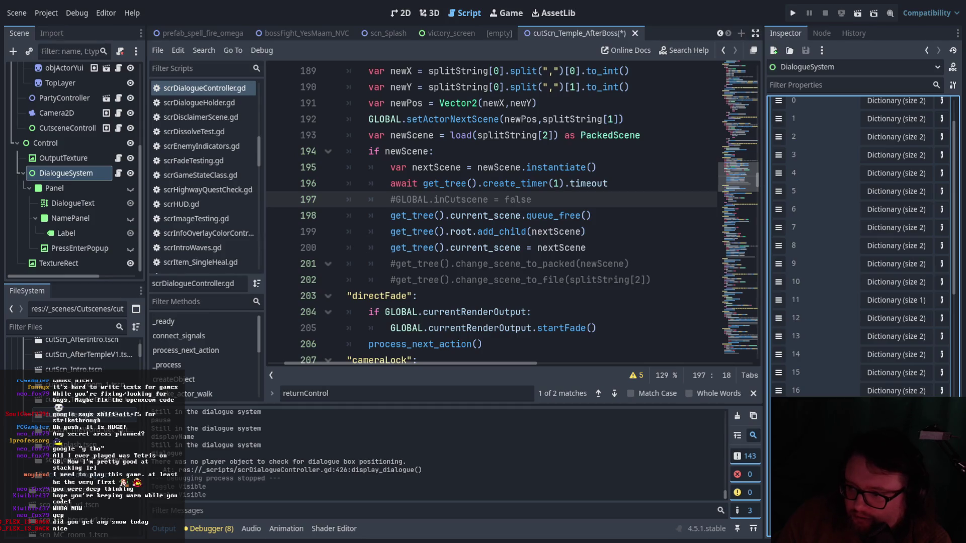
Expand and collapse Action Sequence entries 20 through 27 to review their contents.
scroll(877, 337, "down", 5)
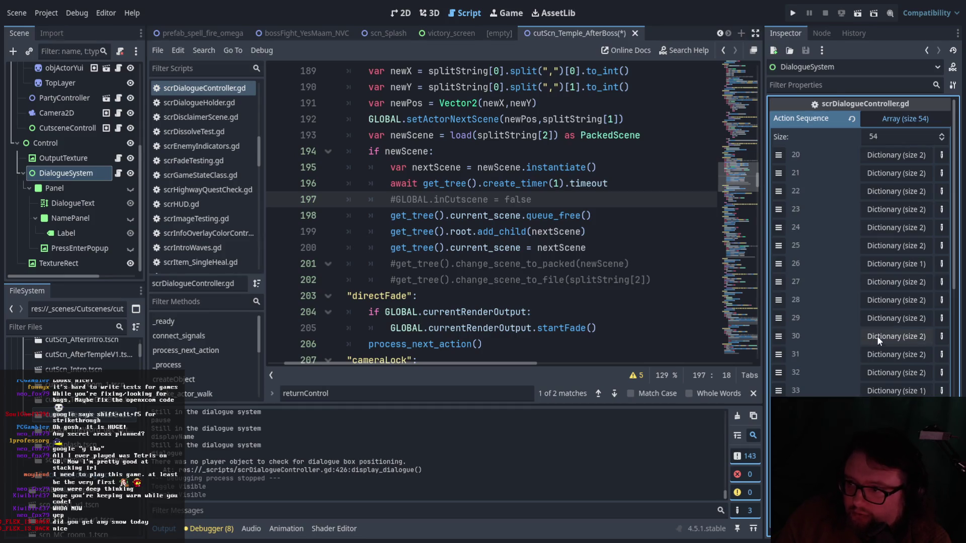
left_click(901, 161)
left_click(901, 159)
left_click(901, 173)
left_click(901, 173)
left_click(899, 193)
left_click(898, 192)
left_click(901, 212)
left_click(901, 212)
left_click(901, 231)
left_click(900, 232)
left_click(898, 247)
left_click(899, 248)
left_click(897, 264)
left_click(898, 264)
left_click(897, 283)
left_click(896, 283)
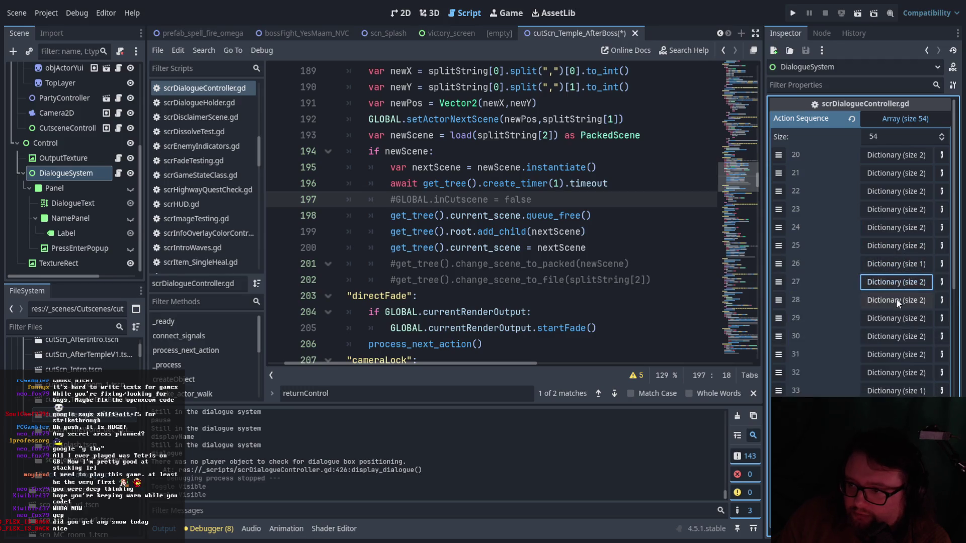
Review Action Sequence entries 28 through 33, then place the cursor at the end of code line 190.
left_click(896, 300)
left_click(896, 307)
left_click(896, 333)
left_click(896, 333)
left_click(897, 317)
left_click(897, 318)
left_click(898, 337)
left_click(899, 337)
left_click(896, 353)
left_click(895, 355)
left_click(888, 373)
left_click(888, 372)
left_click(896, 391)
left_click(896, 390)
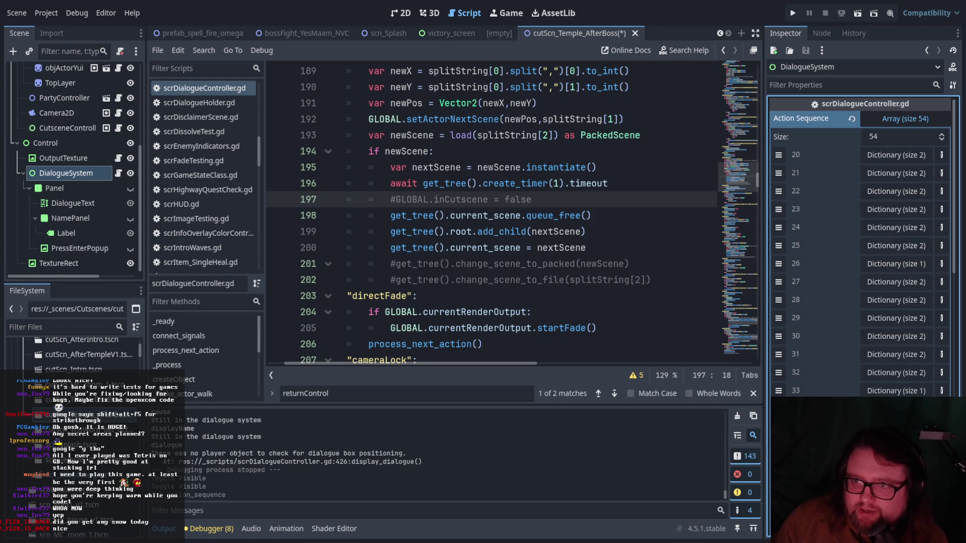
left_click(633, 87)
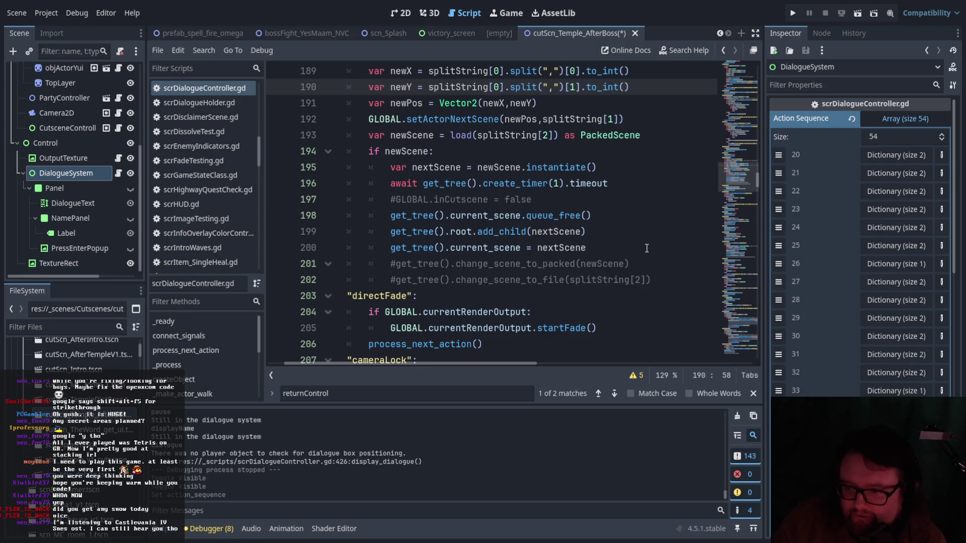
scroll(778, 173, "down", 5)
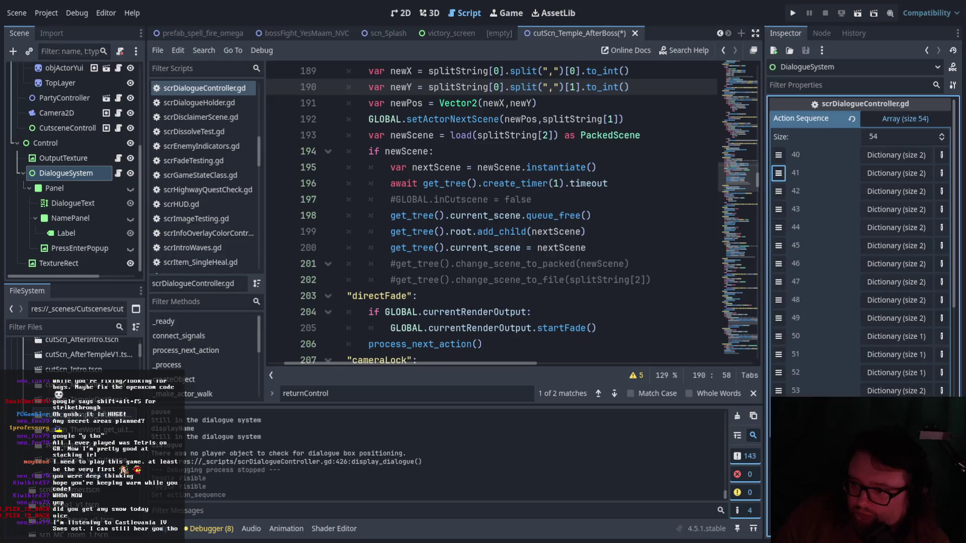
Remove Action Sequence elements 53 down to 42, leaving 42 actions, and switch to the 2D view.
left_click(941, 390)
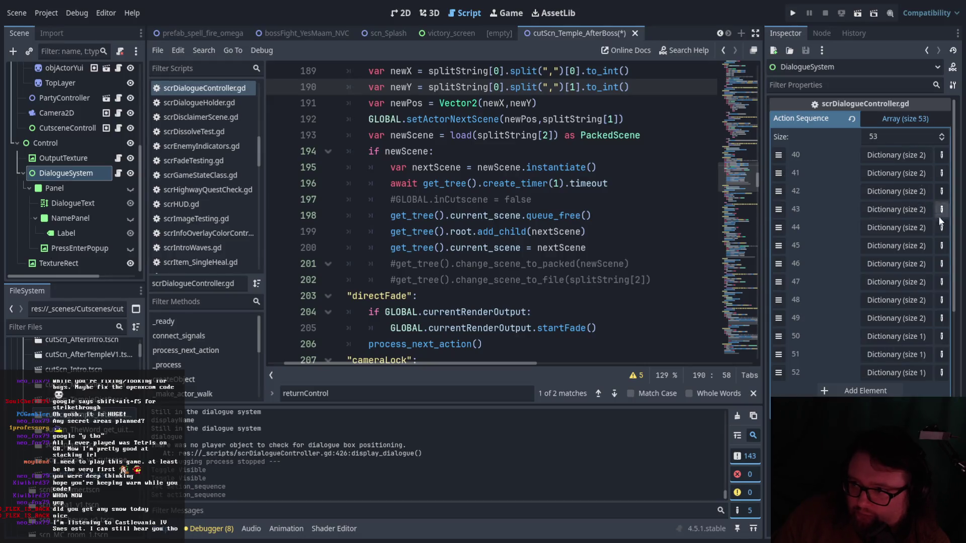
left_click(938, 366)
key("Delete")
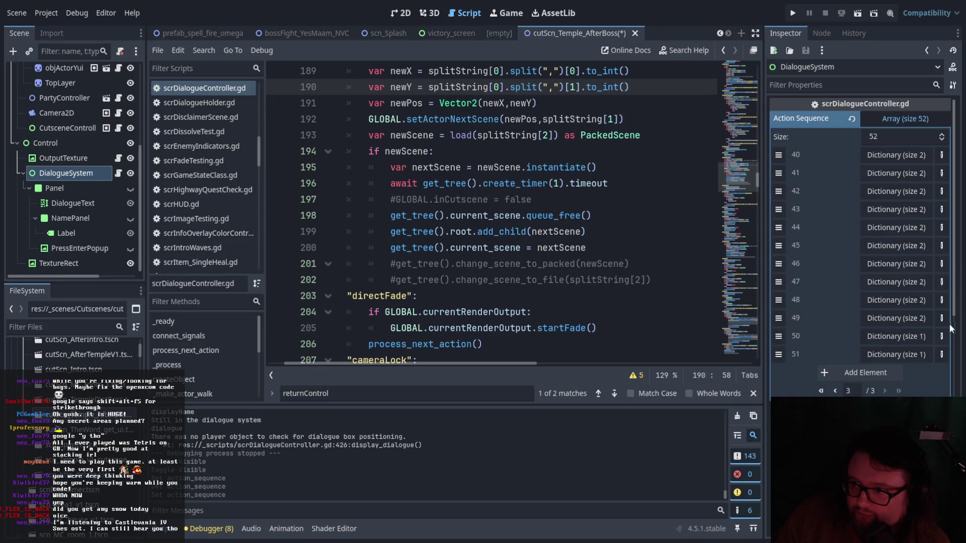
key("Delete")
key("Delete")
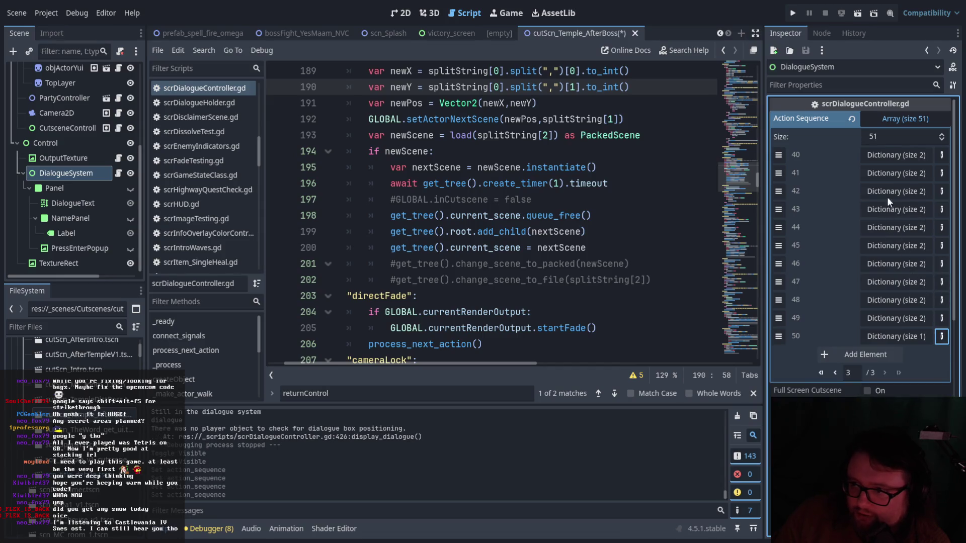
key("Delete")
key("Delete")
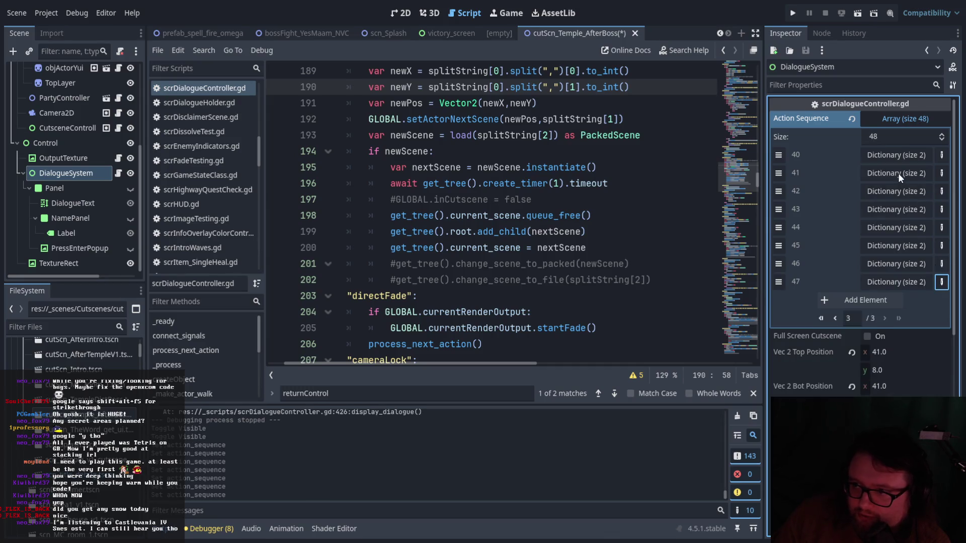
key("Delete")
key("Delete")
key("Delete")
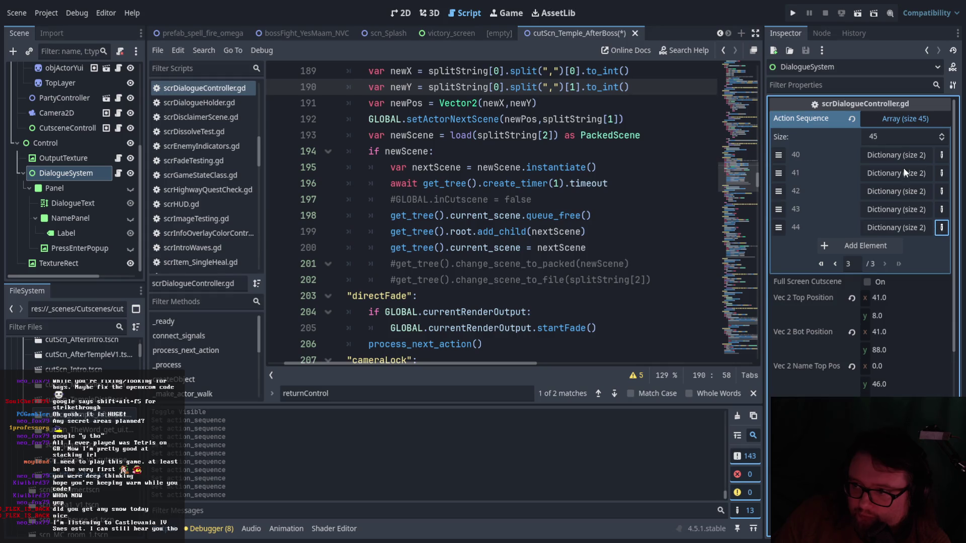
key("Delete")
key("Delete")
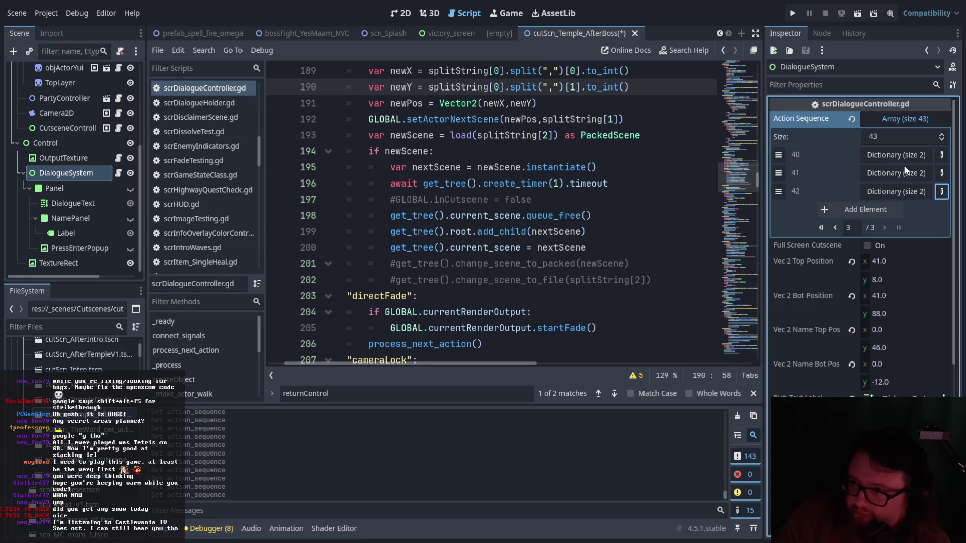
key("Delete")
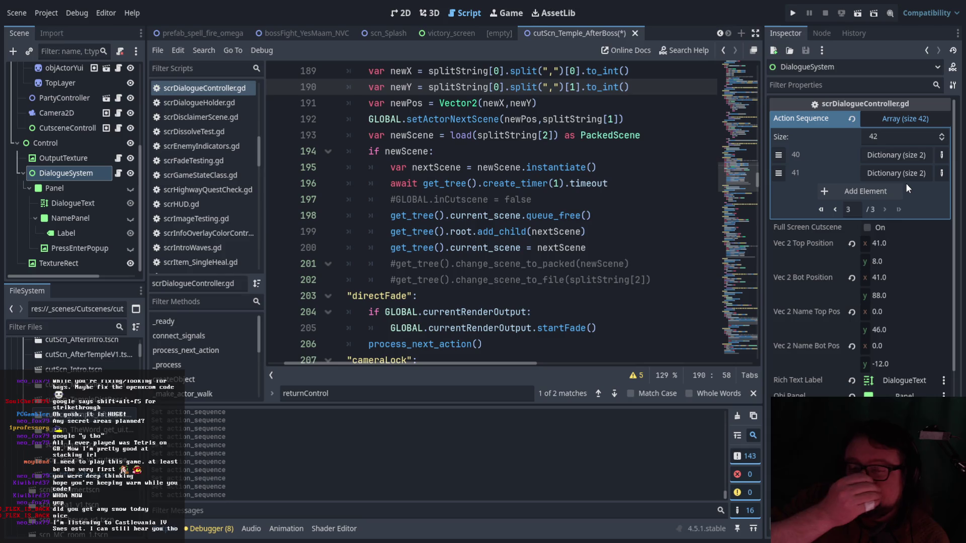
left_click(403, 16)
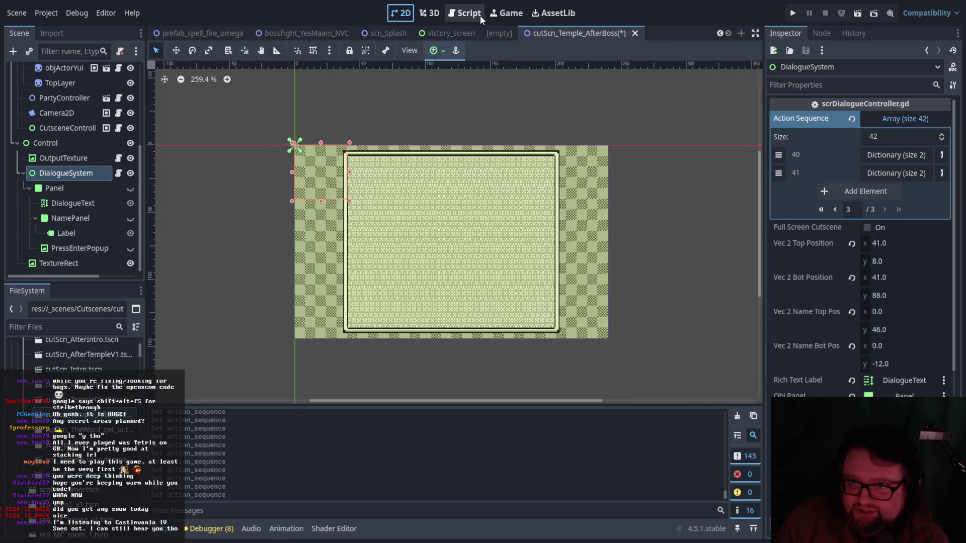
Return to Script view, collapse Testing, and pick an NPC sprite file in Resources/Sprites.
left_click(482, 14)
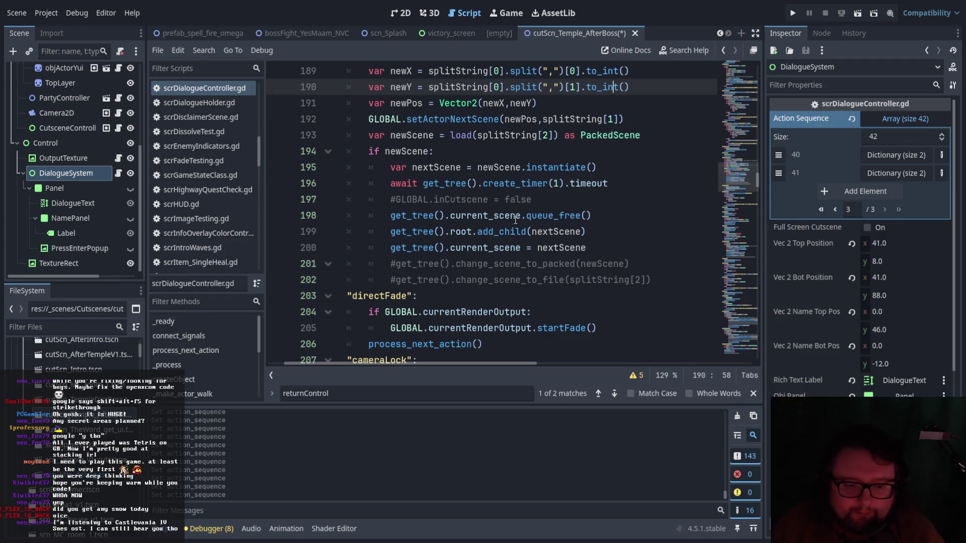
scroll(75, 352, "down", 10)
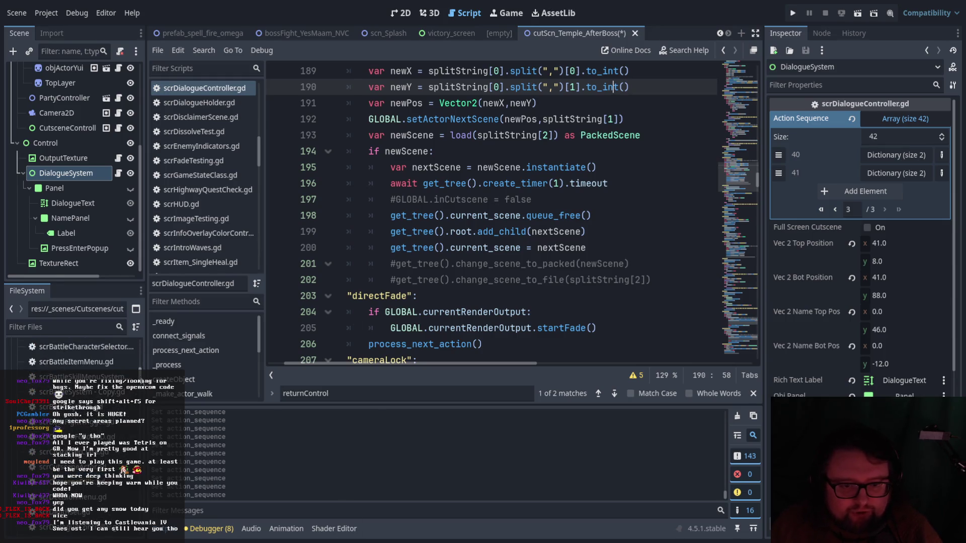
scroll(142, 486, "down", 10)
scroll(142, 484, "down", 10)
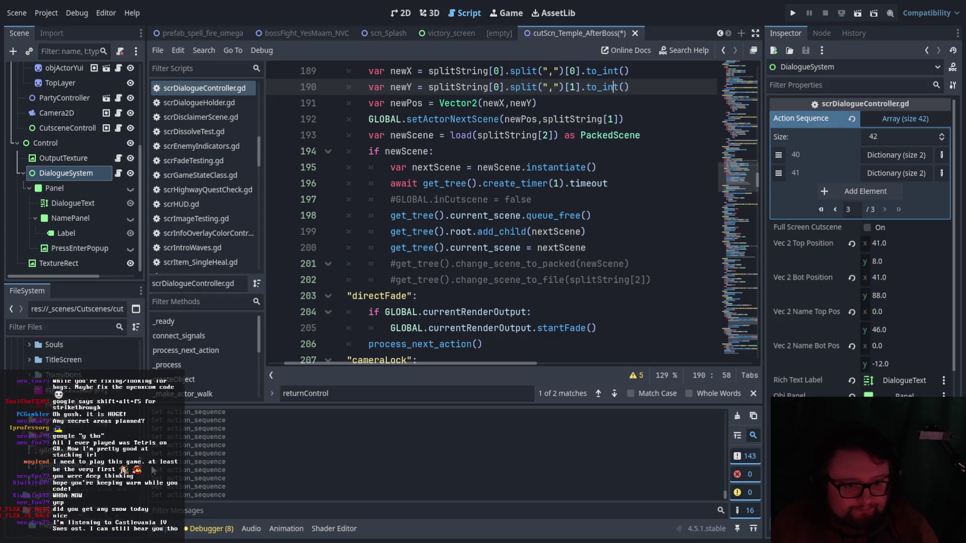
scroll(74, 352, "down", 2)
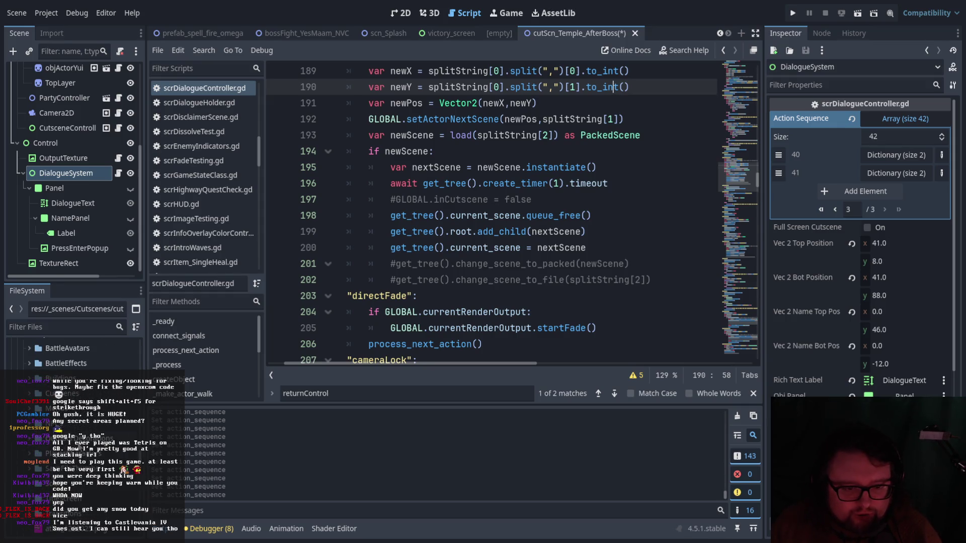
scroll(75, 357, "down", 3)
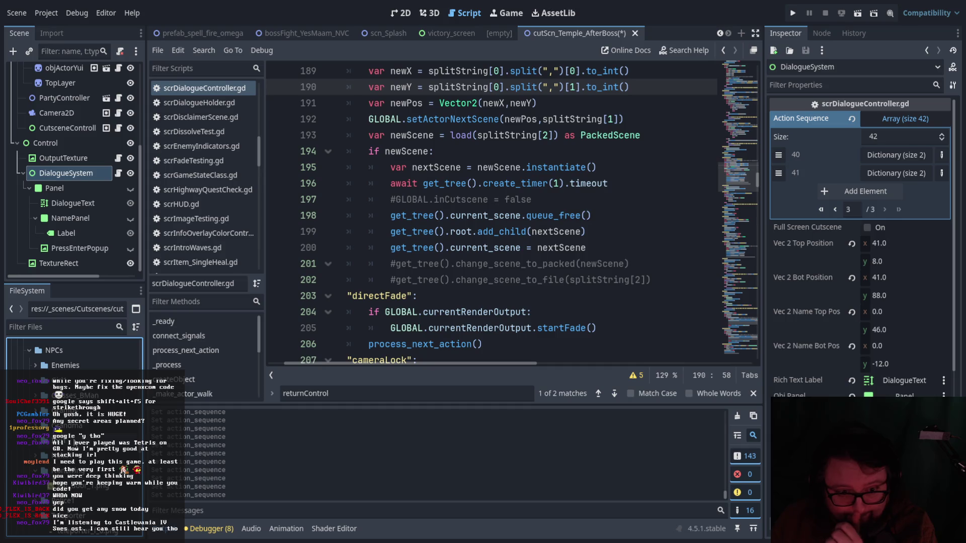
scroll(39, 480, "down", 4)
left_click(36, 369)
left_click(100, 425)
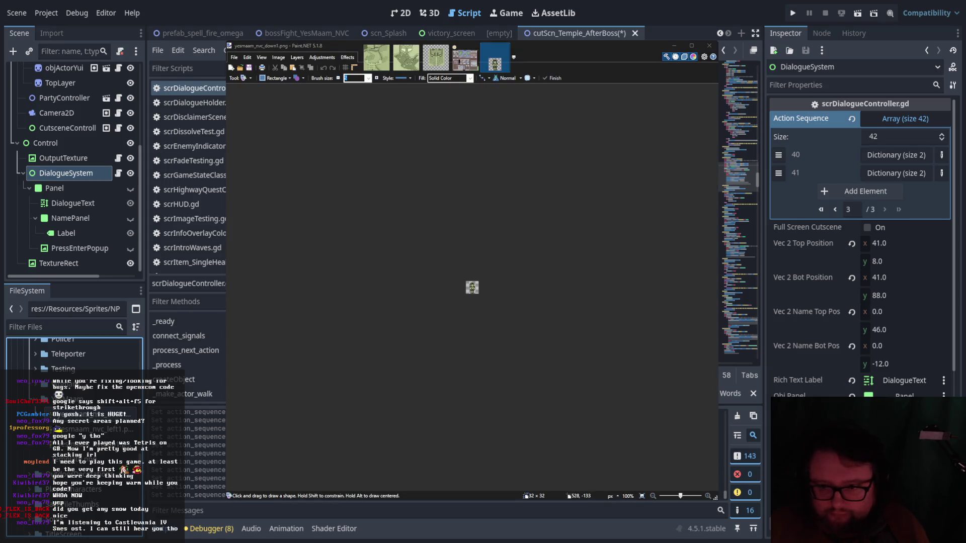
Enlarge the yesmaam_nvc_down1.png canvas to 600×600.
scroll(472, 287, "up", 10)
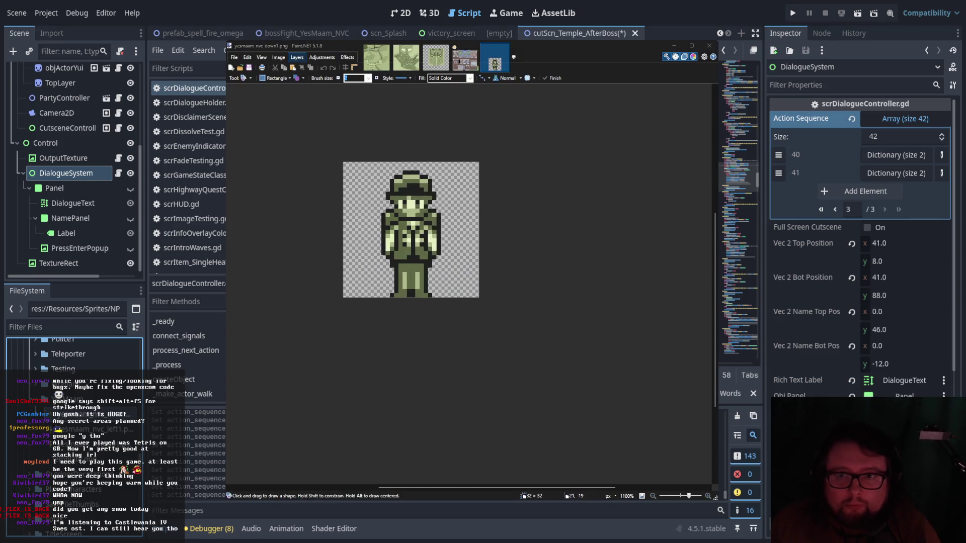
left_click(282, 47)
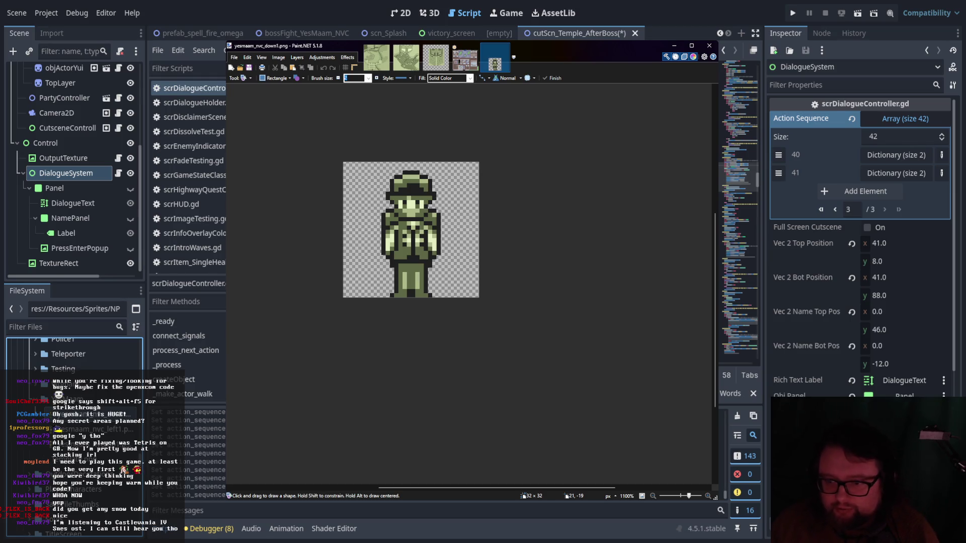
key("ctrl+z")
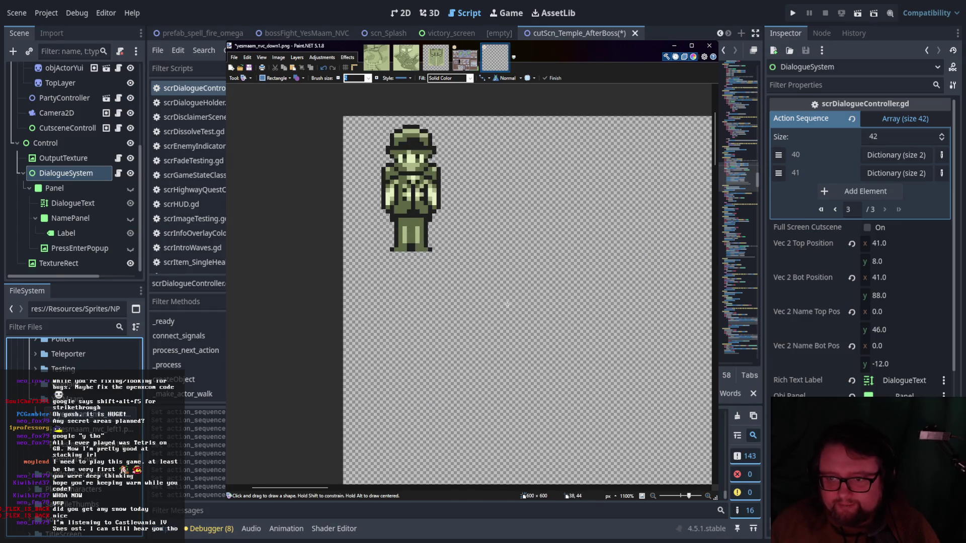
scroll(345, 272, "down", 4)
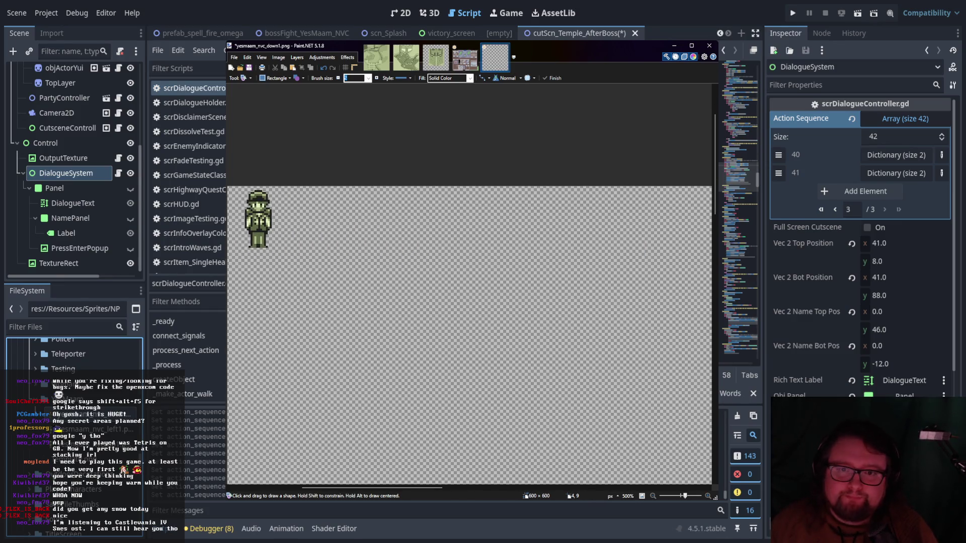
Select the soldier sprite, paste a copy, and move it lower on the canvas.
key("s")
left_click_drag(308, 186, 352, 243)
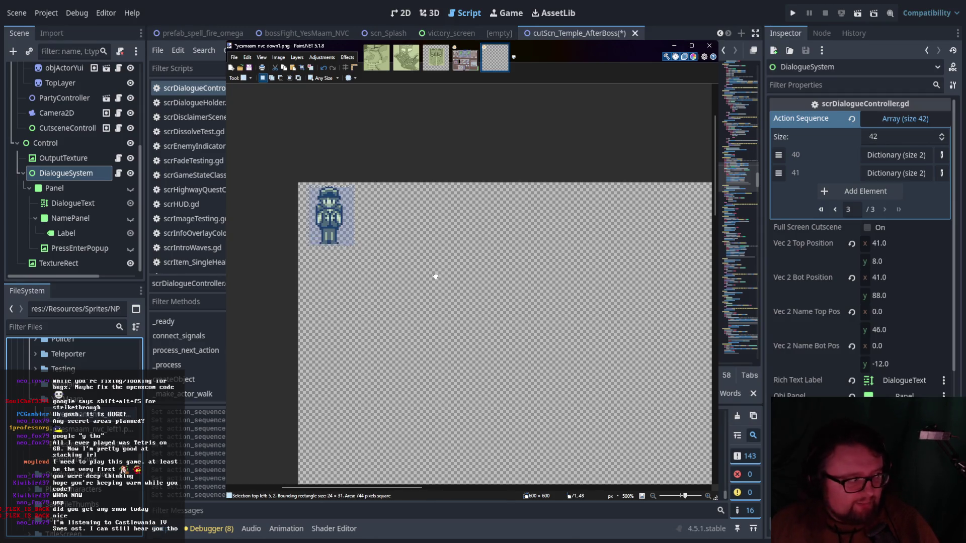
scroll(436, 276, "right", 3)
left_click(408, 266)
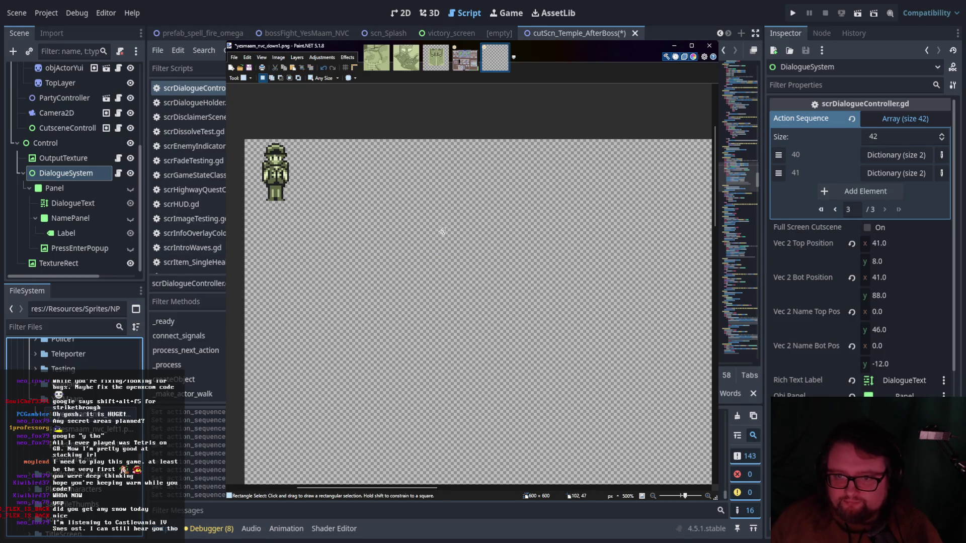
key("ctrl+v")
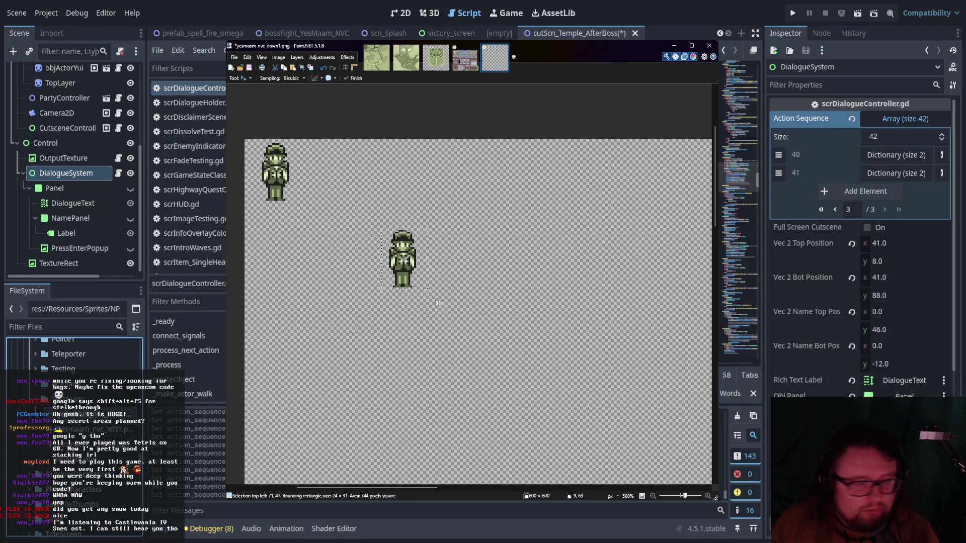
left_click_drag(400, 269, 400, 278)
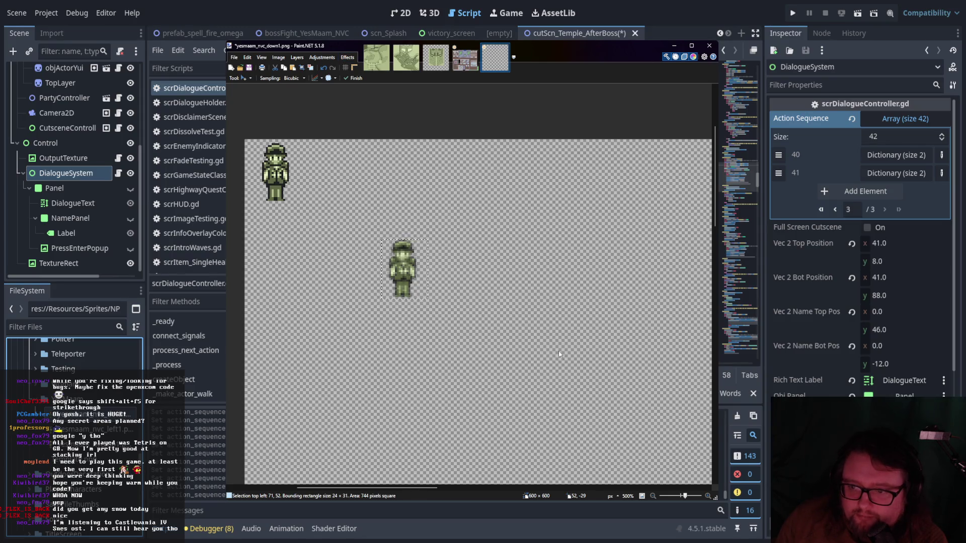
key("m")
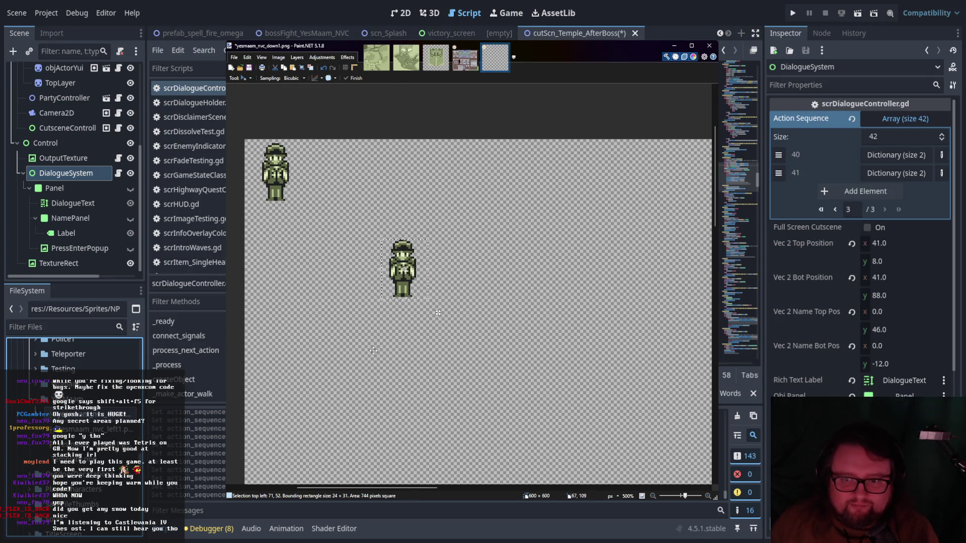
key("p")
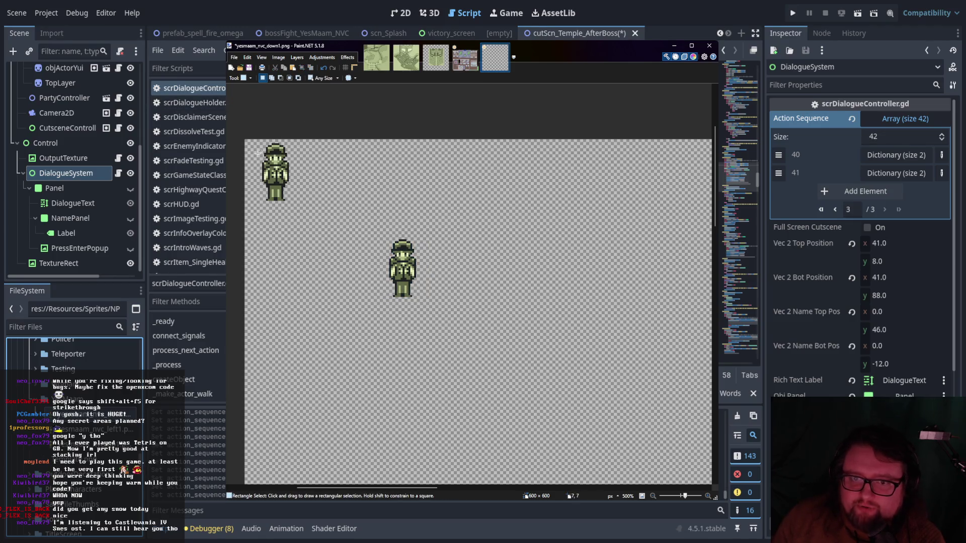
key("b")
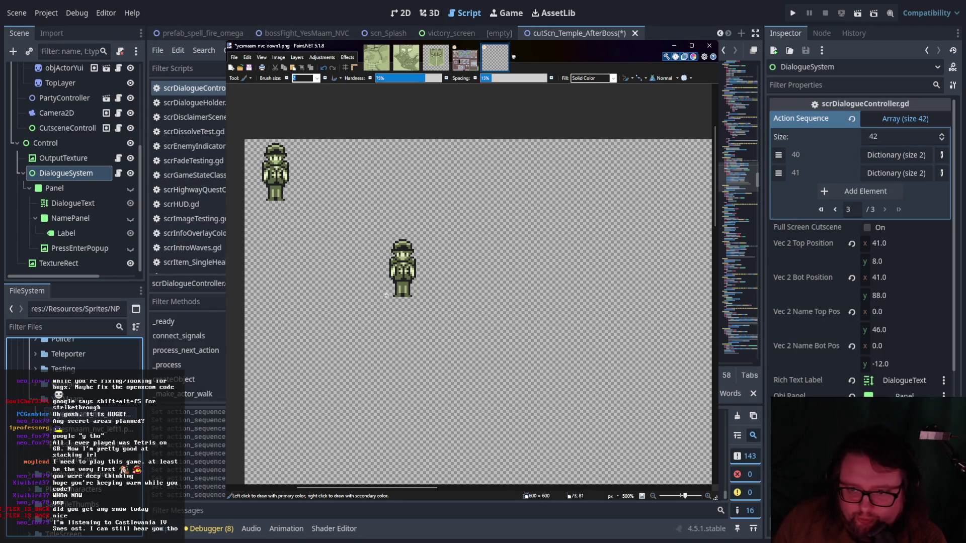
Paint a blue swirl beside the lower sprite and paste another copy to the upper right.
left_click_drag(399, 295, 384, 232)
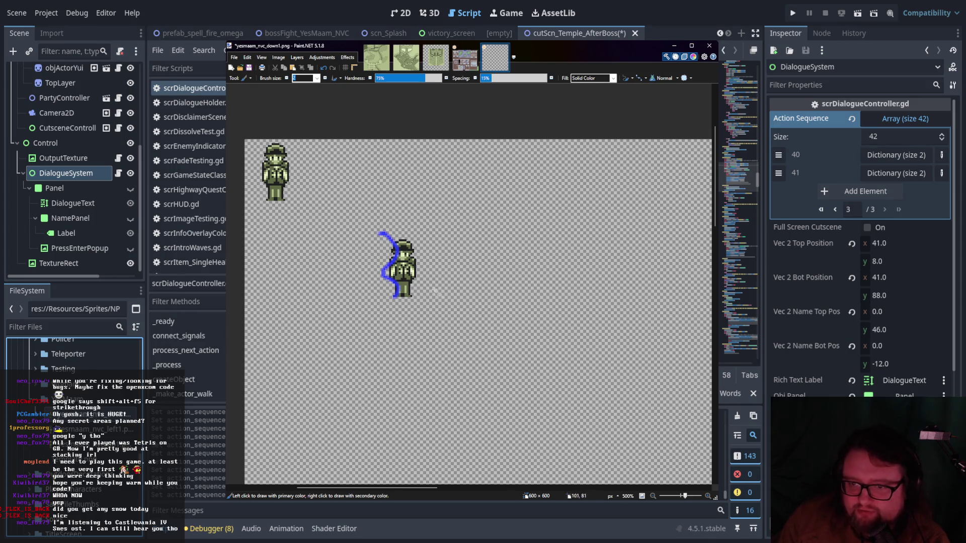
scroll(415, 280, "up", 1)
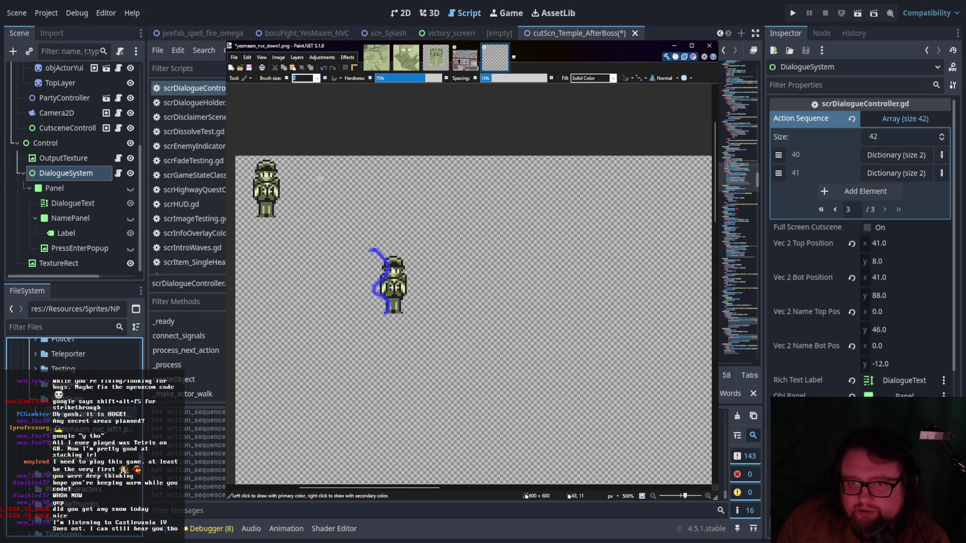
key("ctrl+v")
left_click_drag(273, 206, 451, 216)
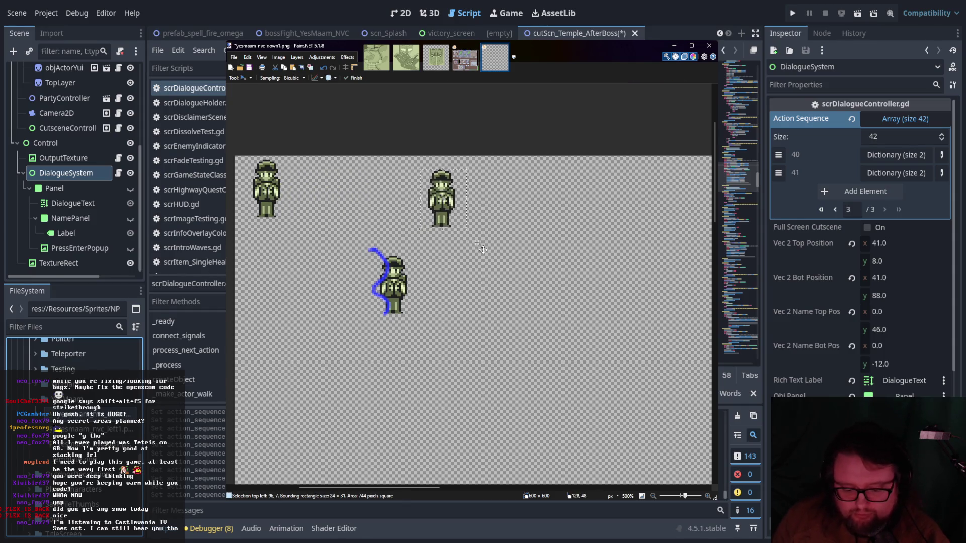
scroll(487, 243, "up", 3)
scroll(487, 243, "up", 3)
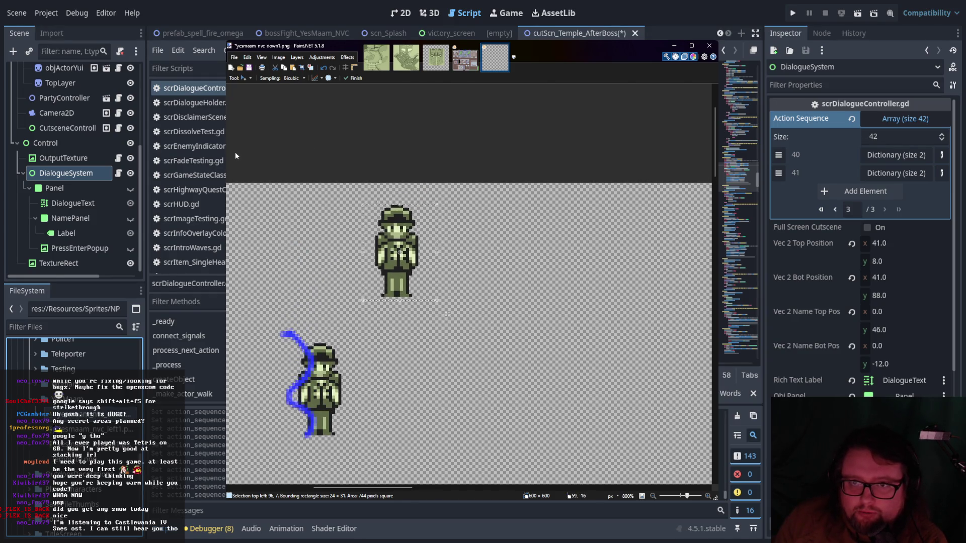
Set the brush fill to Percent 50 and paint dithered blue over the upper sprite.
key("b")
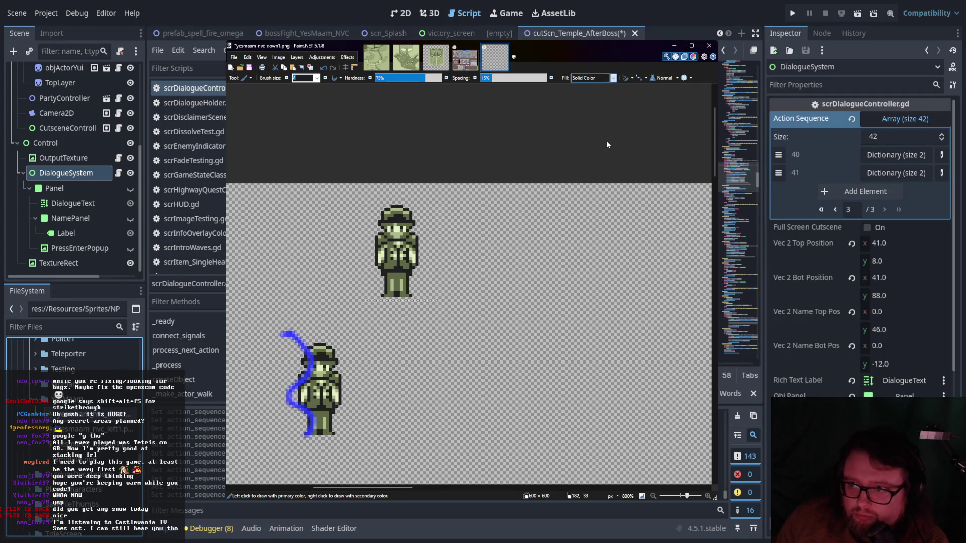
key("Down")
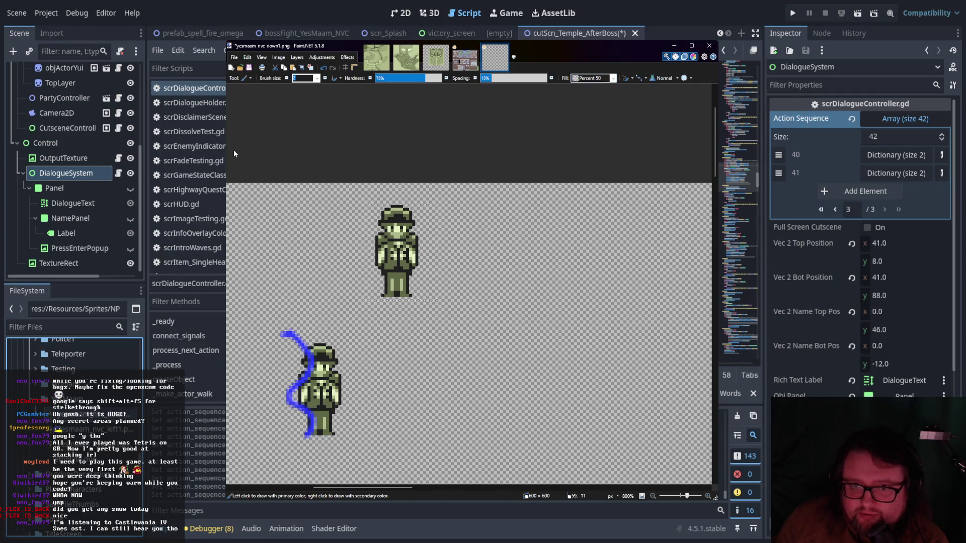
key("k")
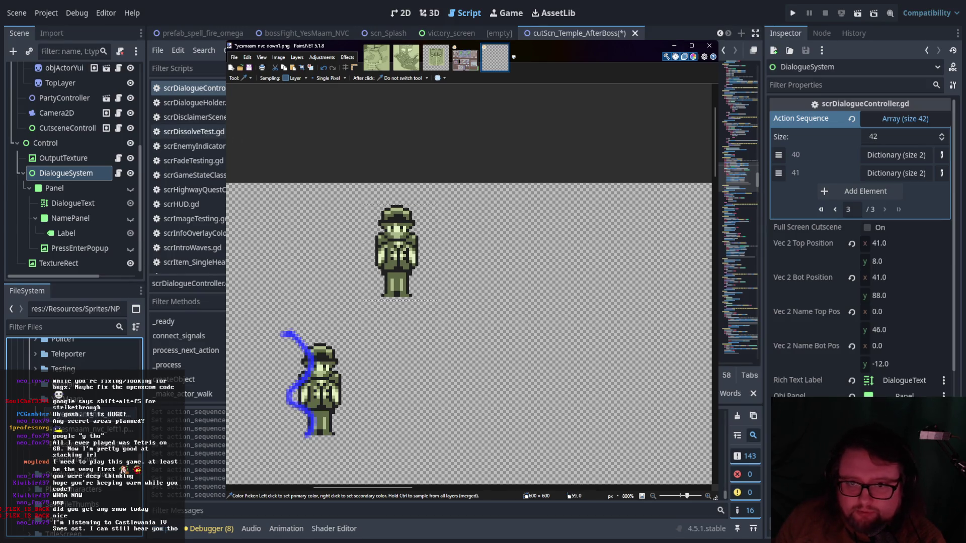
key("b")
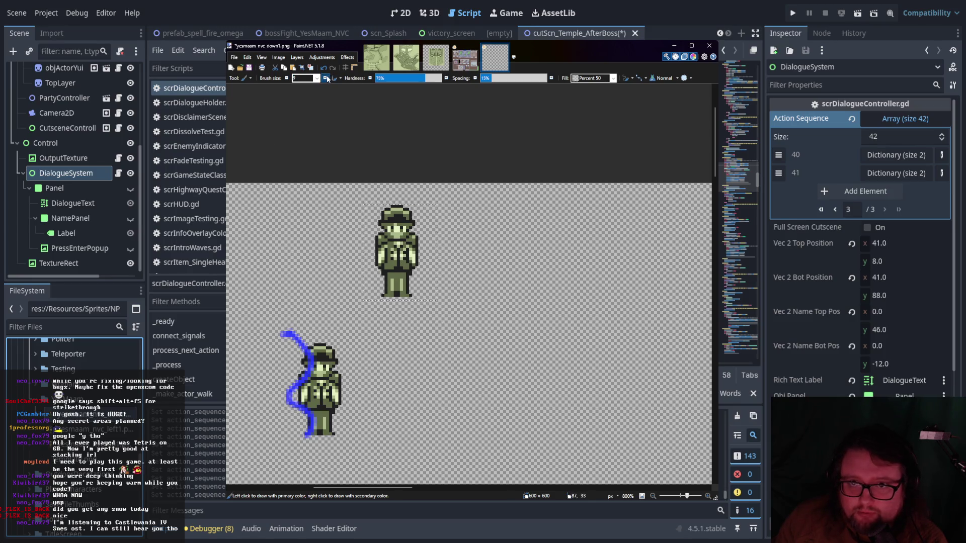
mouse_move(397, 216)
left_mouse_down()
mouse_move(397, 267)
mouse_move(402, 222)
left_mouse_up()
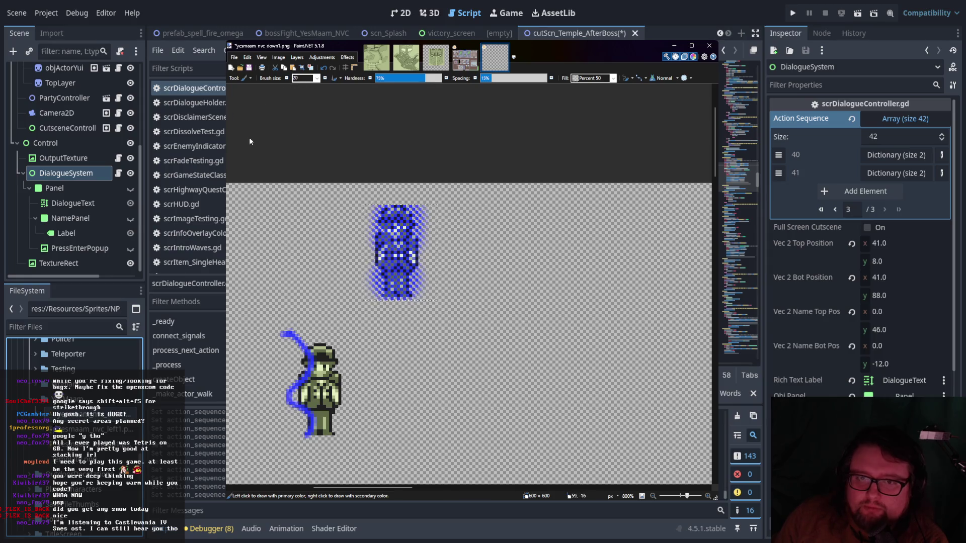
Magic Wand the blue sprite with global flood mode and 29% tolerance.
key("s")
left_click(390, 251)
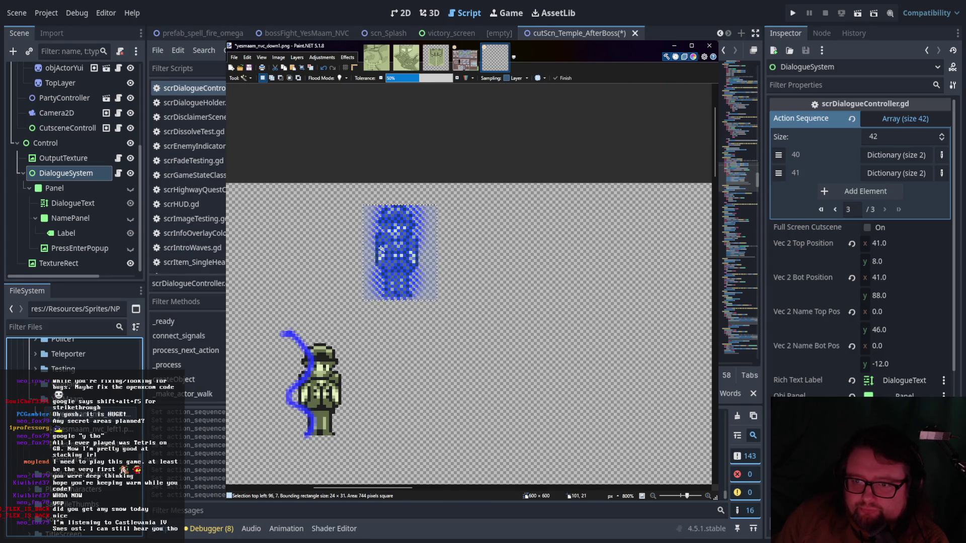
left_click(380, 245)
left_click(412, 78)
left_click(342, 78)
left_click_drag(412, 78, 406, 79)
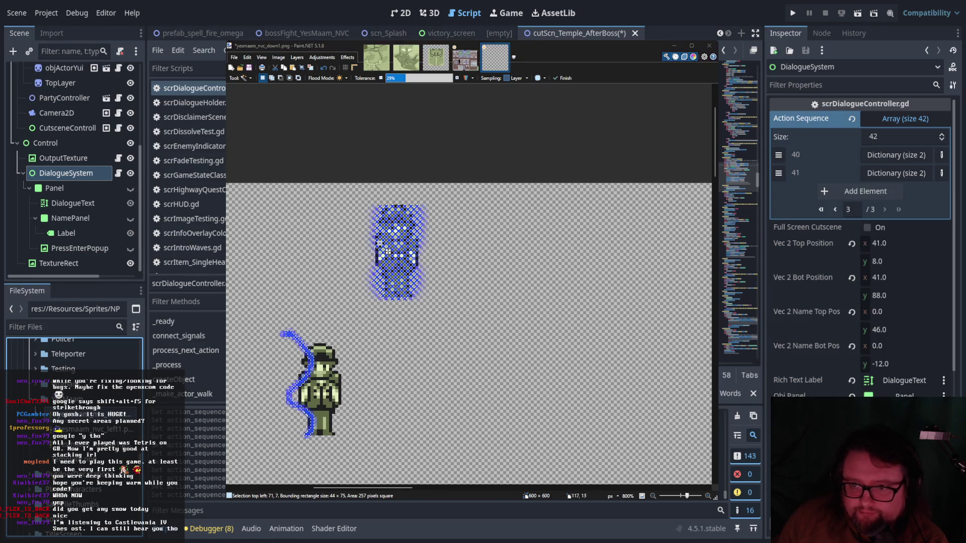
Remove the selected blue pixels, leaving the upper soldier a checkered see-through figure.
key("ctrl+d")
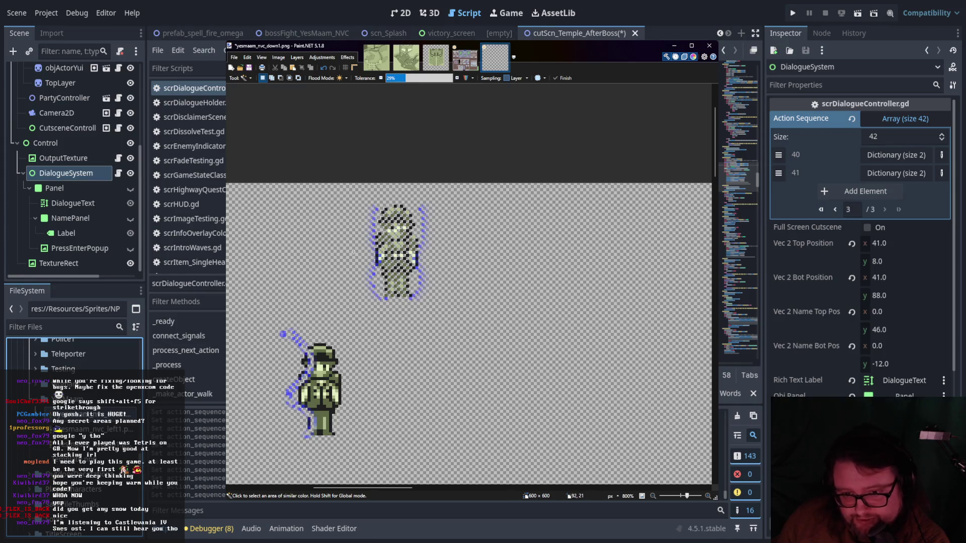
scroll(400, 239, "left", 2)
scroll(400, 240, "down", 1)
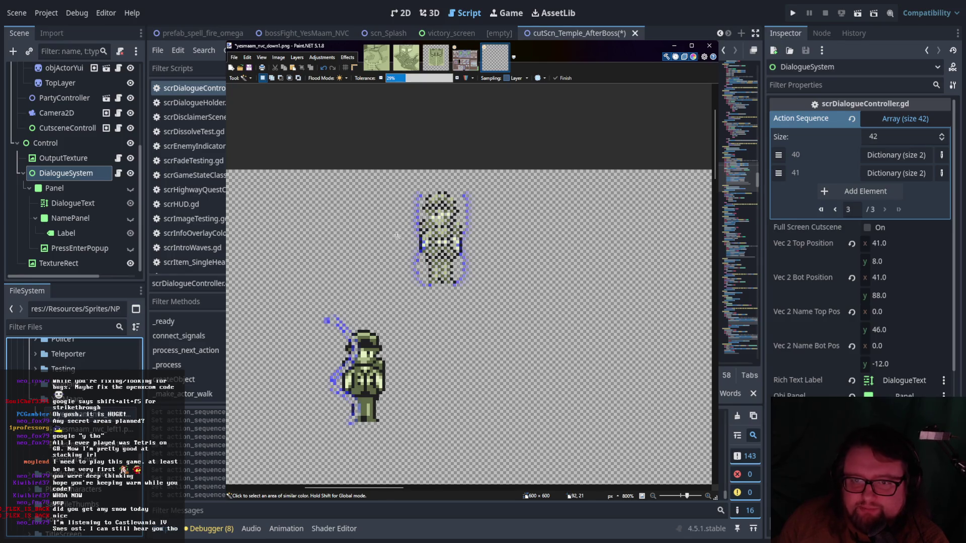
scroll(396, 235, "down", 2)
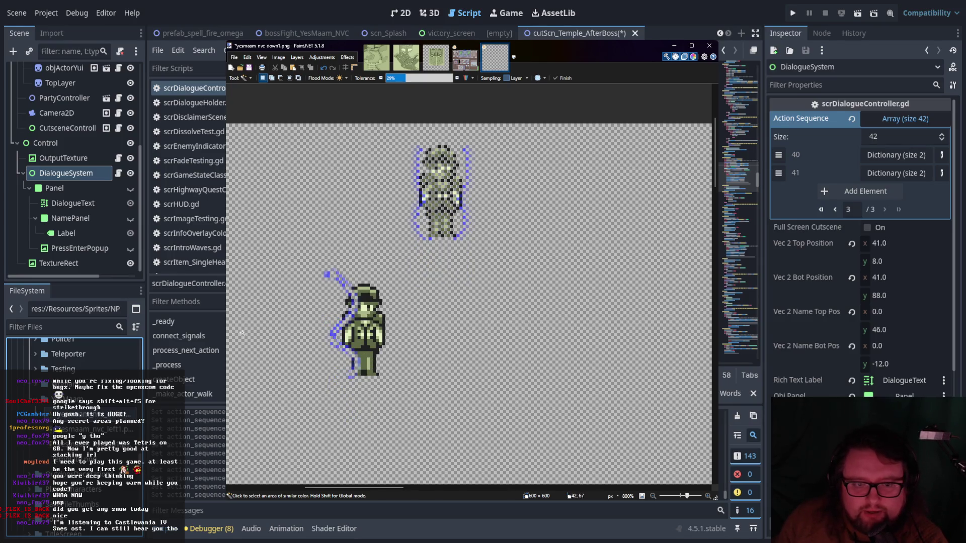
scroll(100, 443, "up", 5)
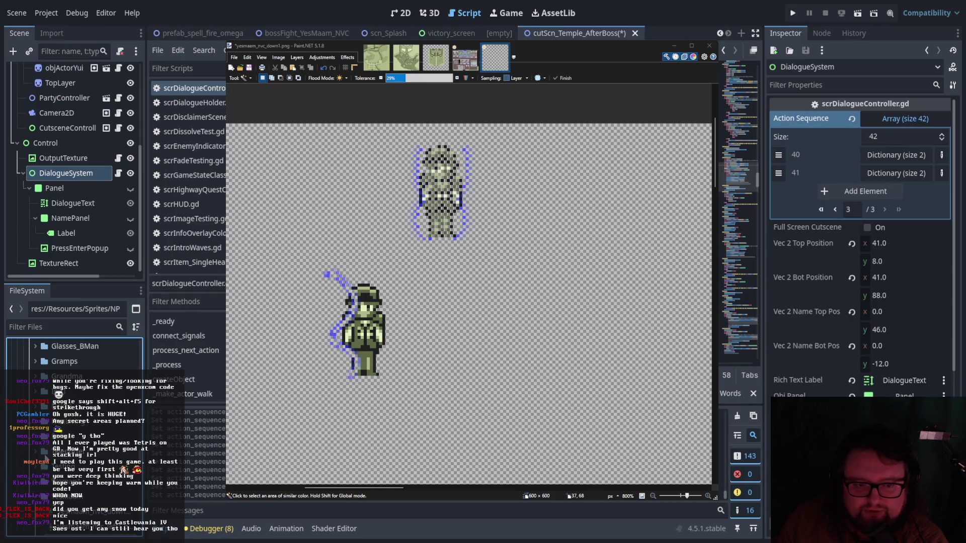
scroll(46, 456, "down", 5)
scroll(109, 410, "down", 3)
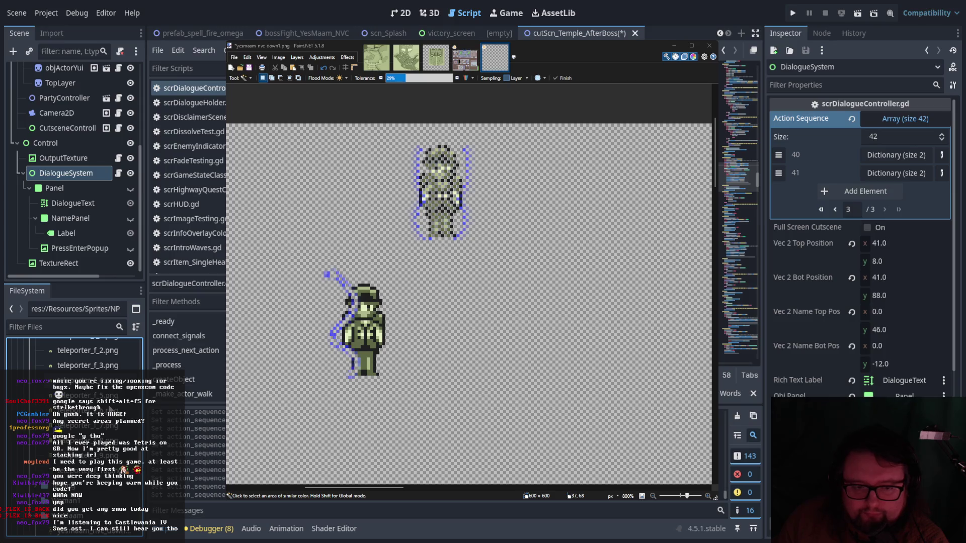
scroll(109, 410, "up", 3)
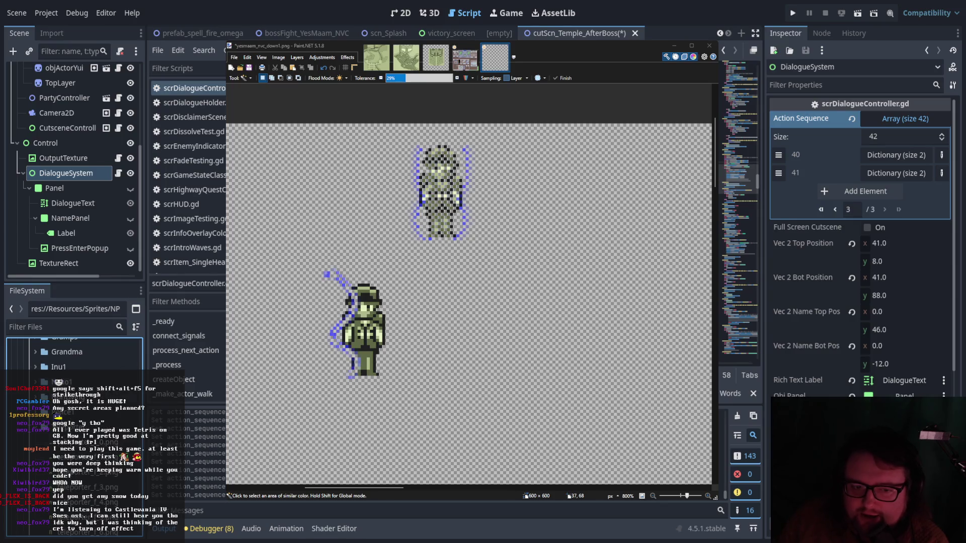
Save the cutScn_Temple_AfterBoss scene with Ctrl+S.
scroll(739, 131, "up", 2)
scroll(739, 151, "up", 2)
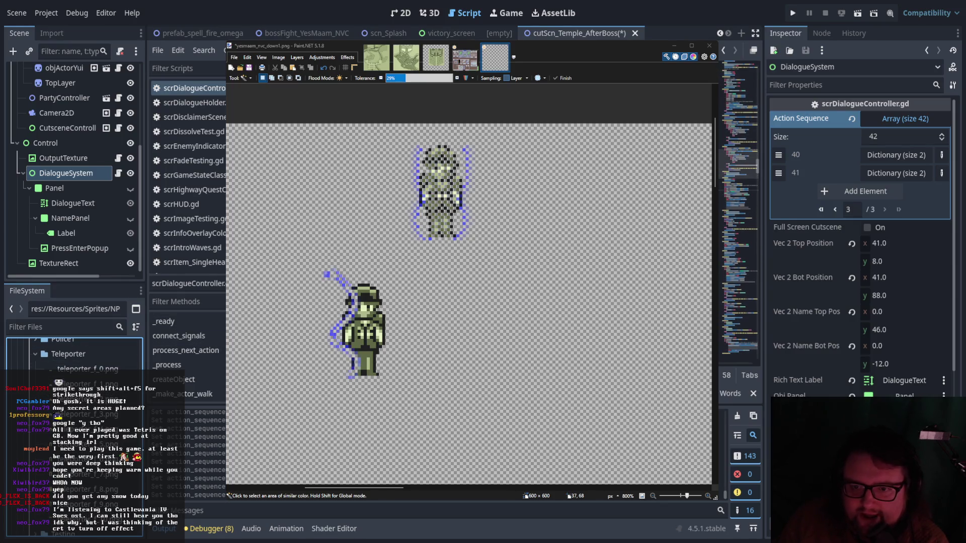
scroll(739, 201, "up", 5)
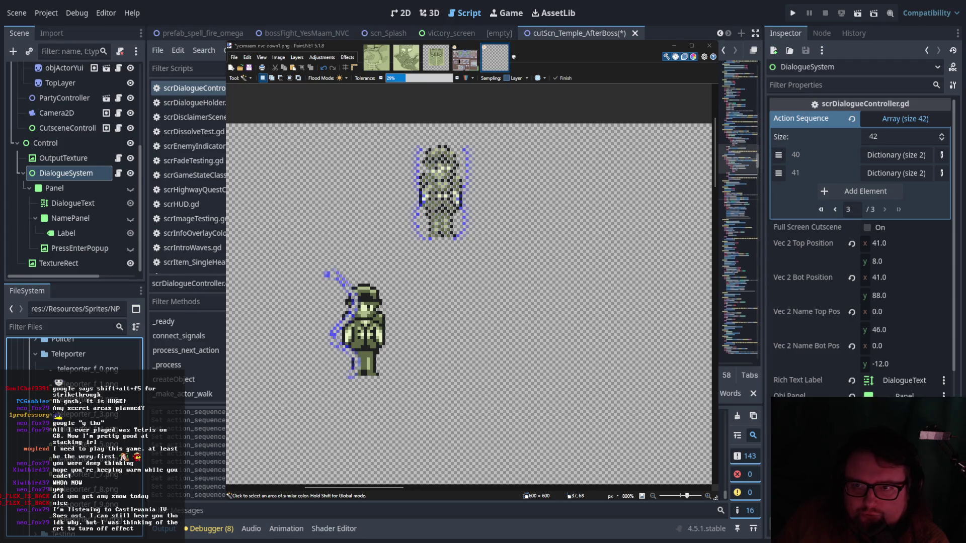
scroll(739, 208, "up", 5)
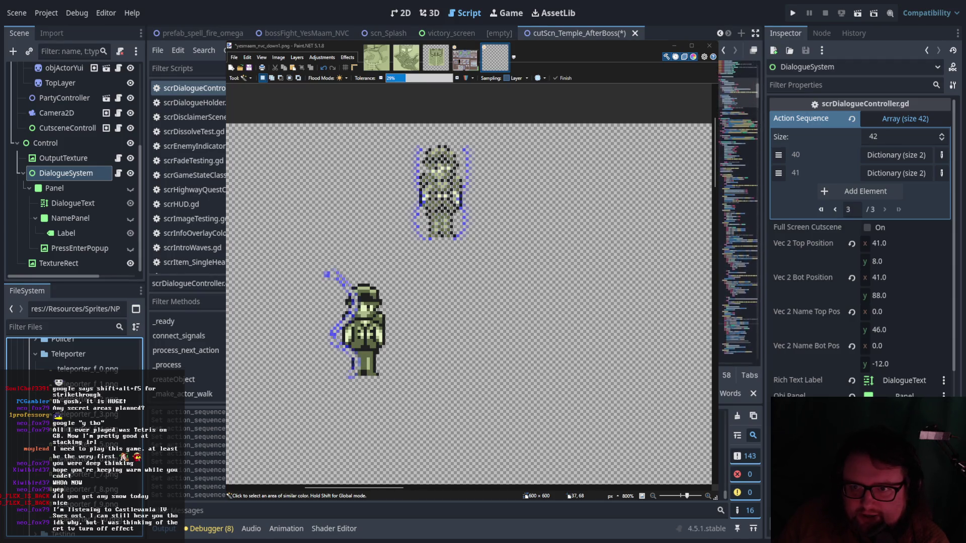
scroll(738, 207, "up", 5)
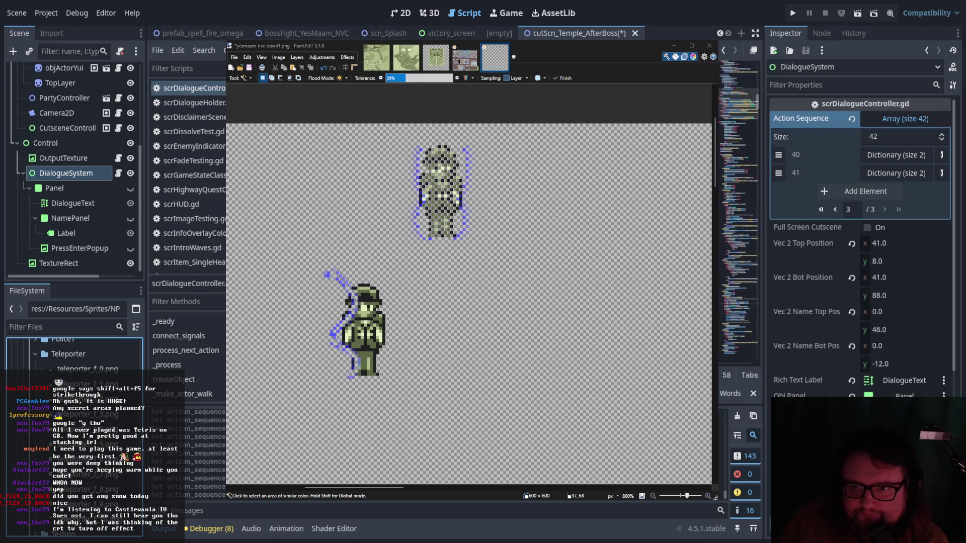
scroll(738, 207, "up", 5)
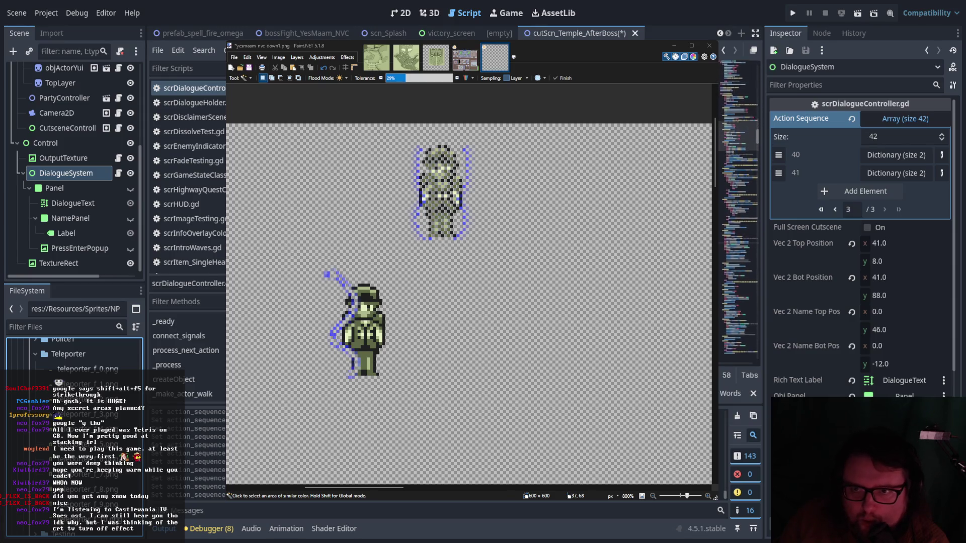
scroll(739, 184, "up", 2)
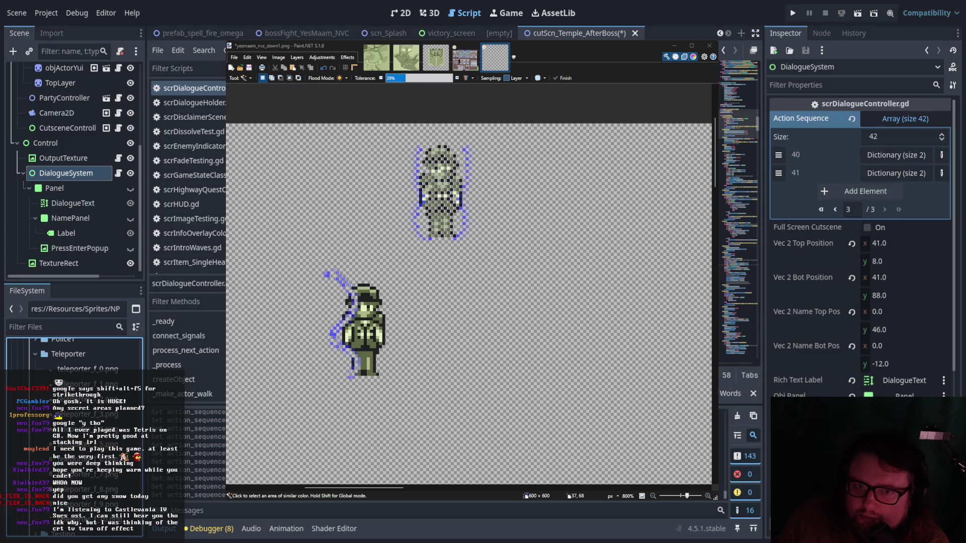
scroll(72, 197, "up", 5)
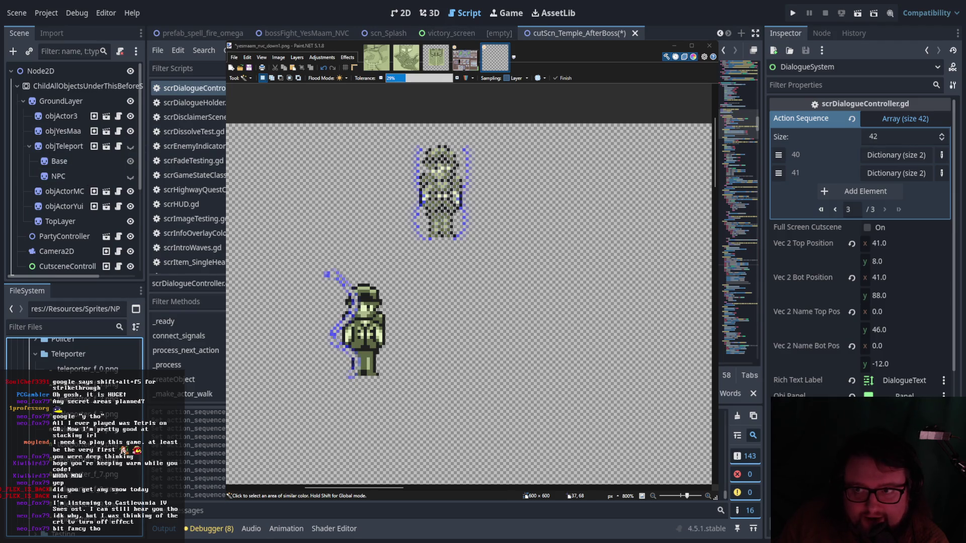
key("ctrl+s")
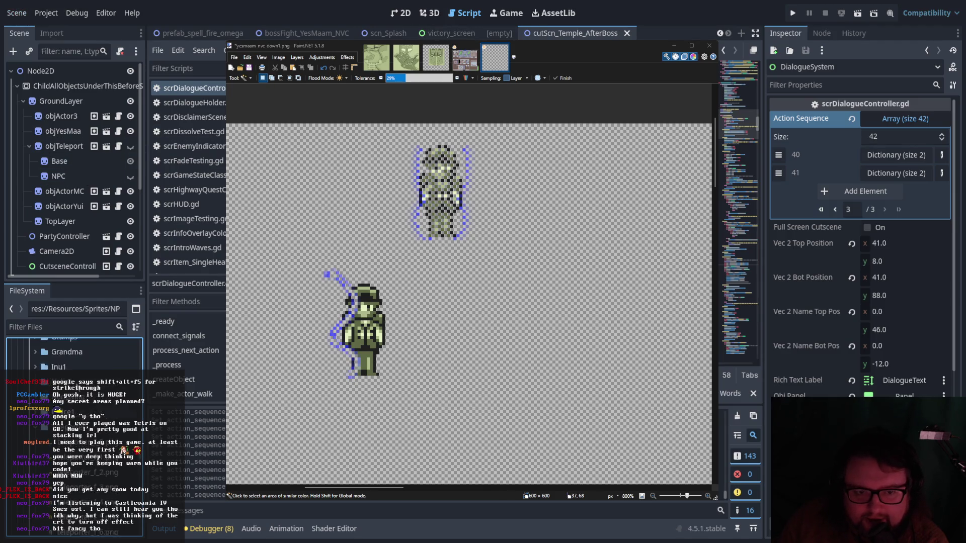
Open the cutScn_TempleDistBoss scene from the Cutscenes folder in the FileSystem dock.
scroll(74, 357, "up", 10)
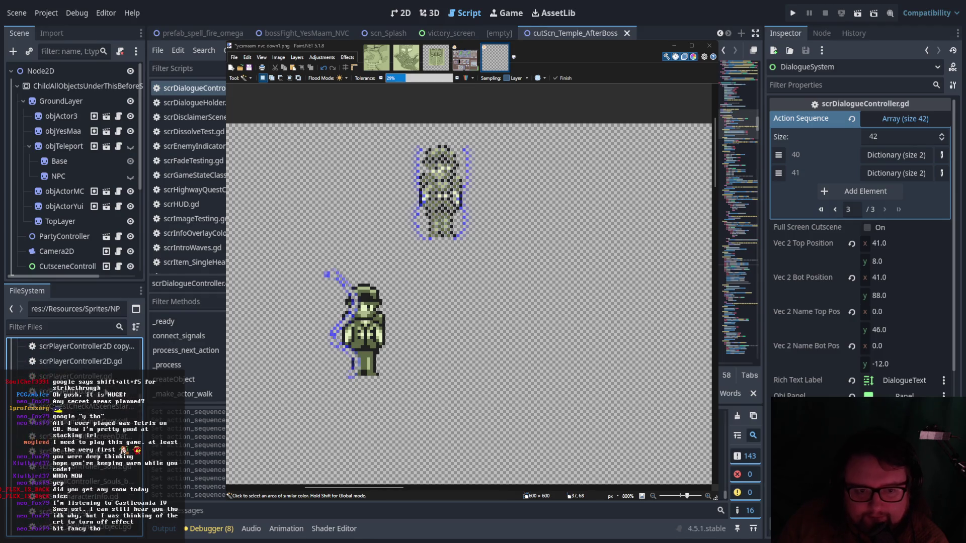
scroll(74, 357, "up", 6)
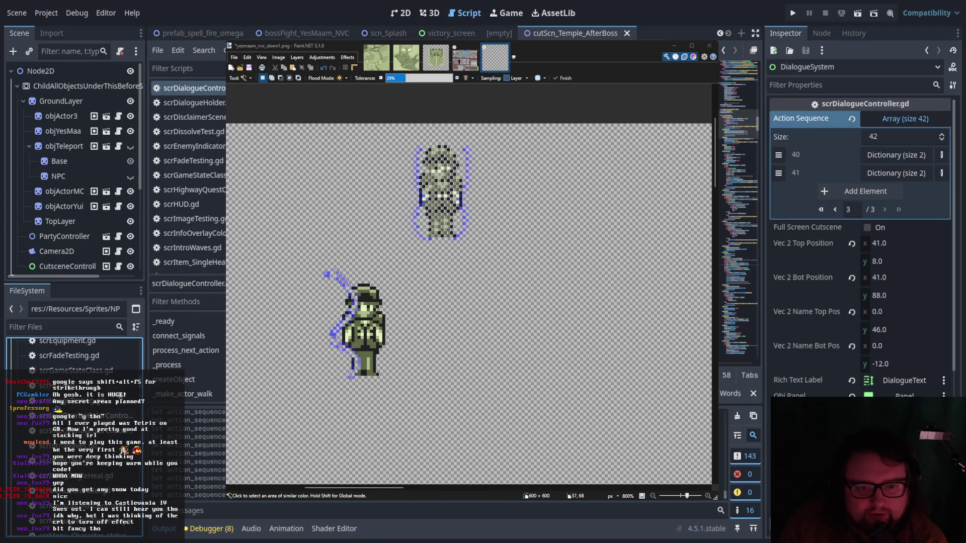
scroll(75, 357, "up", 5)
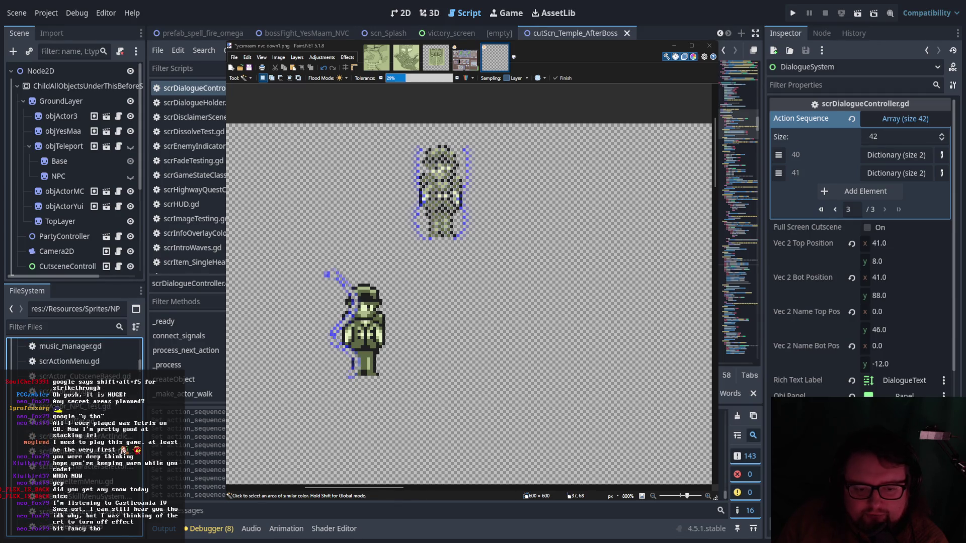
scroll(75, 357, "up", 5)
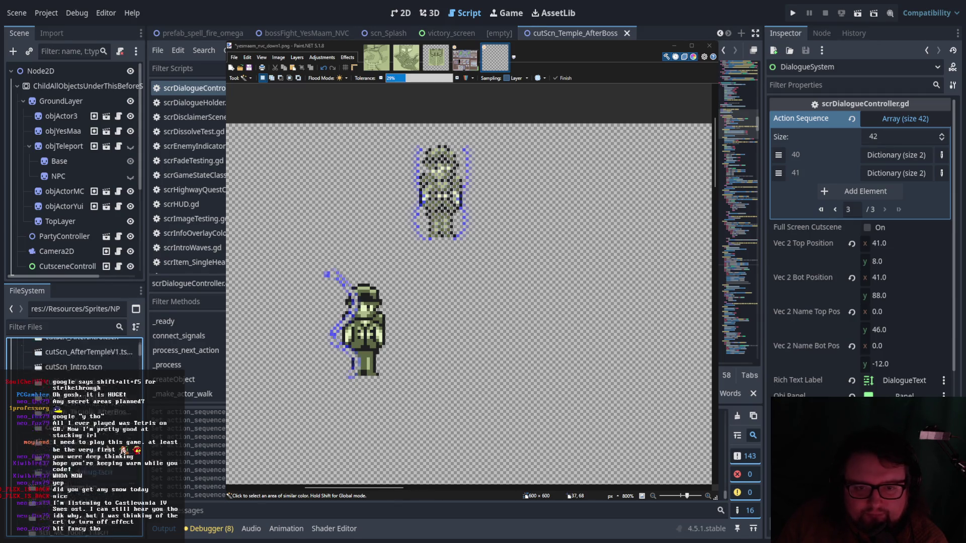
scroll(75, 357, "up", 2)
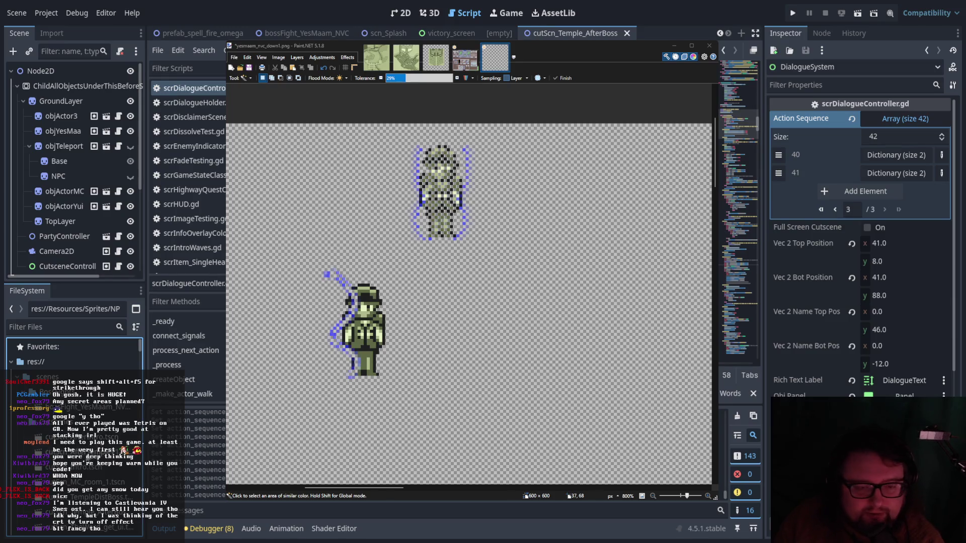
scroll(142, 407, "down", 4)
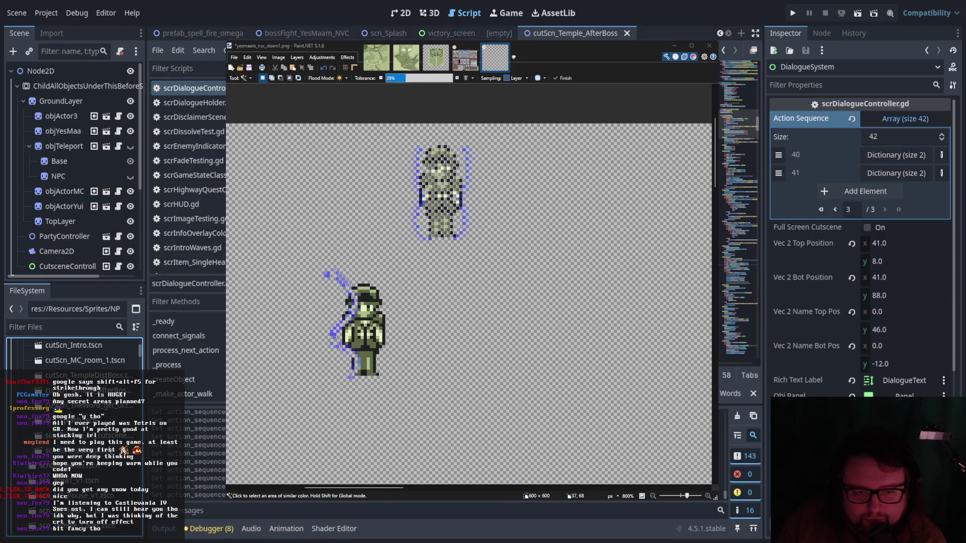
scroll(135, 397, "up", 1)
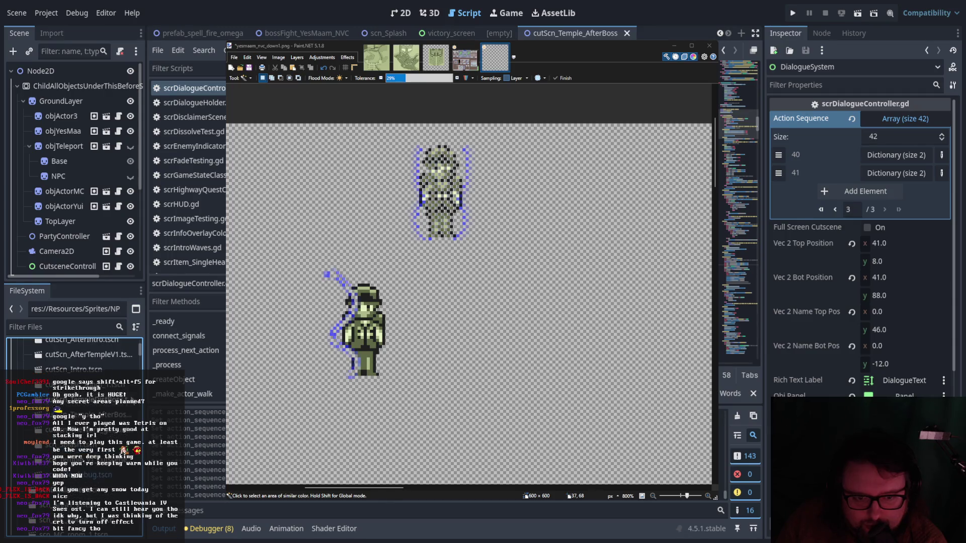
double_click(132, 400)
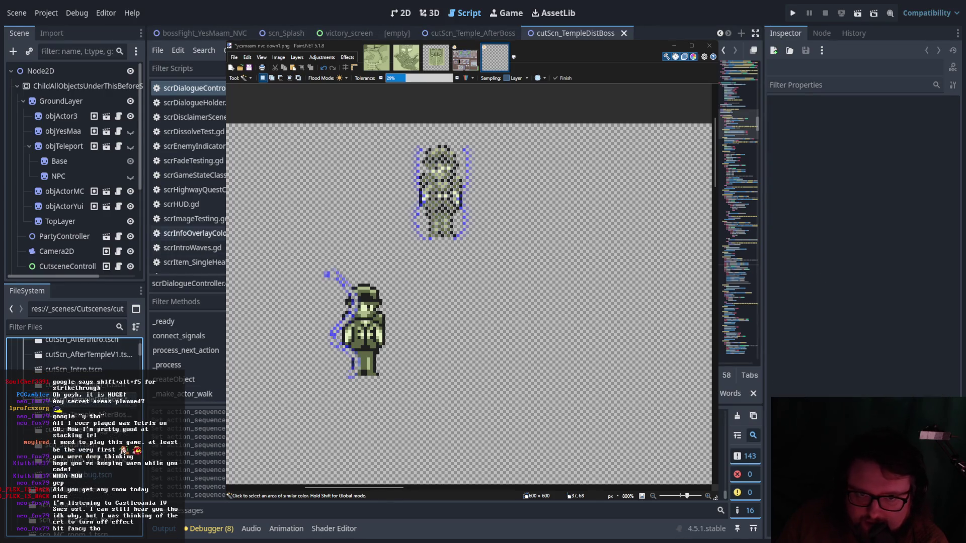
Select the DialogueSystem node and expand its Action Sequence list in the Inspector.
scroll(90, 195, "down", 5)
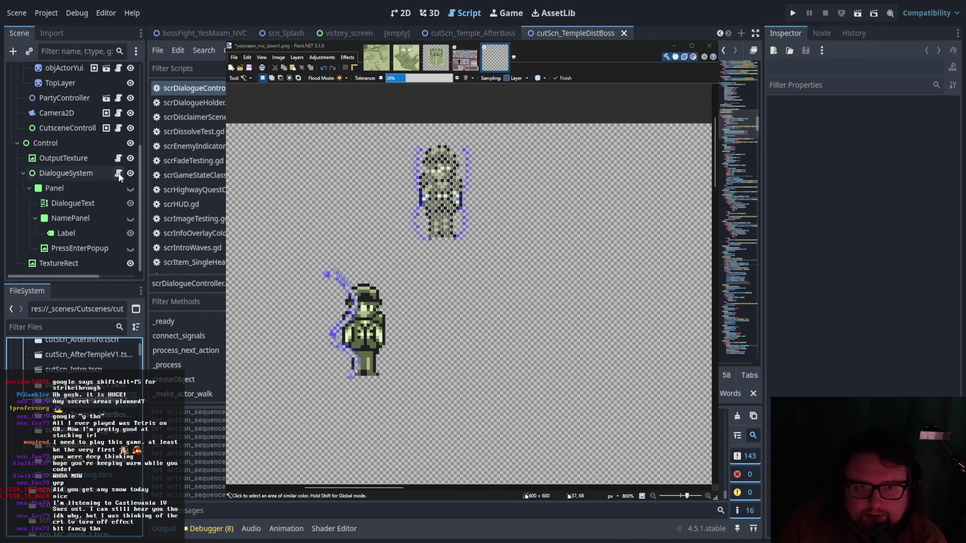
left_click(119, 173)
left_click(52, 172)
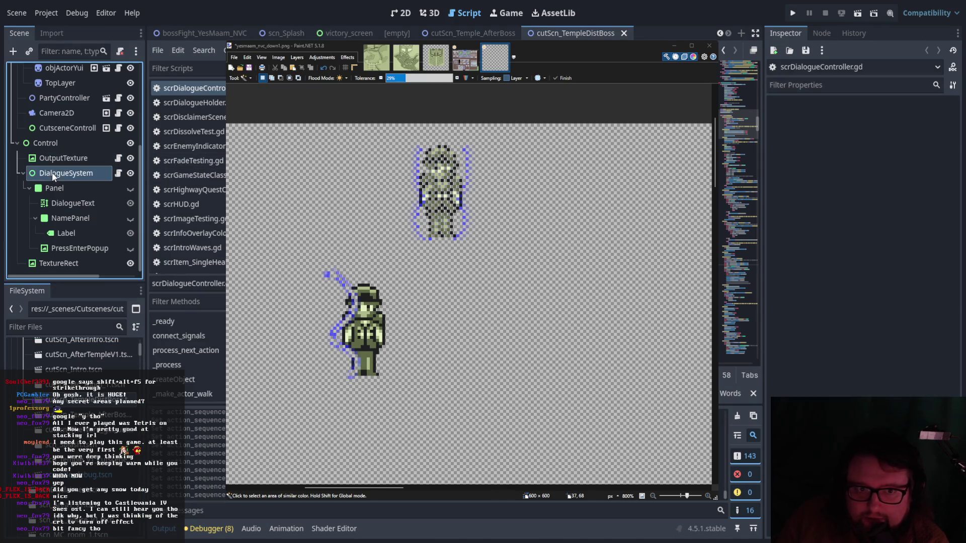
left_click(892, 126)
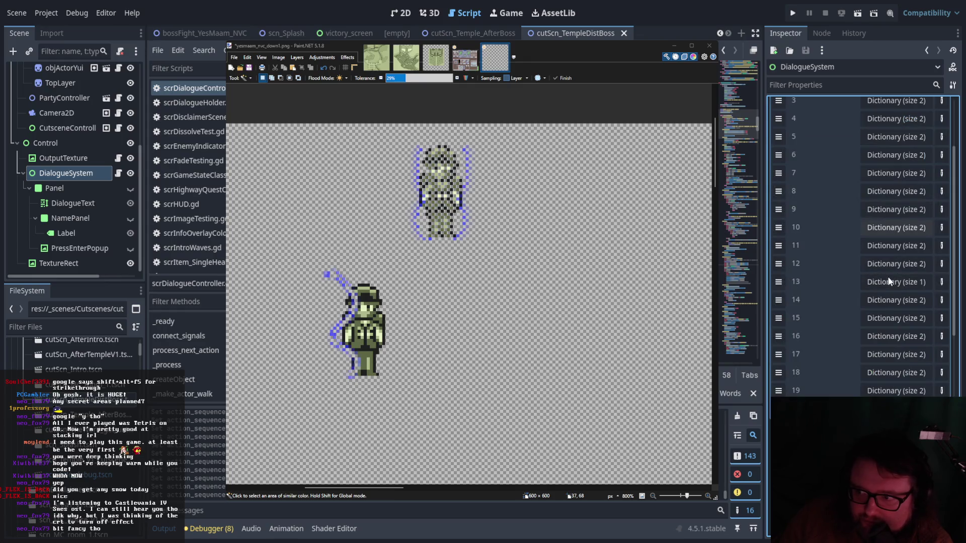
Review Action Sequence entries 12–16, leaving entry 15's activateTeleport action expanded.
left_click(896, 286)
left_click(895, 287)
left_click(890, 263)
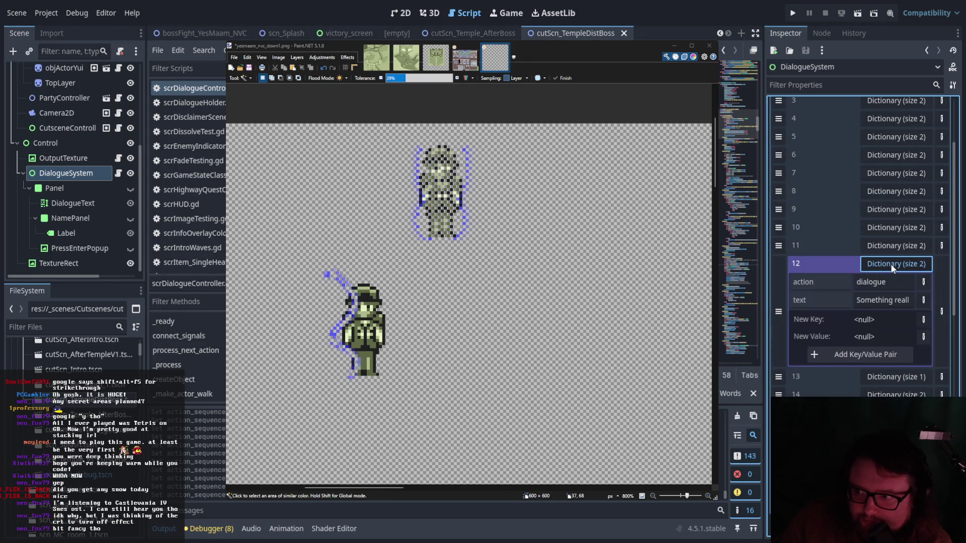
left_click(890, 264)
left_click(893, 299)
left_click(893, 299)
left_click(895, 336)
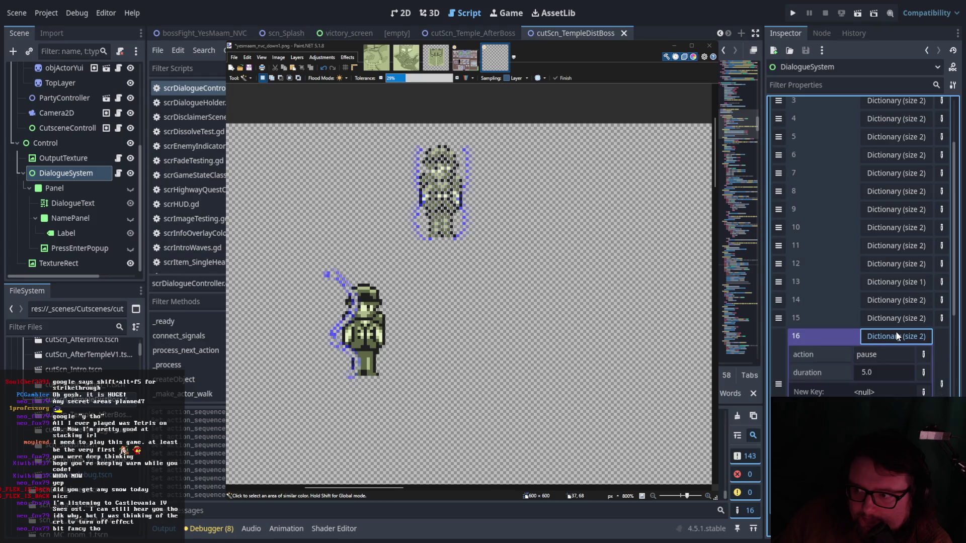
left_click(896, 336)
left_click(900, 317)
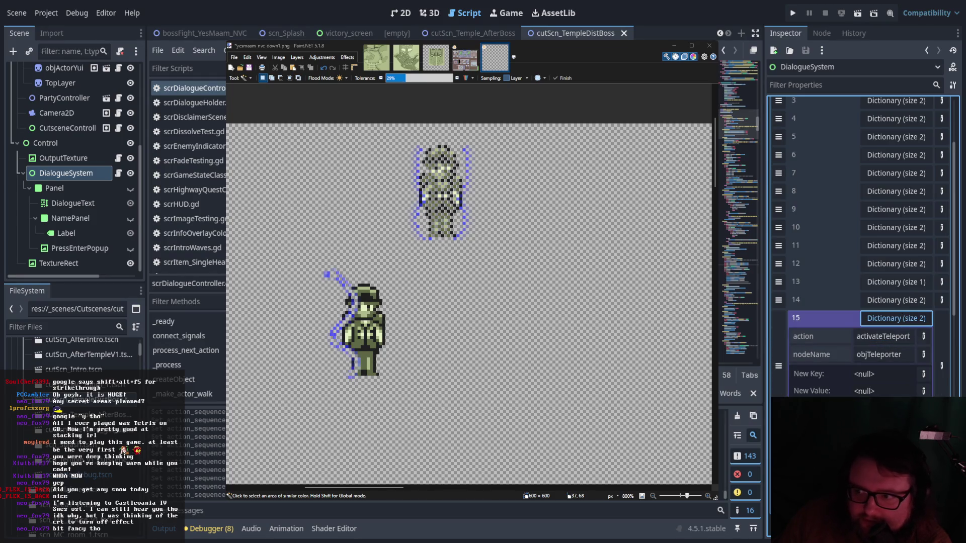
Switch back to the cutScn_Temple_AfterBoss scene tab.
scroll(98, 171, "up", 5)
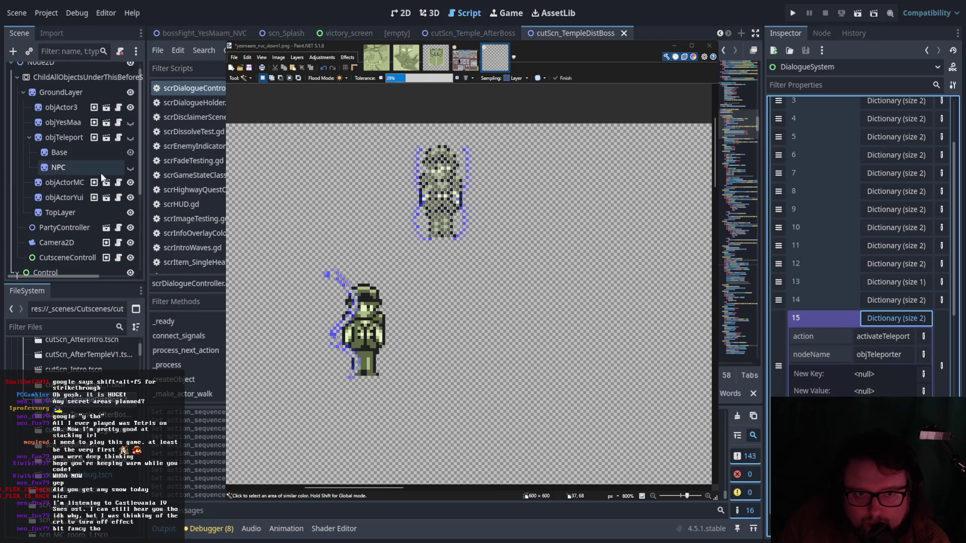
scroll(100, 172, "up", 1)
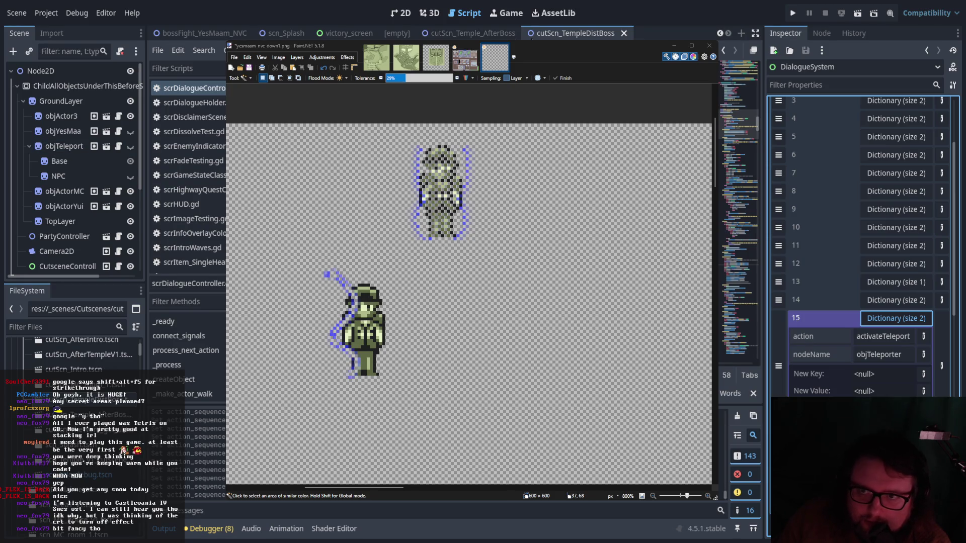
left_click(473, 33)
scroll(85, 180, "up", 3)
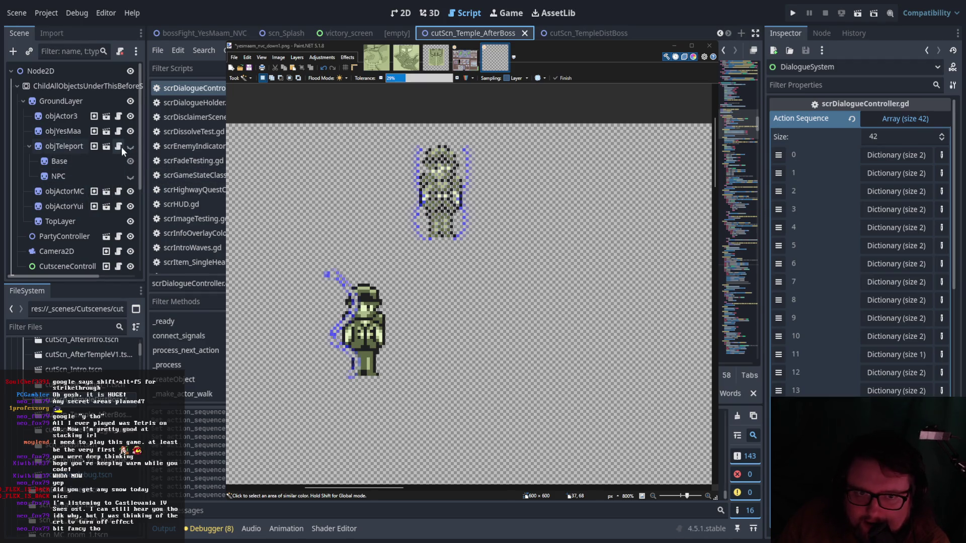
left_click(120, 146)
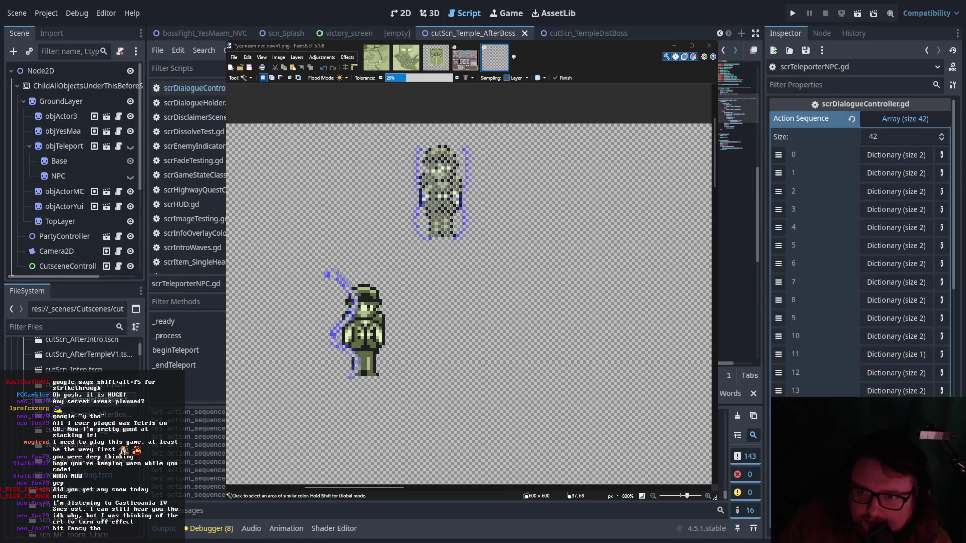
scroll(739, 201, "down", 5)
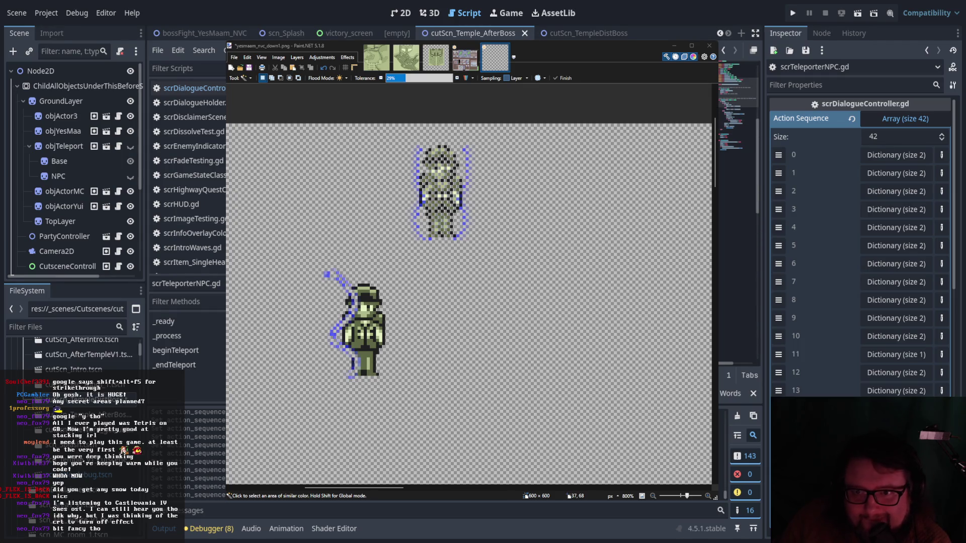
scroll(737, 100, "down", 2)
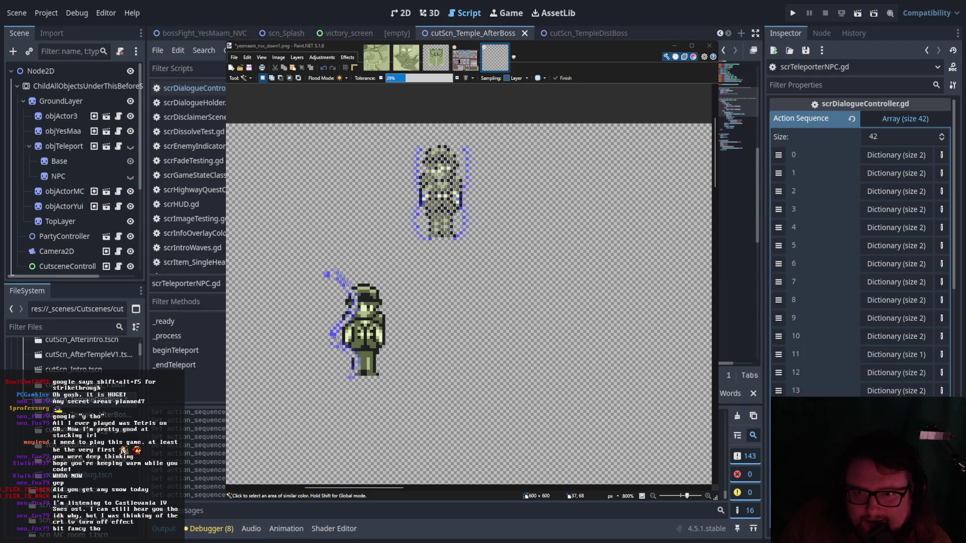
scroll(737, 131, "down", 5)
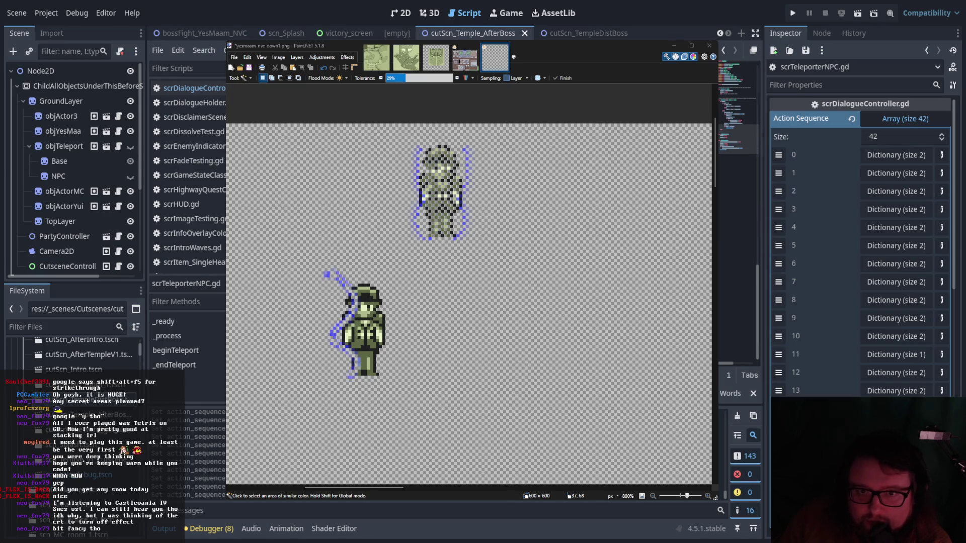
scroll(218, 104, "up", 3)
left_click(202, 136)
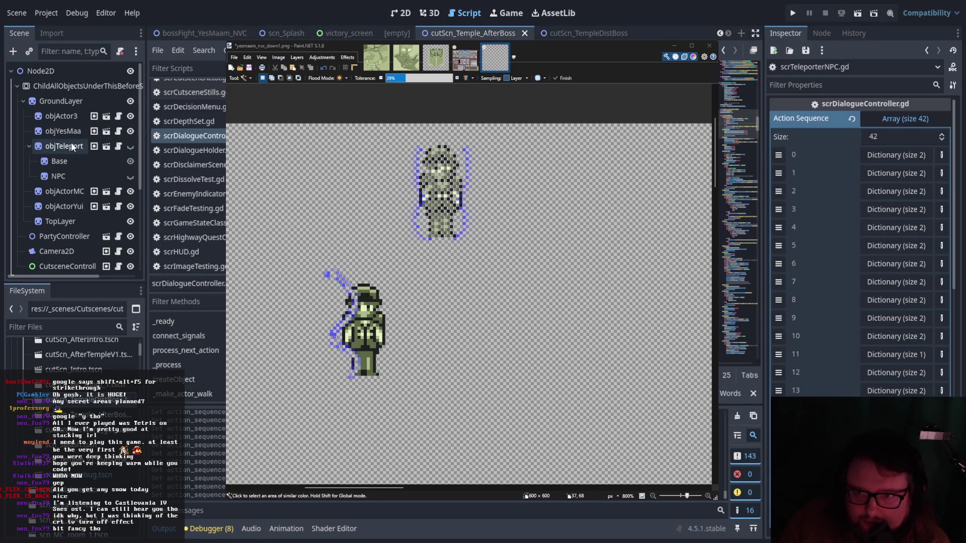
left_click(118, 146)
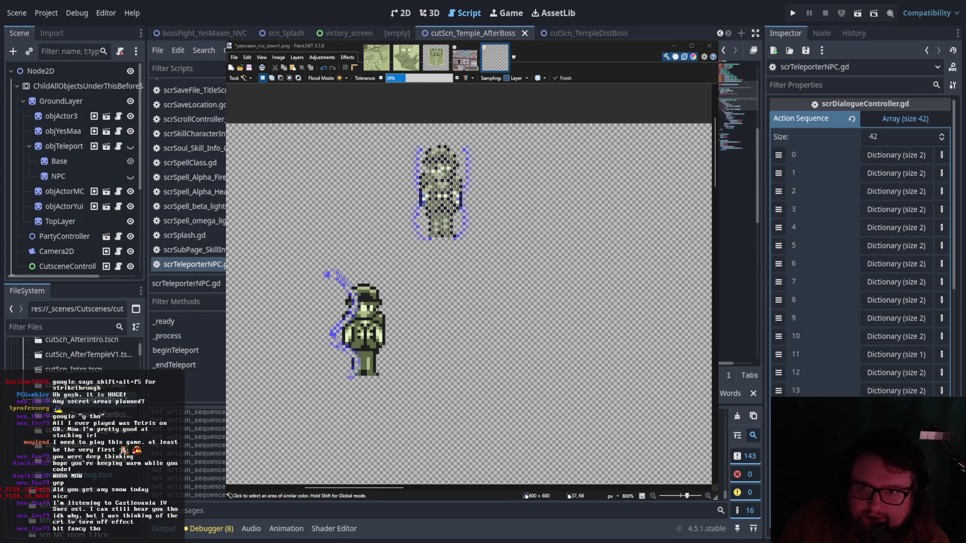
Read through scrTeleporterNPC.gd, then reveal it in the res://_scripts folder of the FileSystem dock.
scroll(738, 126, "down", 5)
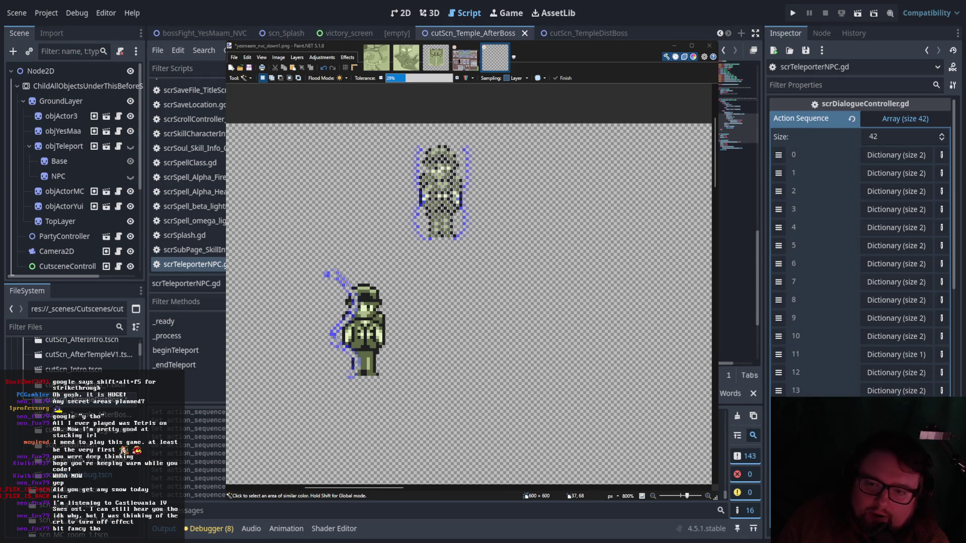
scroll(739, 125, "up", 3)
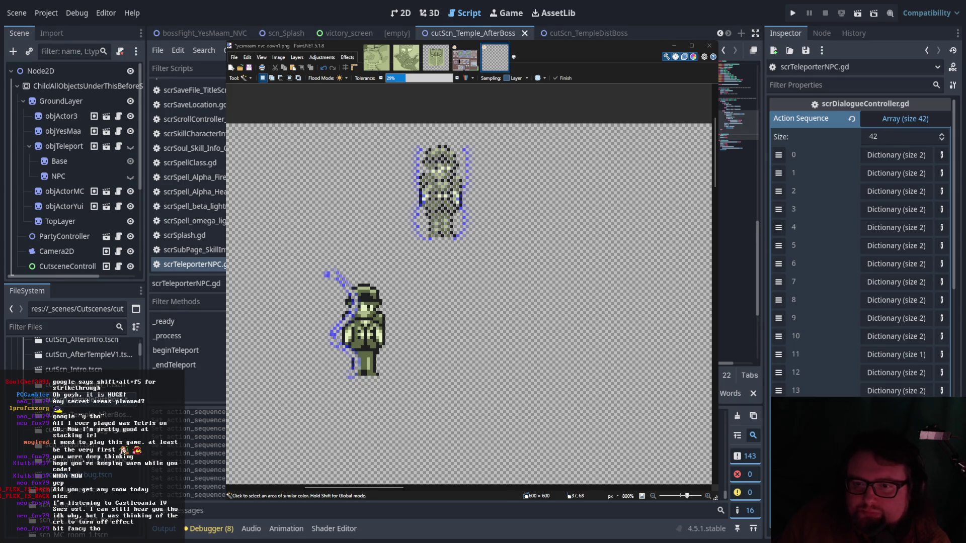
scroll(738, 130, "down", 3)
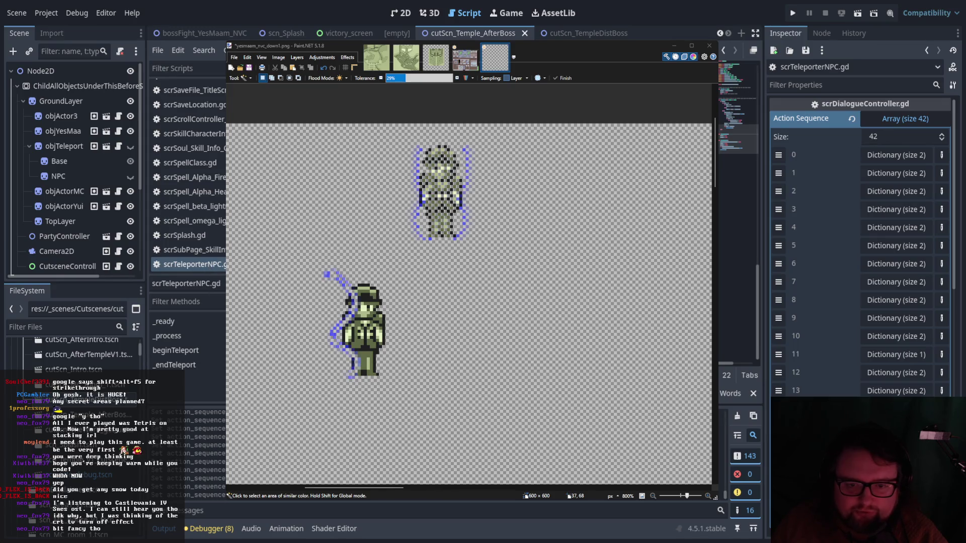
scroll(75, 358, "down", 5)
scroll(75, 357, "down", 10)
scroll(75, 357, "down", 6)
scroll(91, 465, "up", 3)
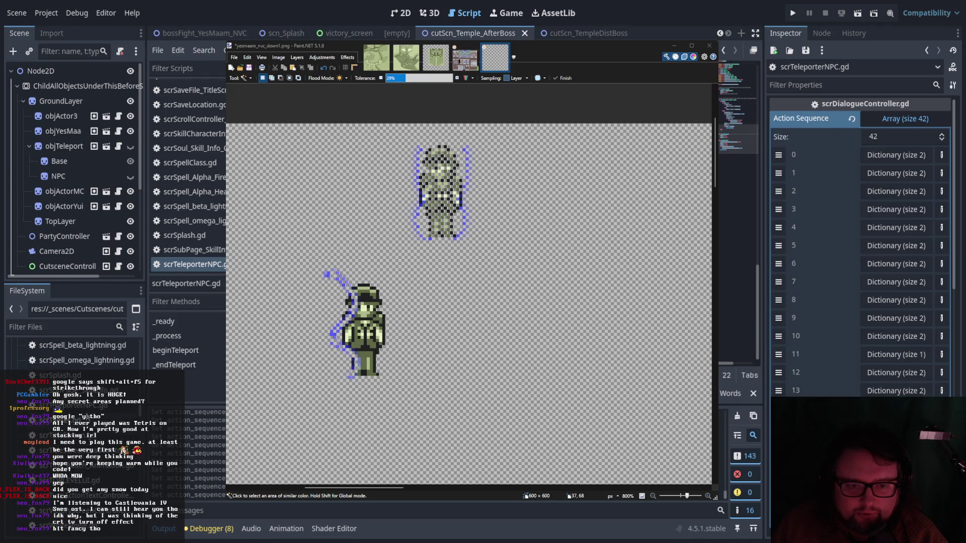
left_click(123, 483)
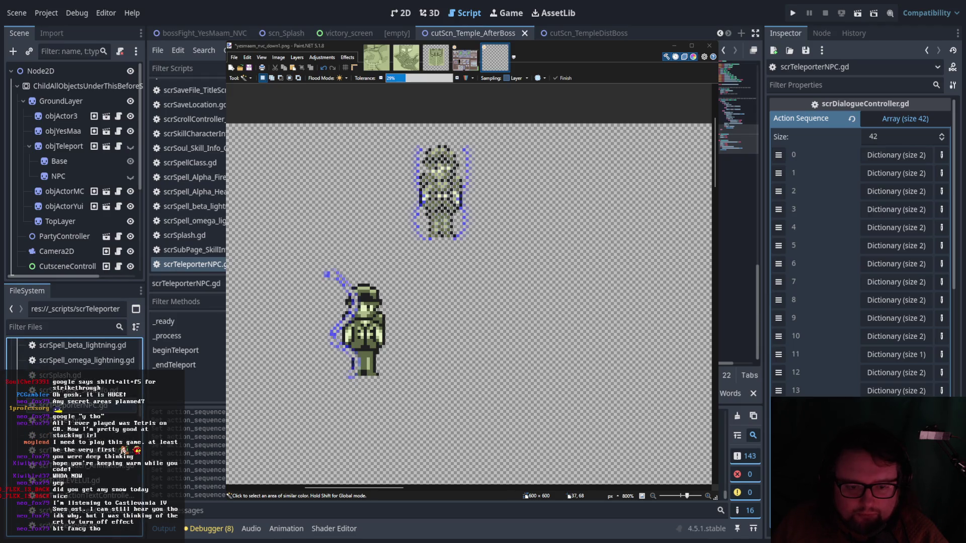
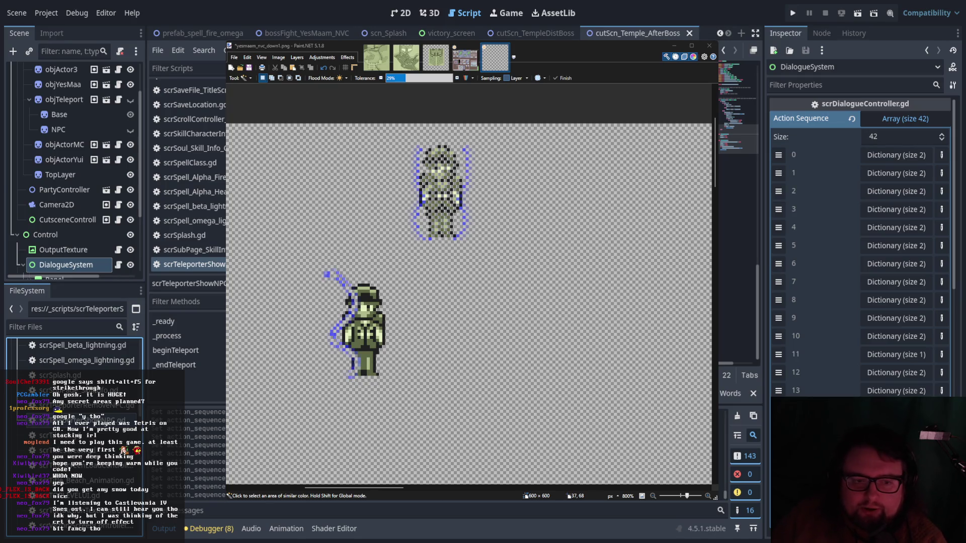
Open scrTeleporterRemoveNPC.gd from the script list in the script editor.
double_click(80, 405)
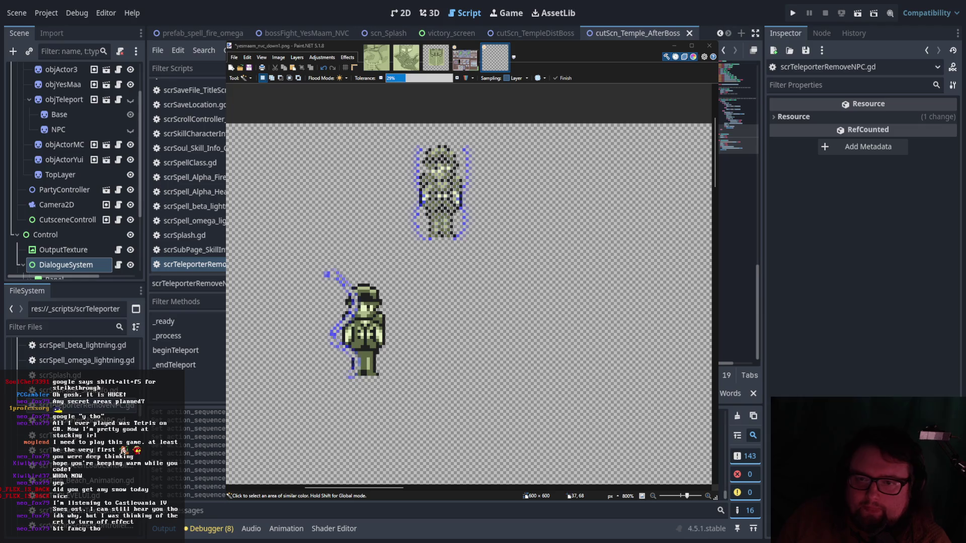
Rename the _endTeleport function to _removeNPC.
scroll(738, 125, "up", 3)
scroll(738, 130, "down", 3)
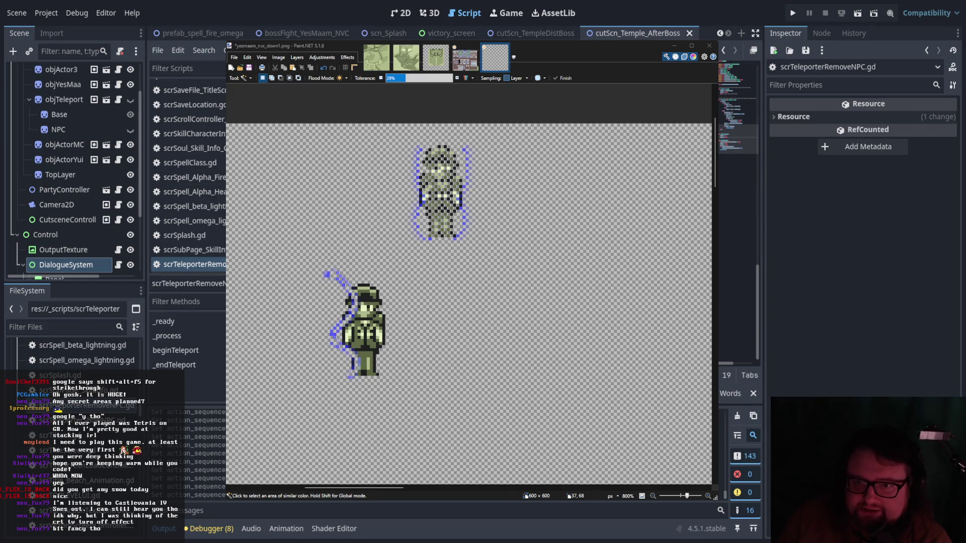
key("Home")
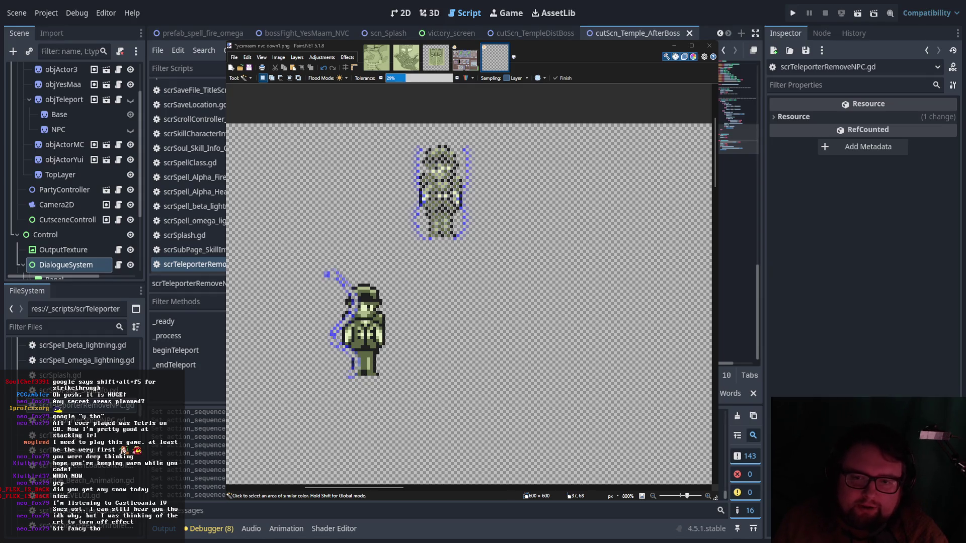
key("Home")
key("Tab")
key("End")
key("BackSpace")
key("BackSpace")
key("BackSpace")
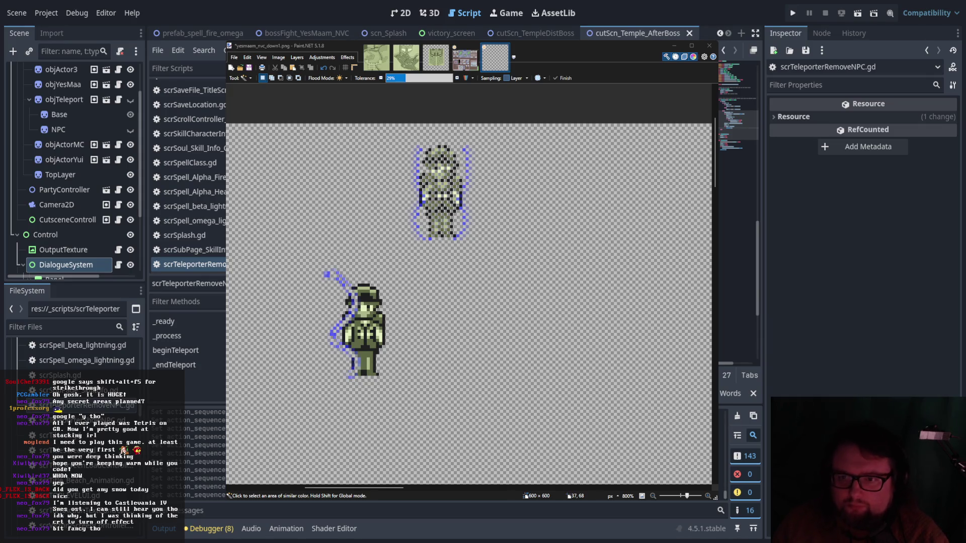
key("Up")
key("Up")
key("Up")
Comment out a code line further down by prefixing it with #.
key("Down")
key("Down")
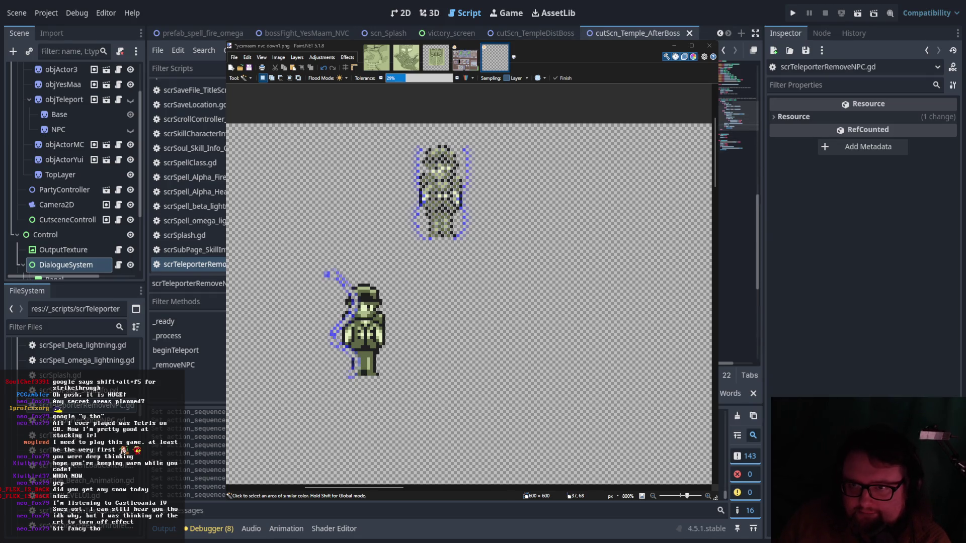
key("Down")
key("Down")
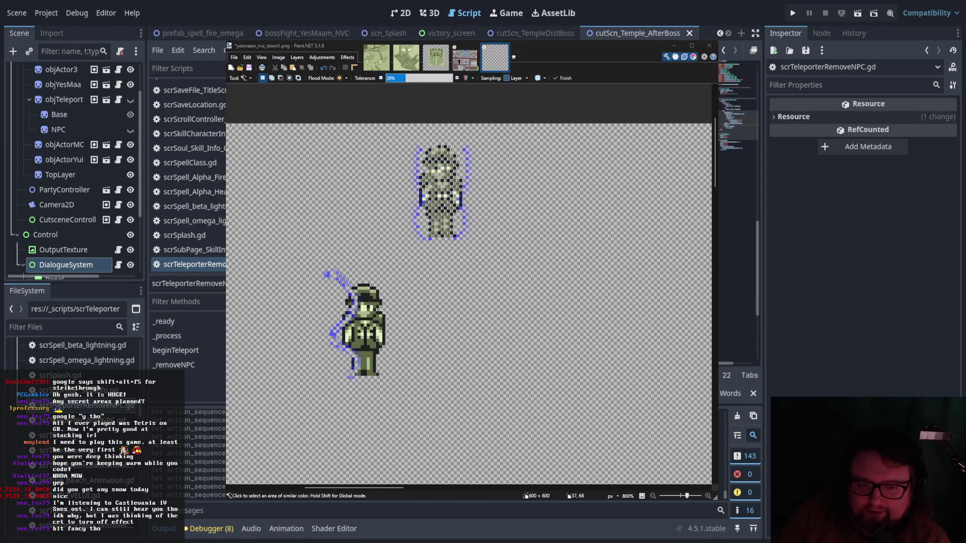
scroll(737, 136, "down", 5)
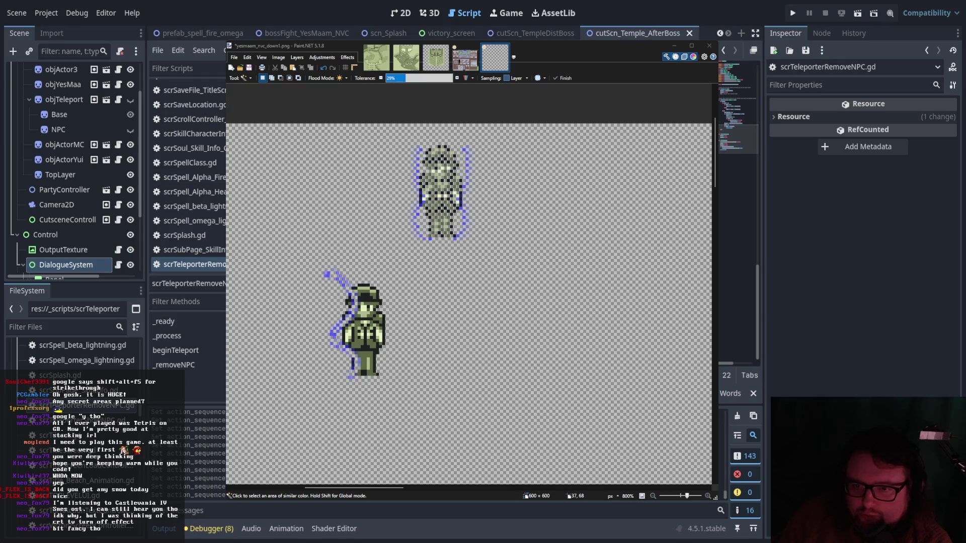
key("Home")
type("#")
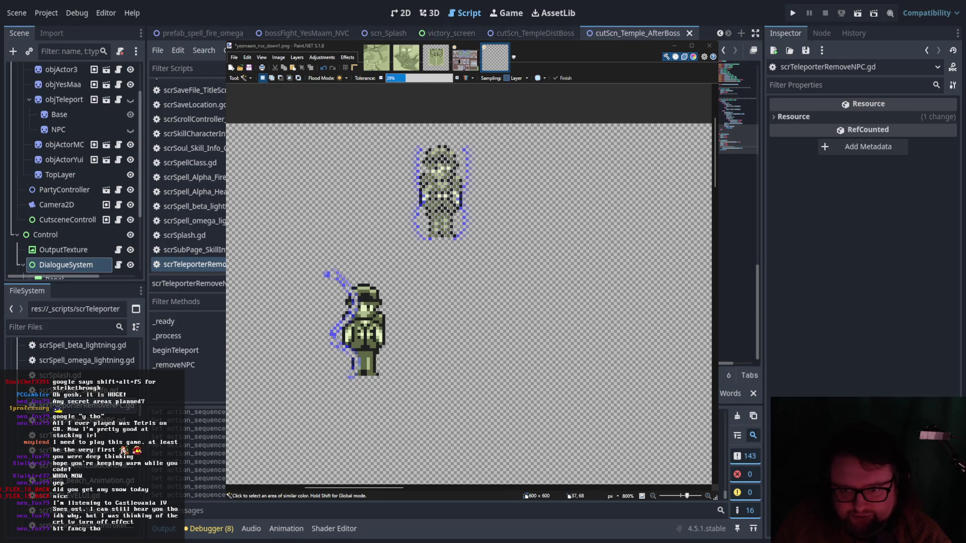
key("Home")
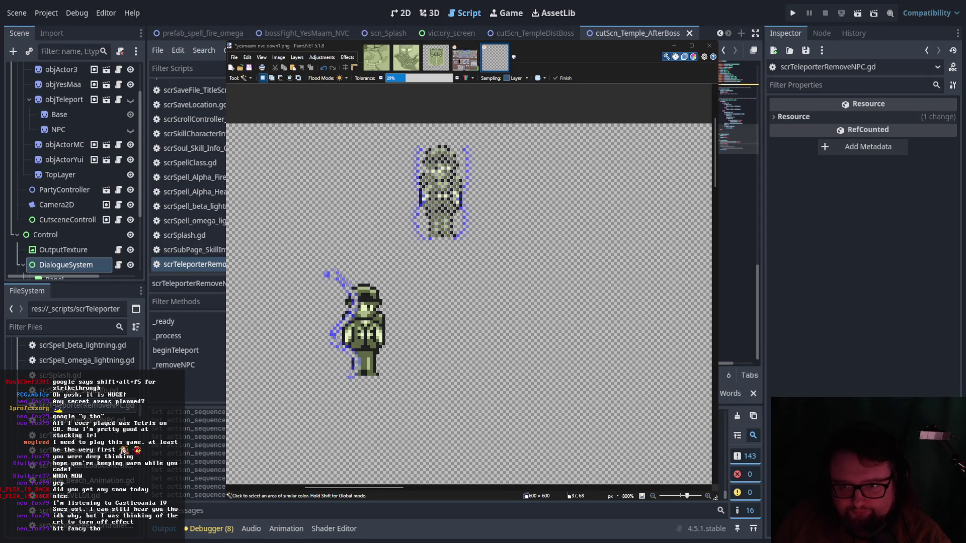
key("Down")
key("Down")
key("Down")
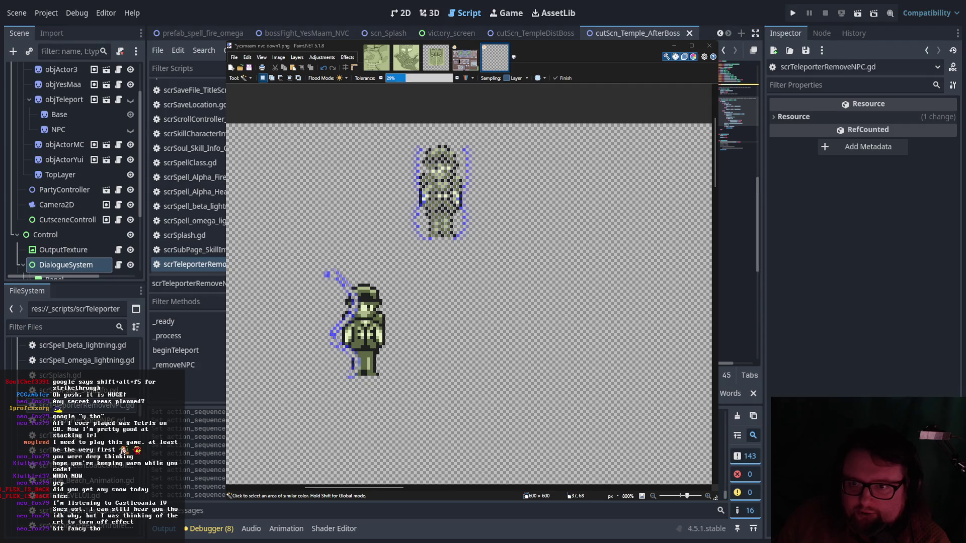
scroll(739, 111, "down", 3)
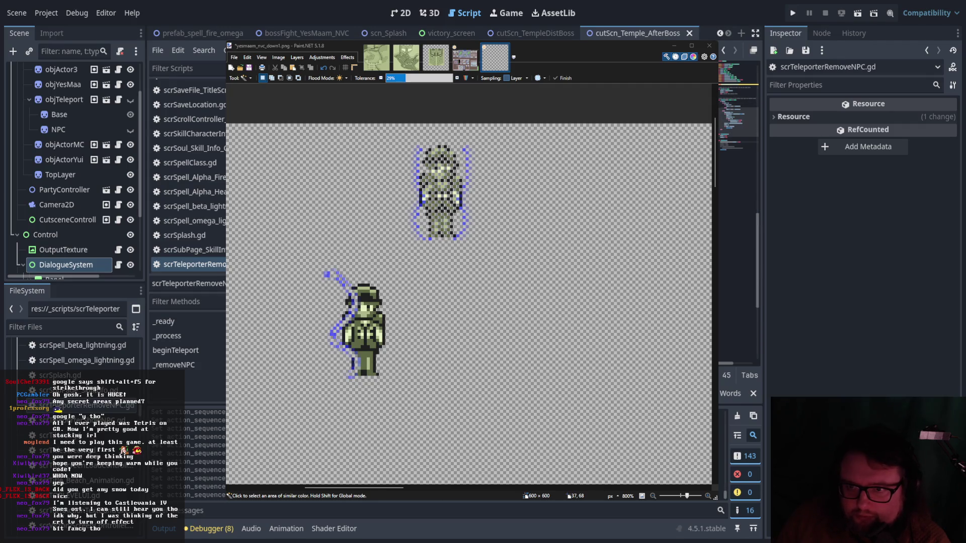
scroll(739, 111, "up", 3)
scroll(738, 110, "down", 10)
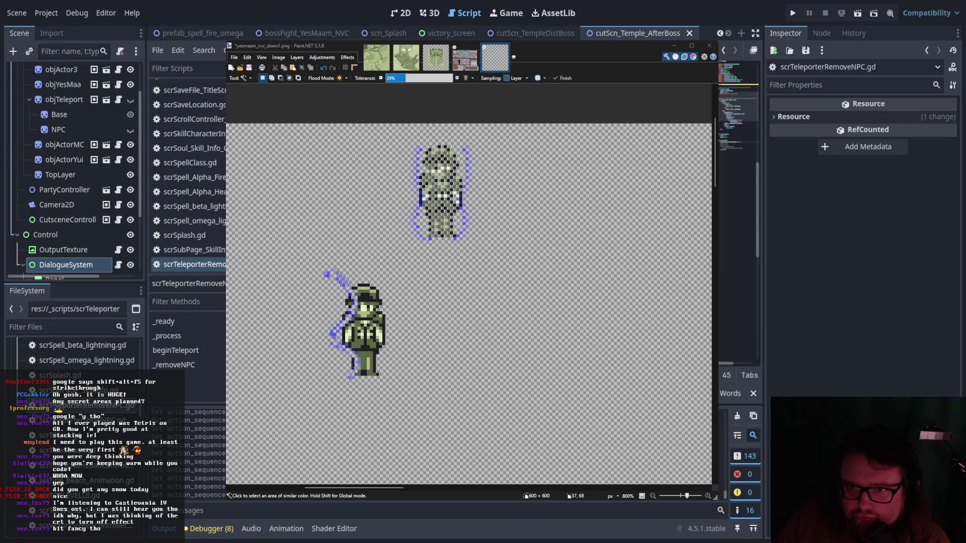
scroll(188, 199, "up", 4)
scroll(221, 161, "up", 10)
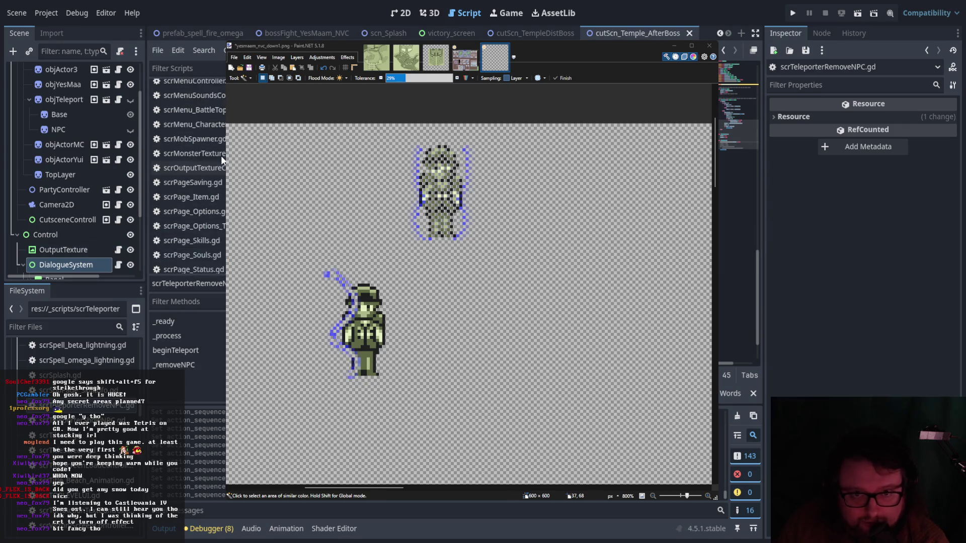
Open scrDialogueController.gd and look through its code.
left_click(222, 155)
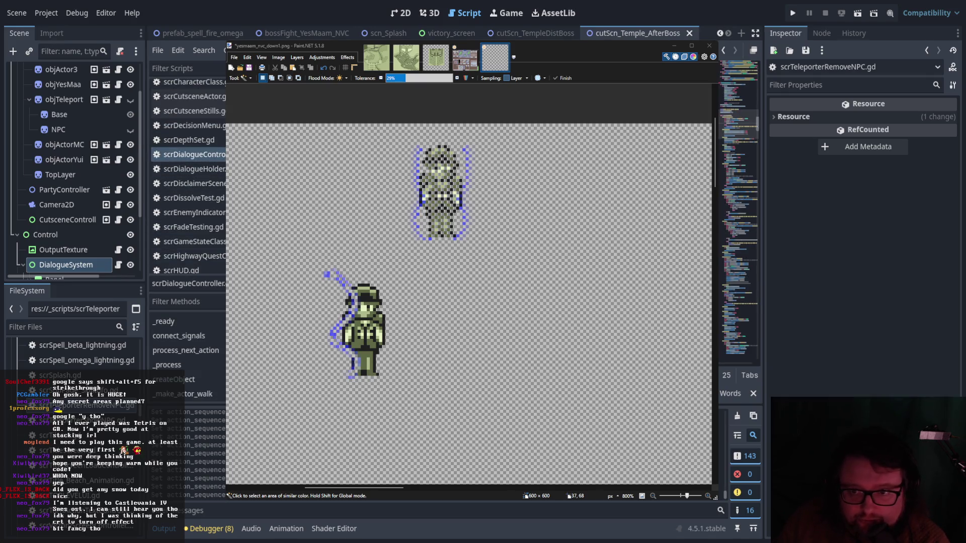
scroll(738, 206, "up", 10)
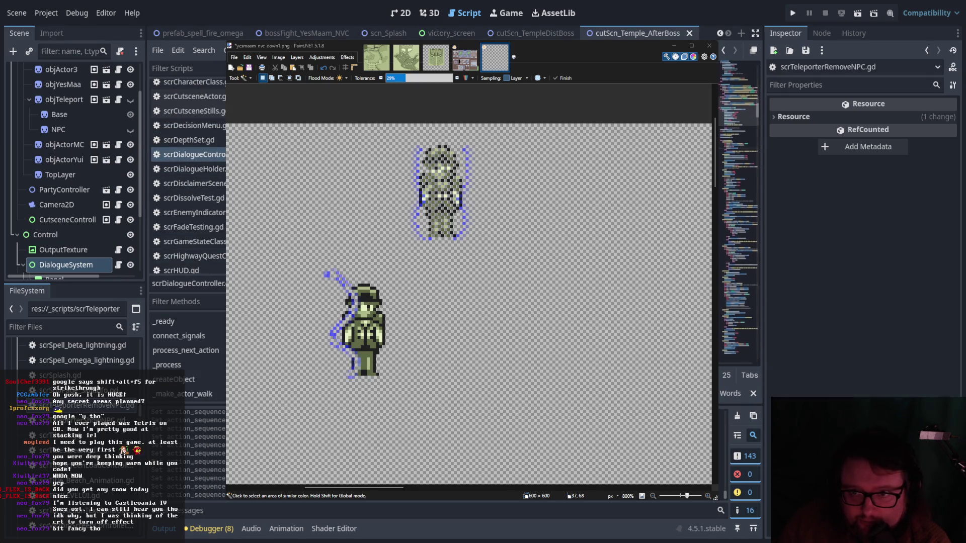
scroll(738, 207, "up", 10)
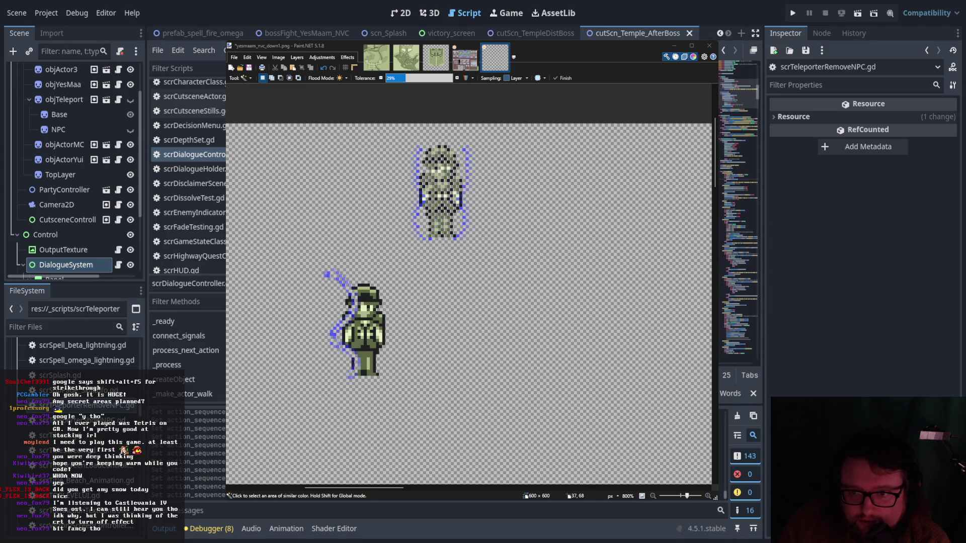
scroll(738, 207, "down", 10)
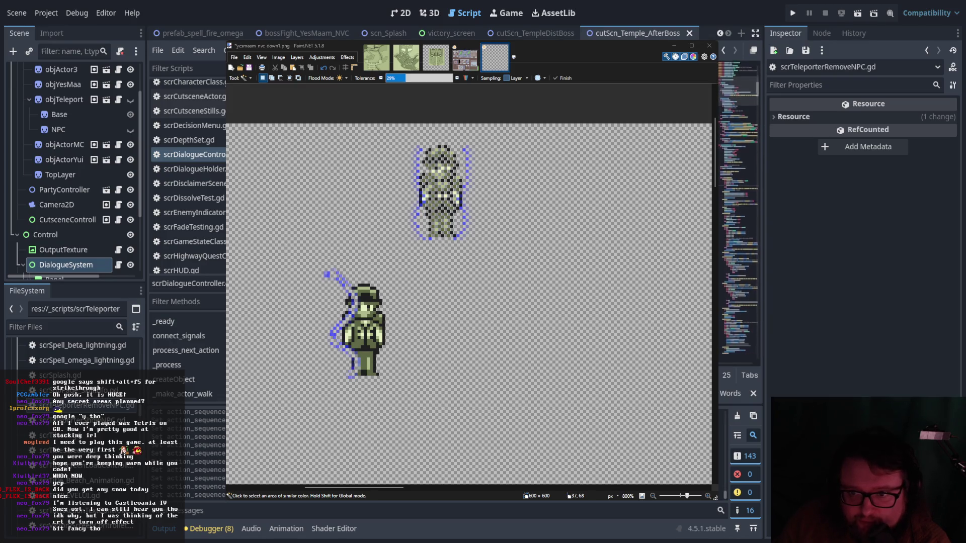
scroll(738, 206, "down", 10)
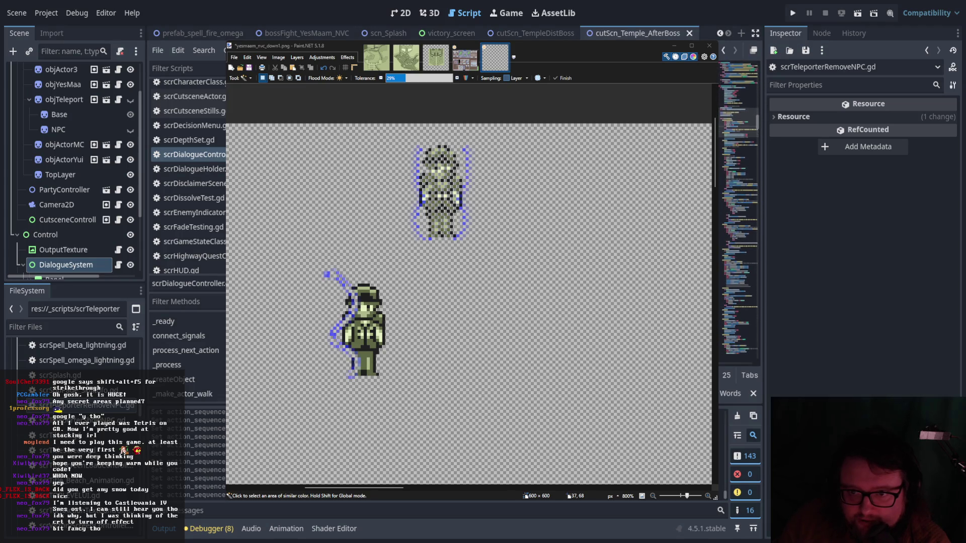
scroll(738, 206, "down", 3)
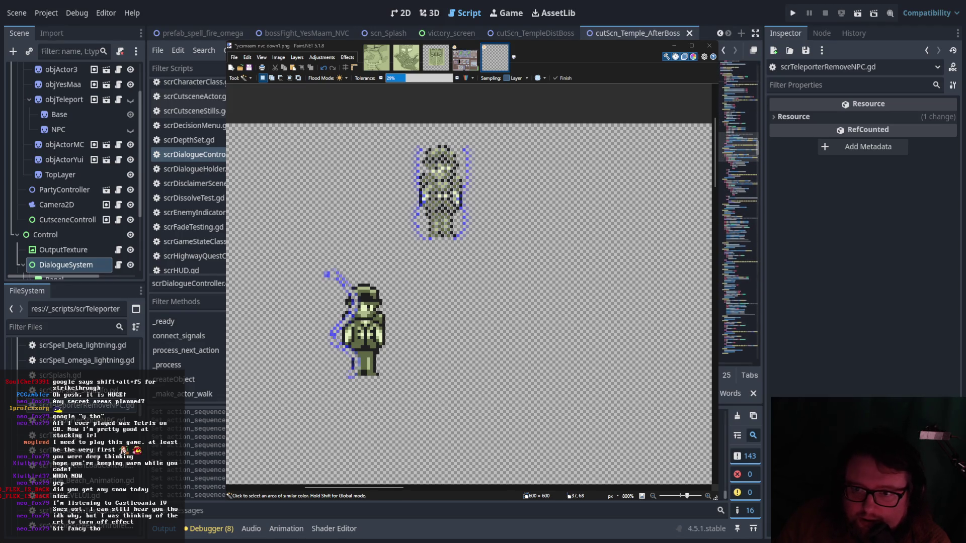
scroll(738, 206, "up", 5)
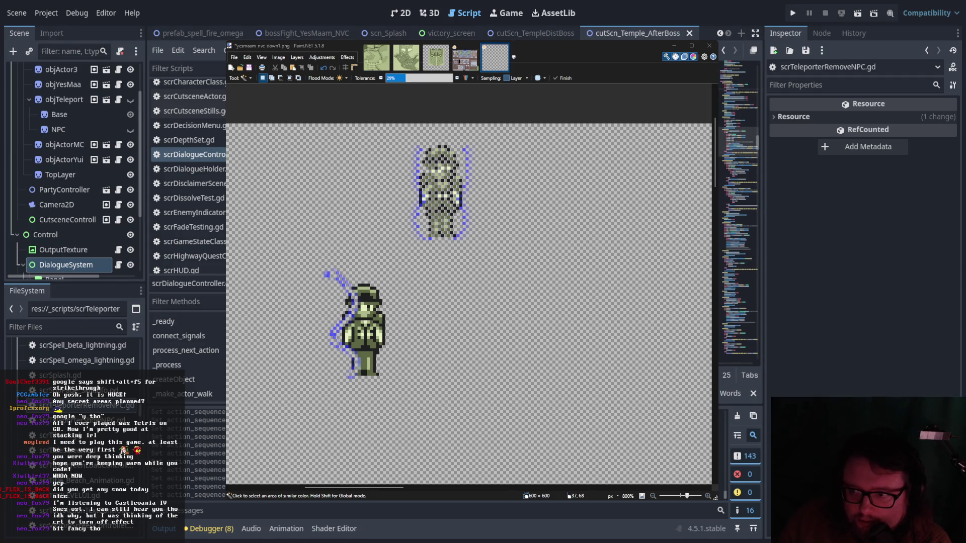
key("End")
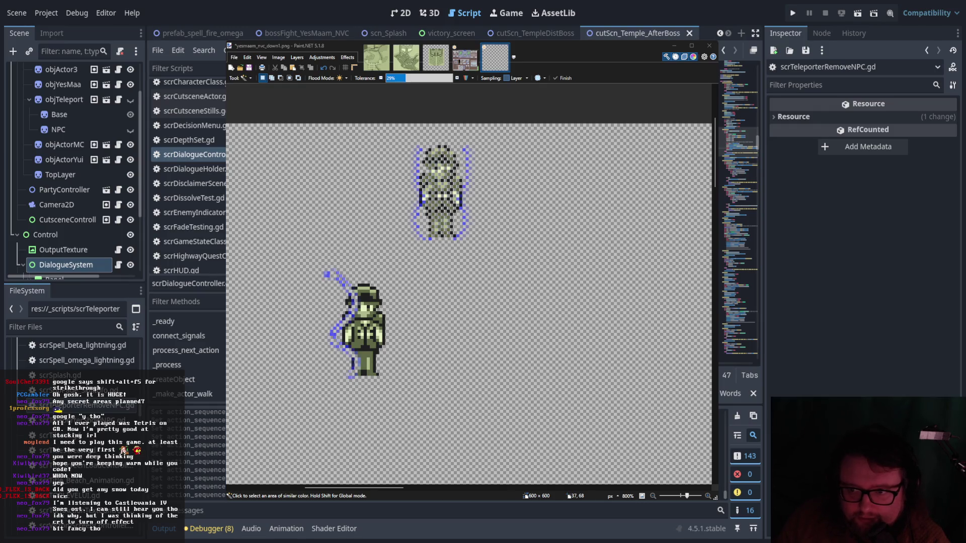
scroll(189, 176, "down", 10)
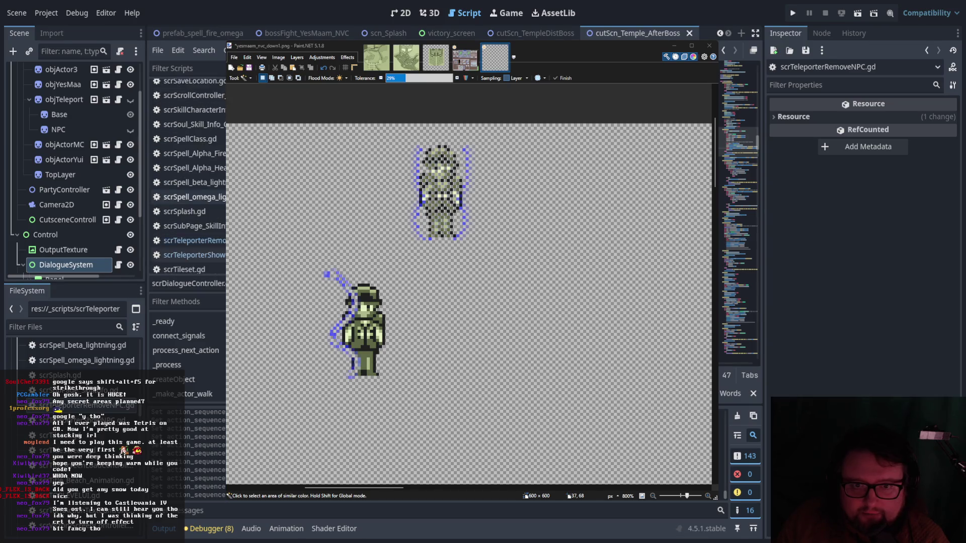
scroll(189, 176, "up", 2)
Back in scrTeleporterRemoveNPC.gd, add a bool variable assigned true, accepting the autocomplete.
left_click(194, 169)
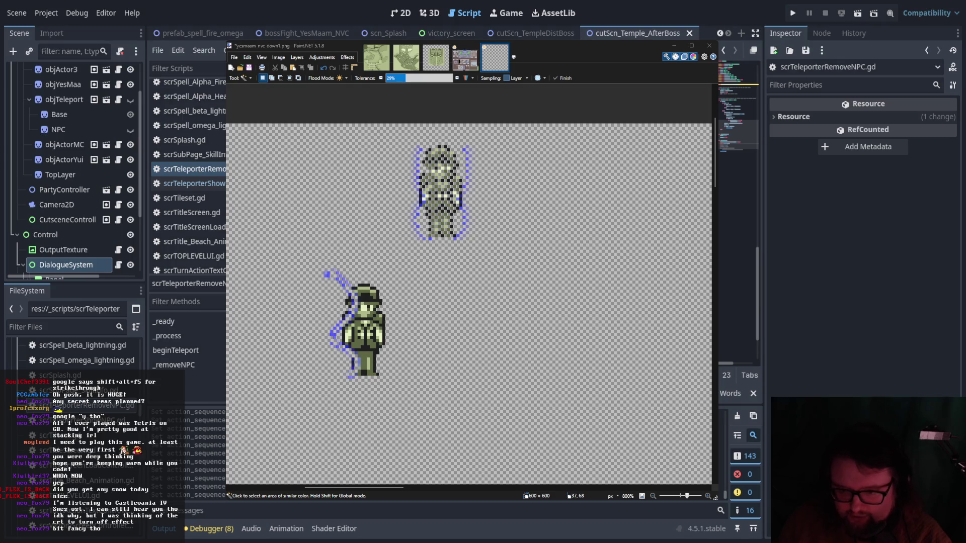
type("= true,")
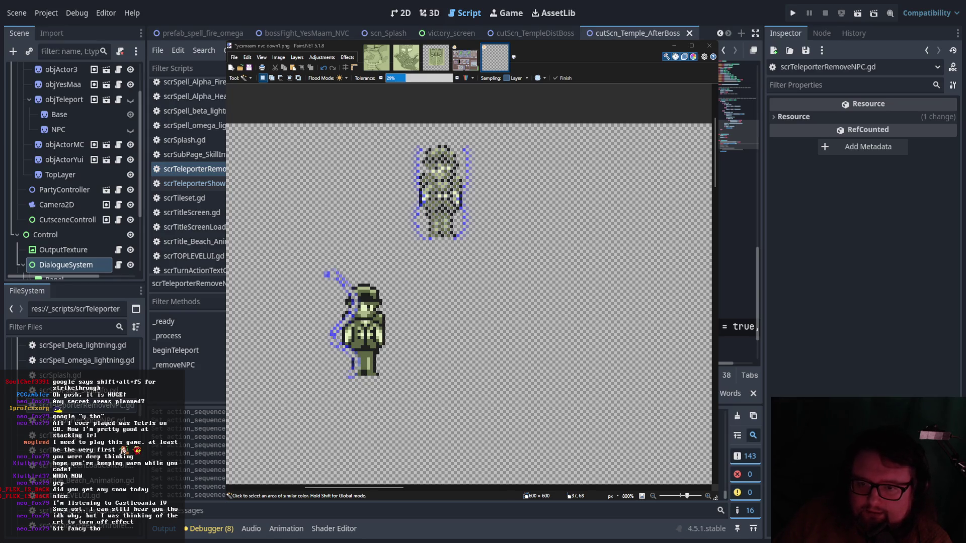
key("Return")
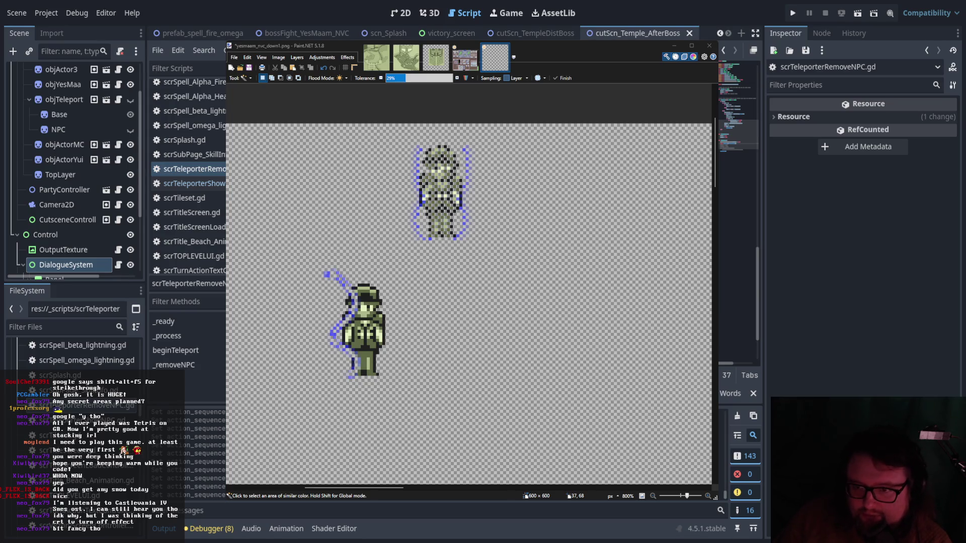
key("ctrl+v")
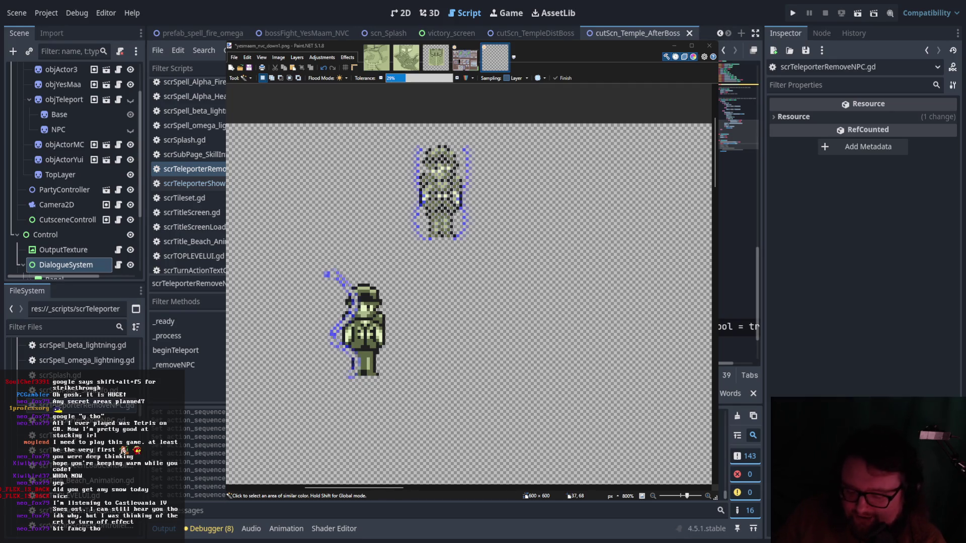
type("u")
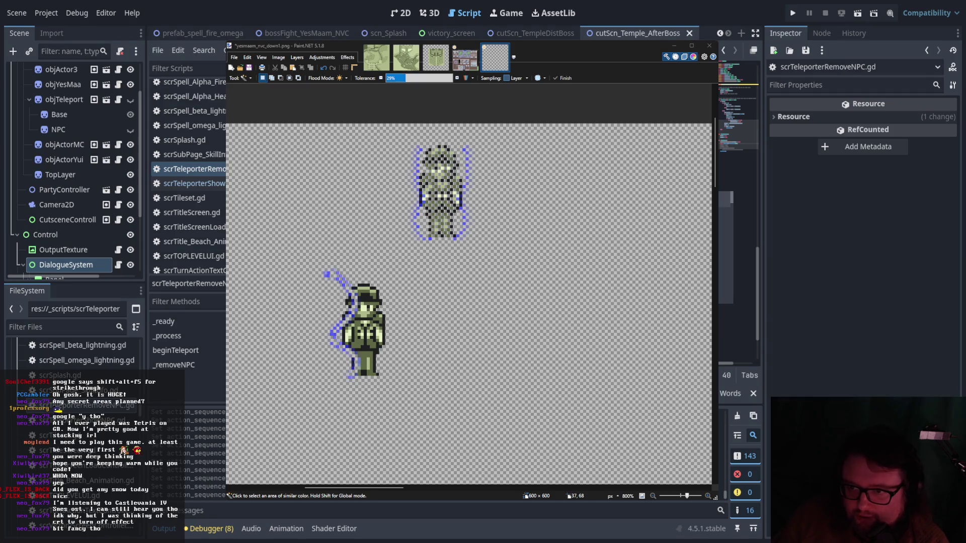
key("End")
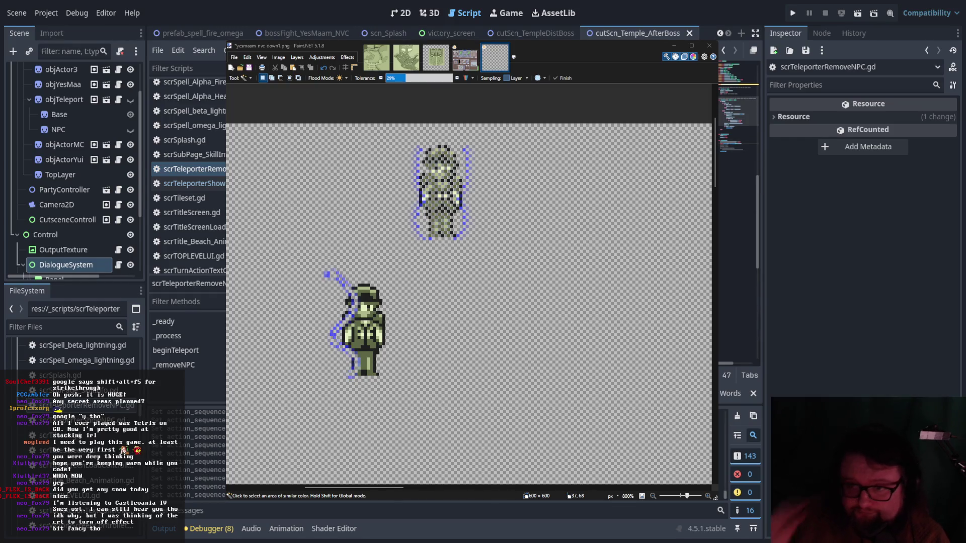
Select scrTeleporterRemoveNPC.gd in the script list and review its code.
scroll(737, 126, "up", 10)
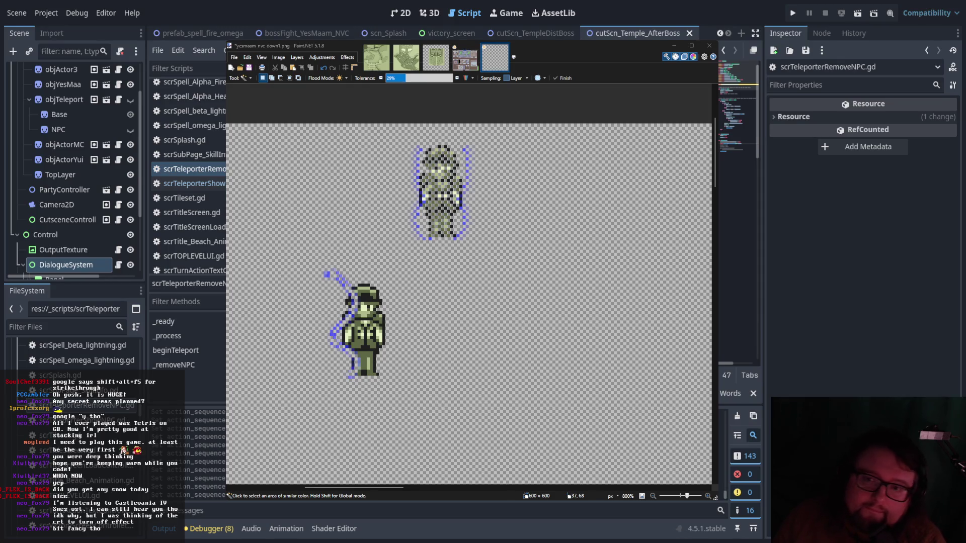
key("Up")
key("Down")
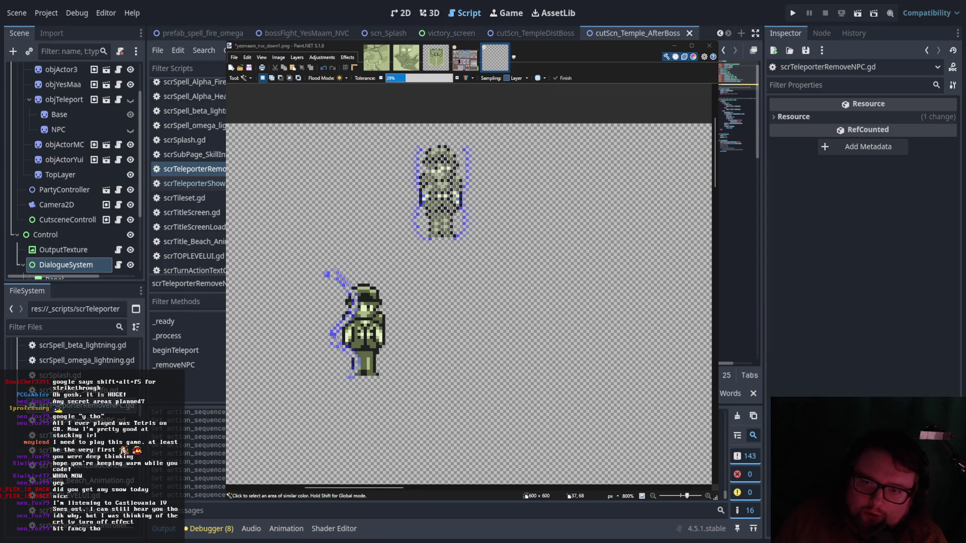
key("Up")
key("Up")
key("Up")
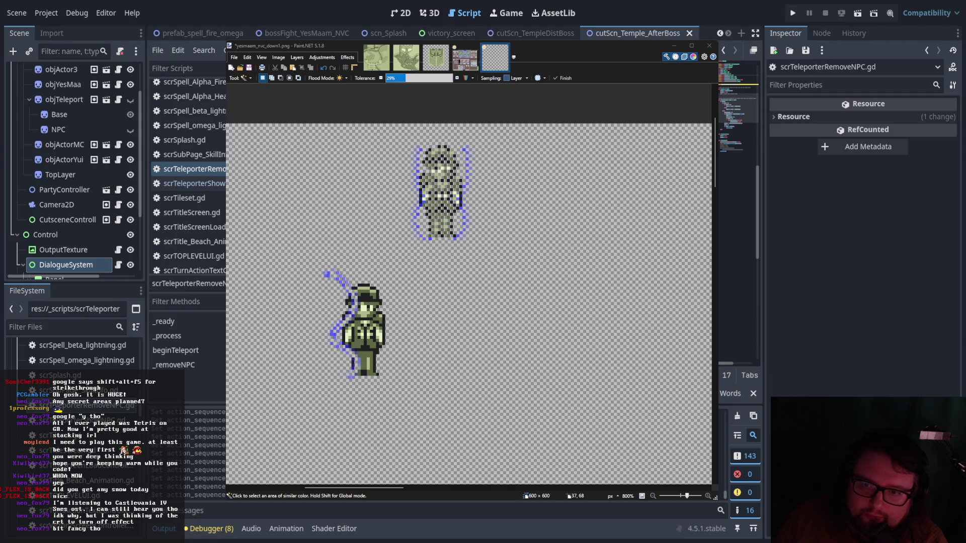
scroll(738, 202, "down", 3)
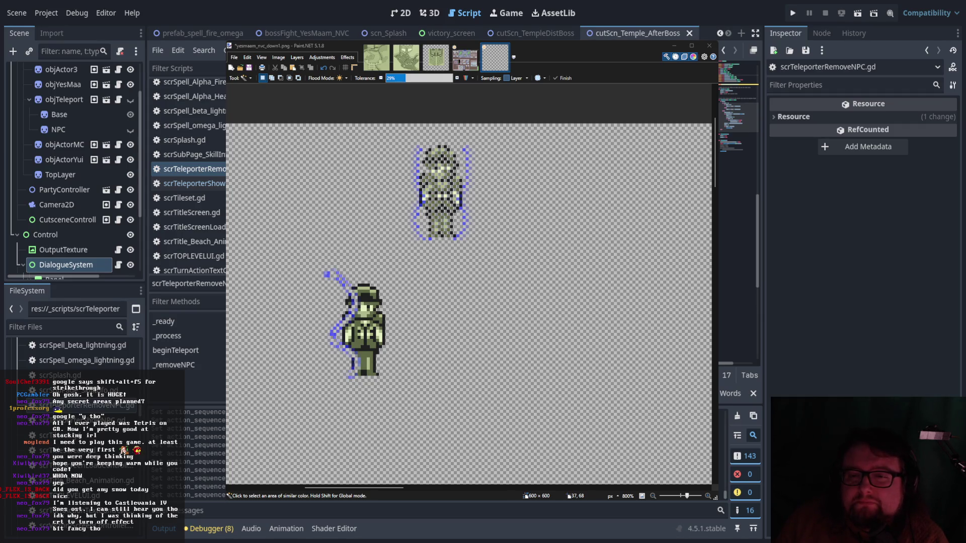
scroll(739, 151, "up", 5)
scroll(739, 126, "up", 3)
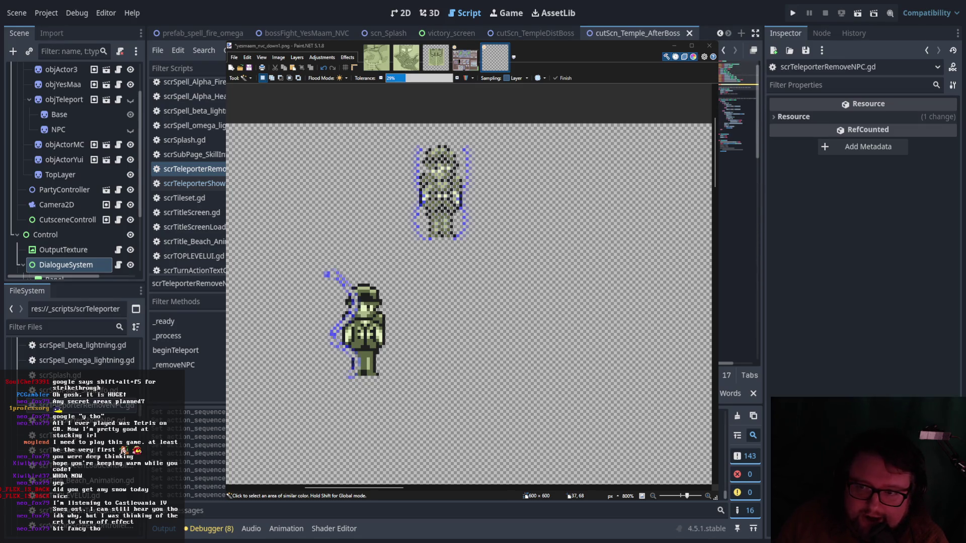
scroll(738, 126, "down", 5)
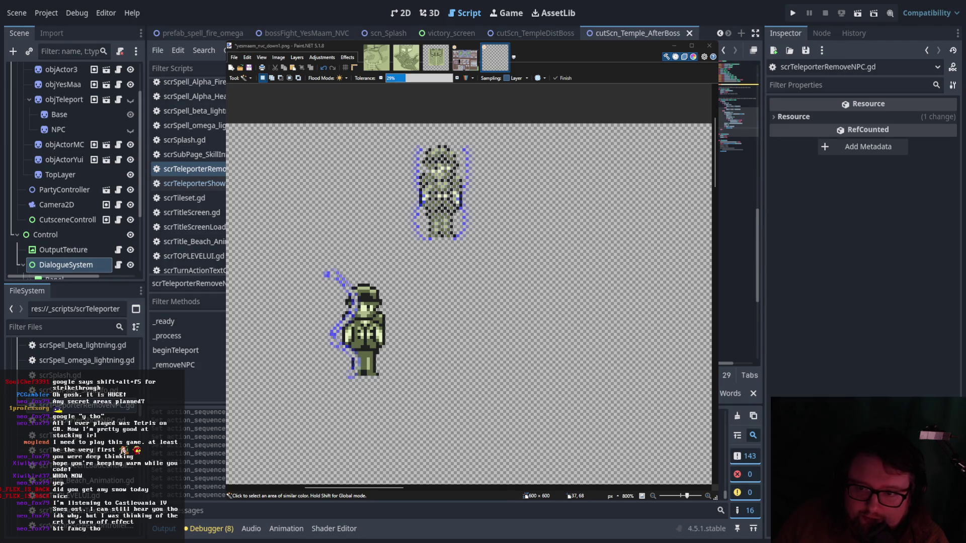
scroll(739, 126, "down", 2)
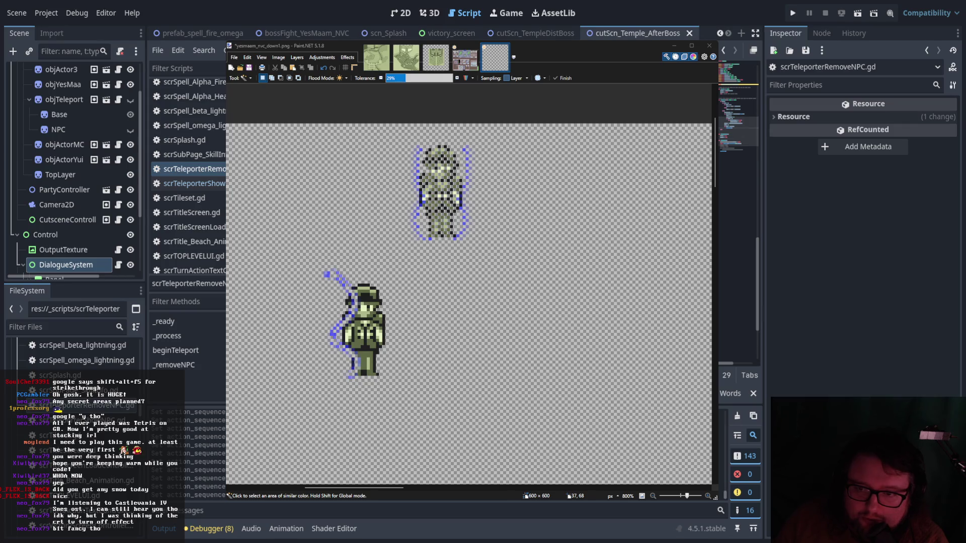
scroll(738, 126, "up", 3)
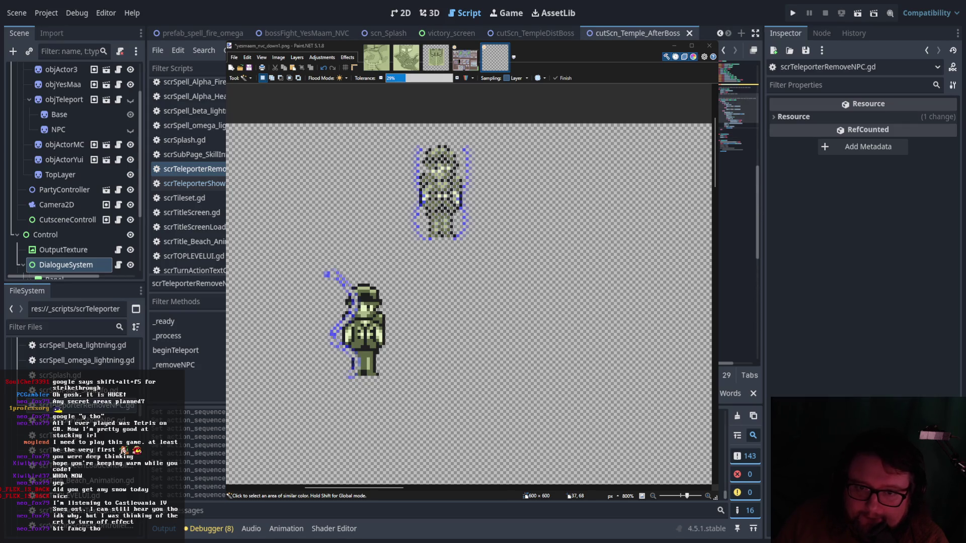
left_click(197, 167)
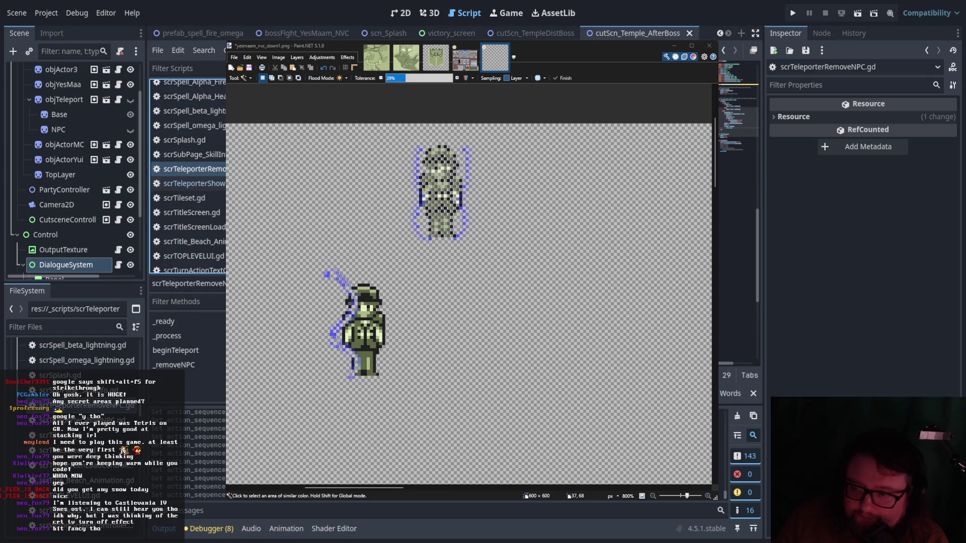
scroll(739, 136, "up", 5)
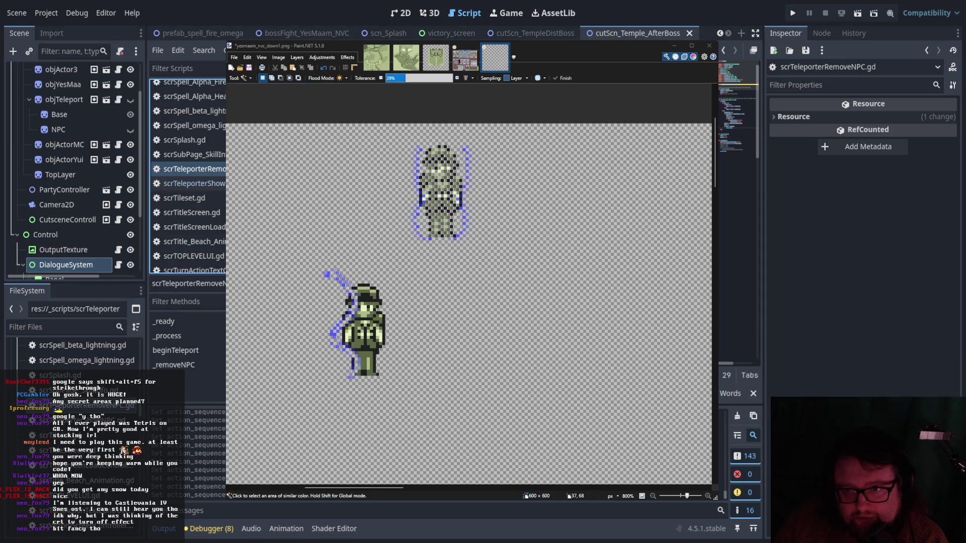
scroll(739, 120, "down", 10)
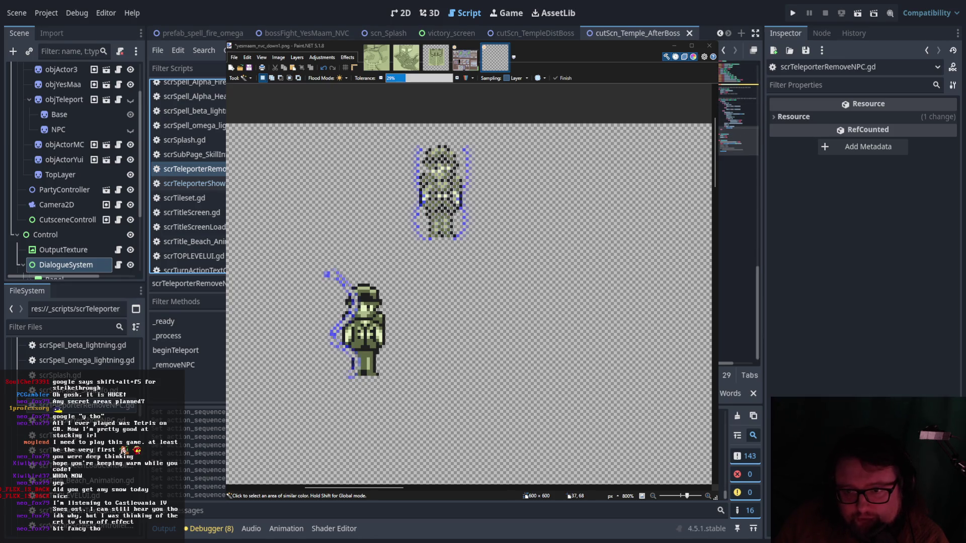
scroll(739, 151, "up", 15)
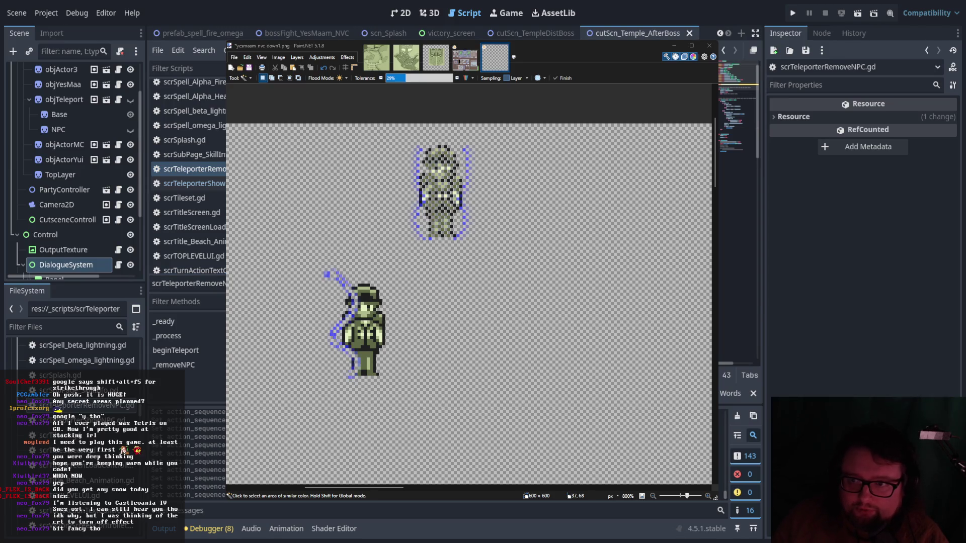
Add a new indented line calling .queue_free() near the top of the script.
key("ctrl+Home")
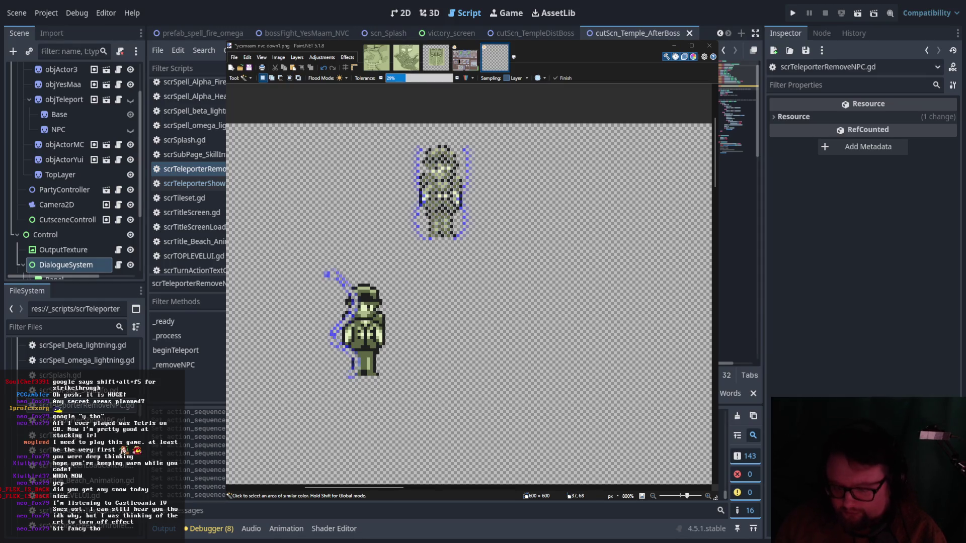
key("Right")
key("Right")
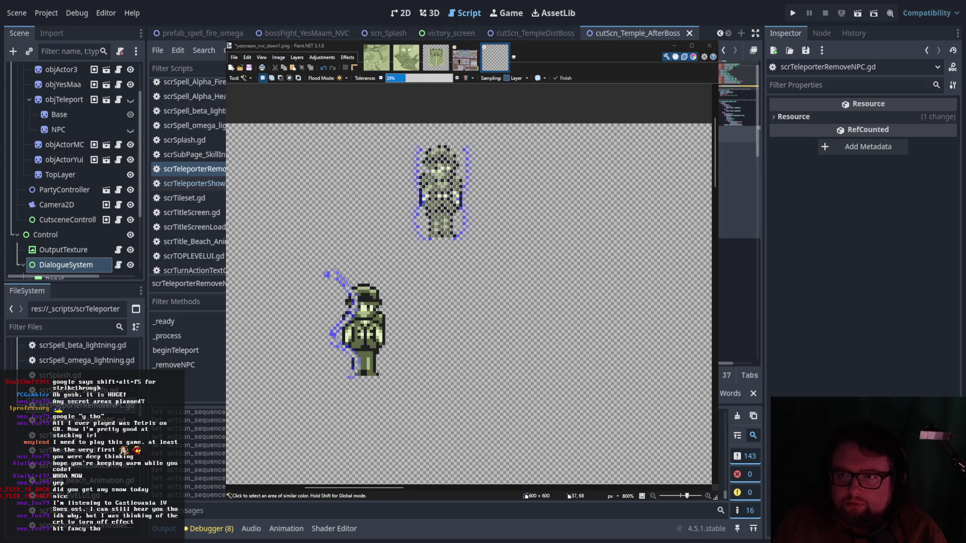
key("Right")
key("Right")
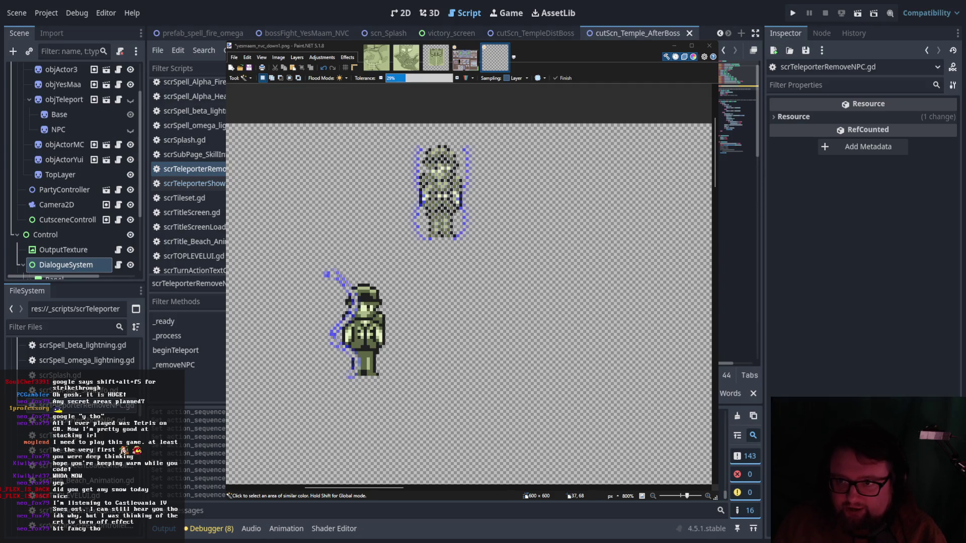
key("Left")
key("Left")
key("Left")
key("Right")
key("Right")
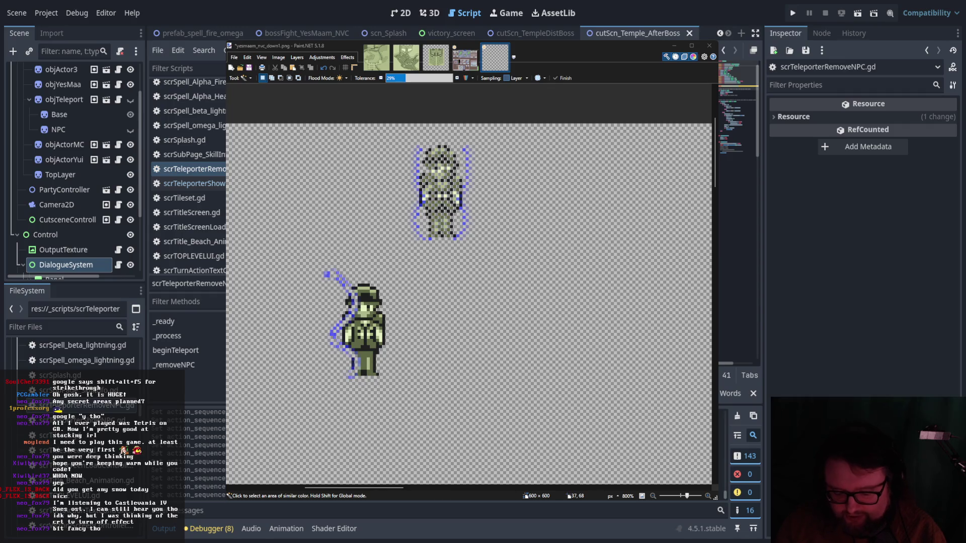
key("Home")
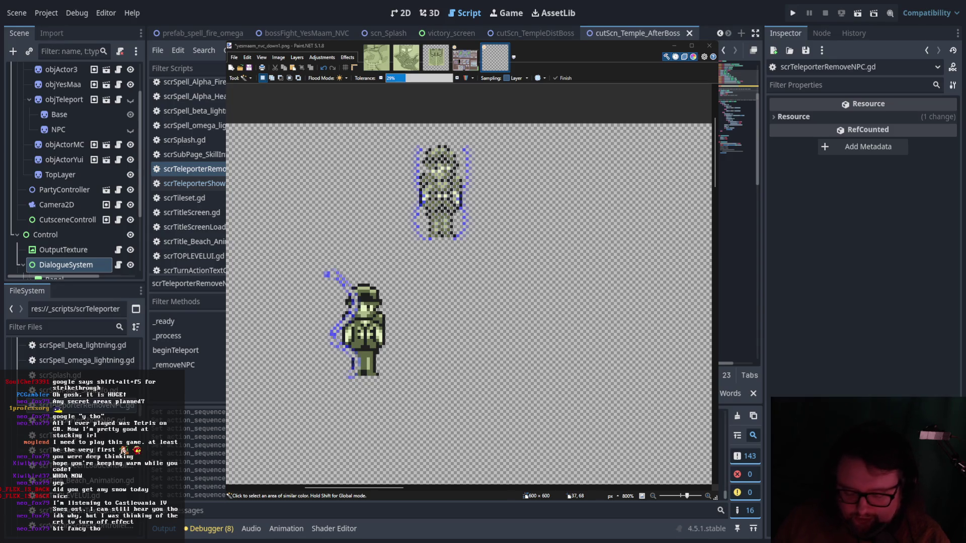
key("Return")
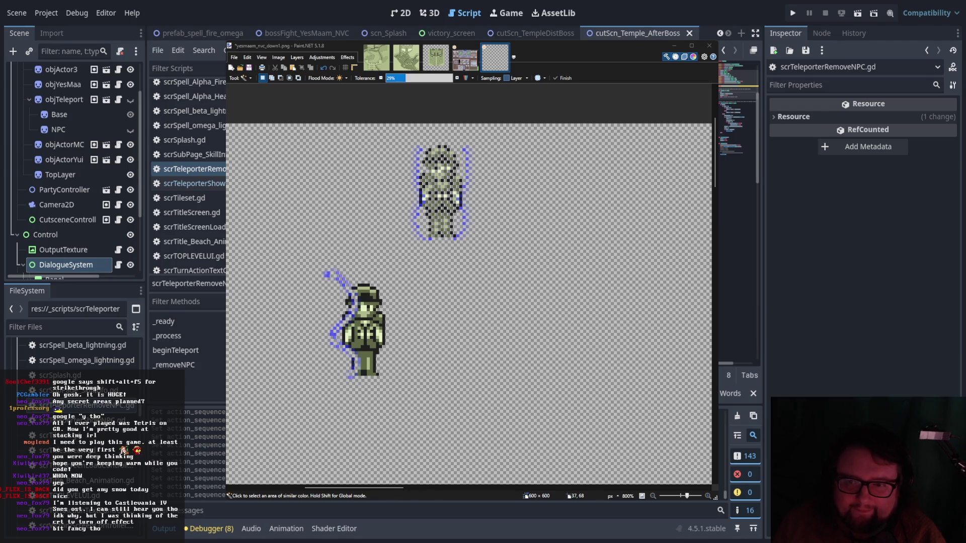
type(".queue_free()")
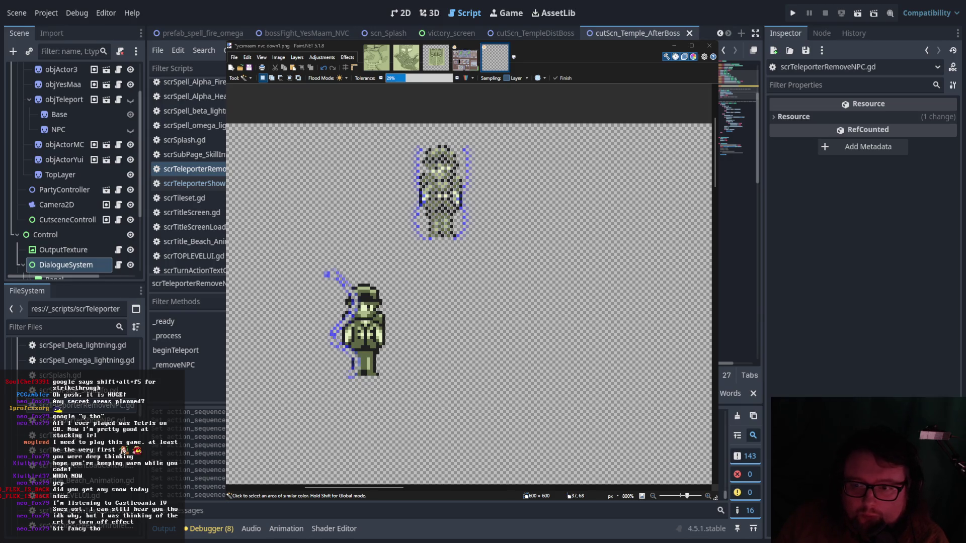
Insert several new lines and paste a code line given the argument (0).
key("Return")
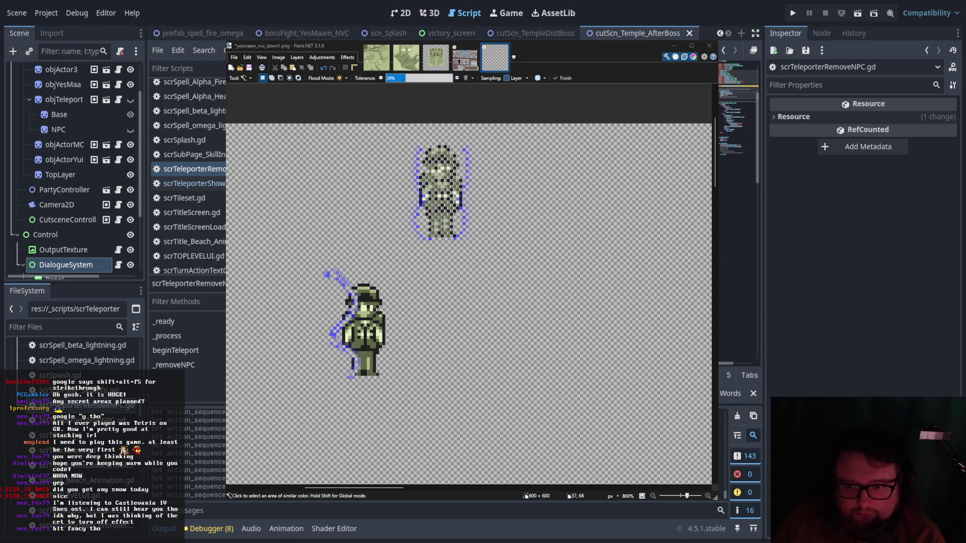
key("Return")
key("Return")
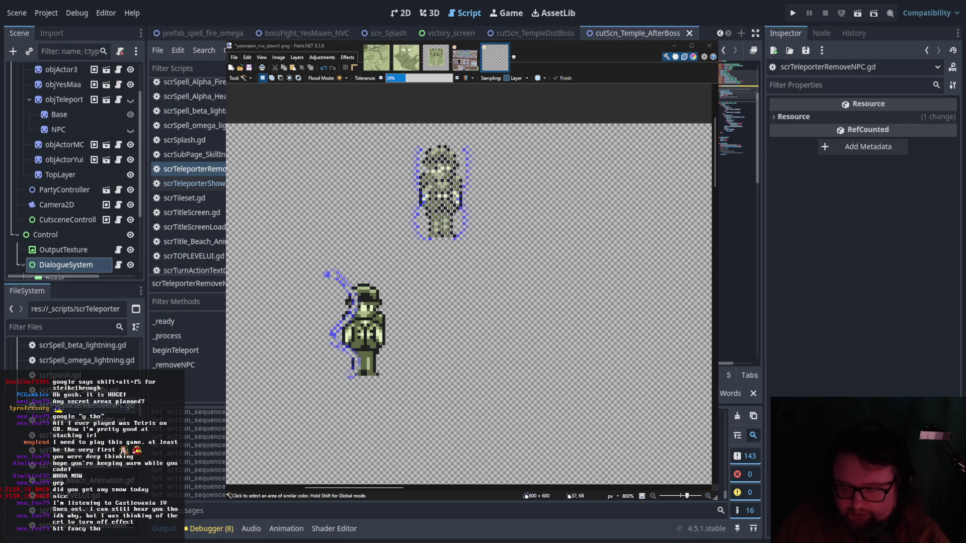
key("Return")
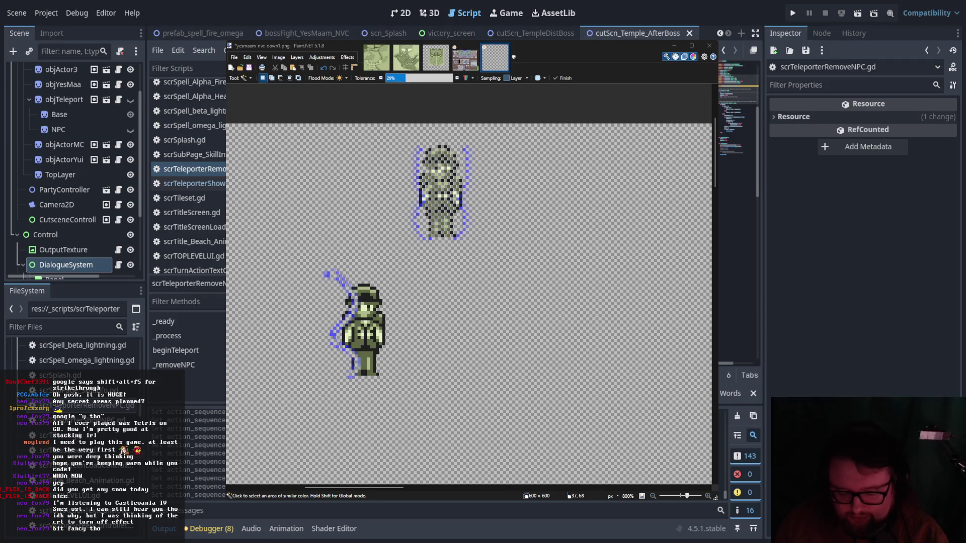
key("Return")
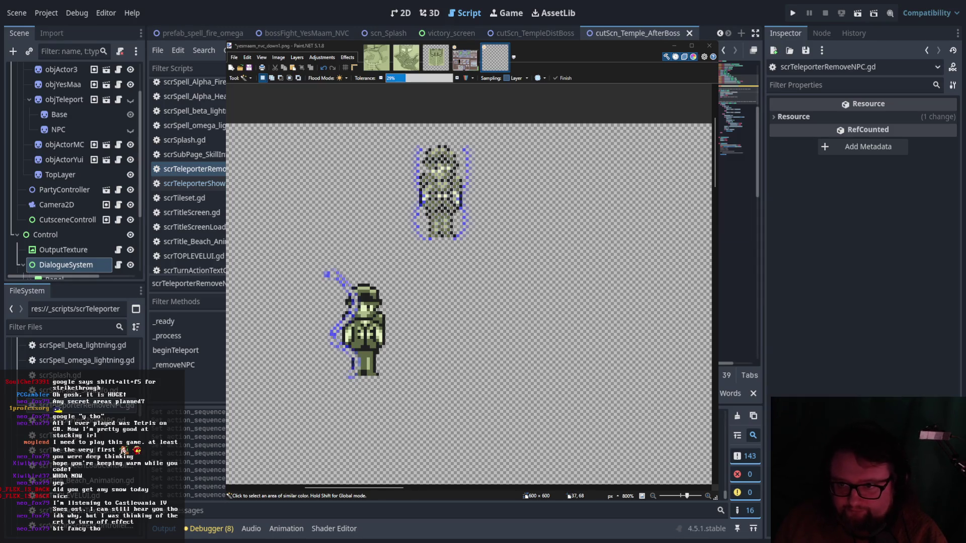
key("Return")
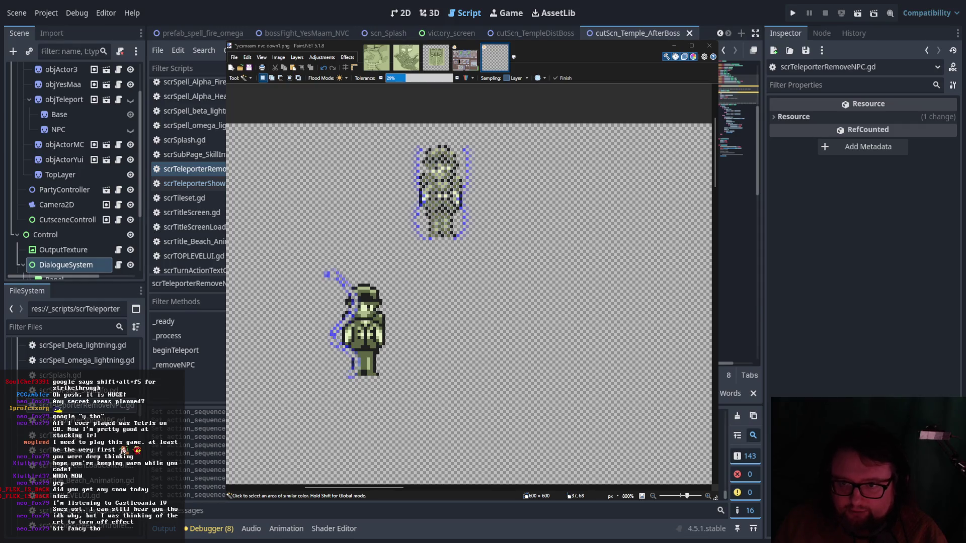
key("ctrl+v")
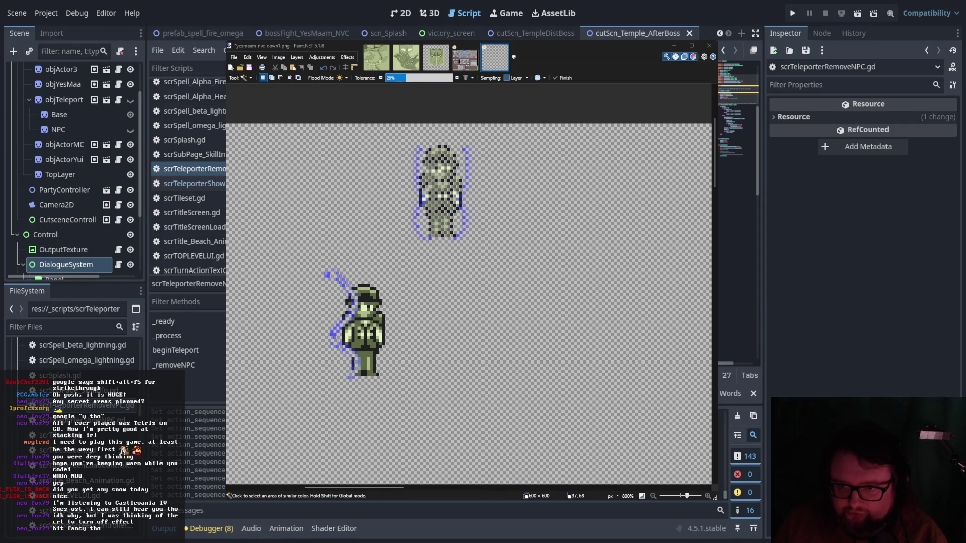
type("(0)")
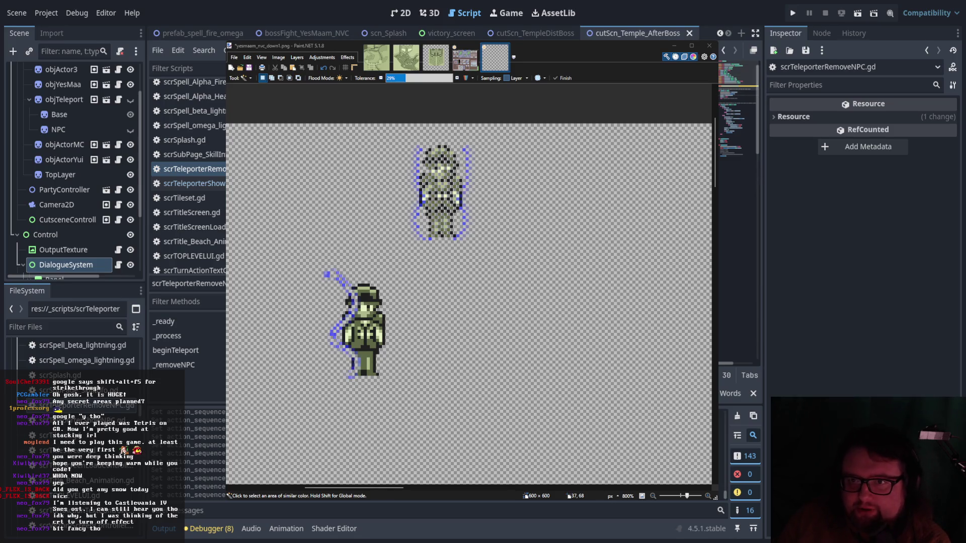
scroll(739, 126, "down", 5)
Replace a line's old code with about twenty characters of pasted code.
scroll(738, 126, "down", 10)
scroll(738, 125, "down", 3)
scroll(739, 126, "up", 10)
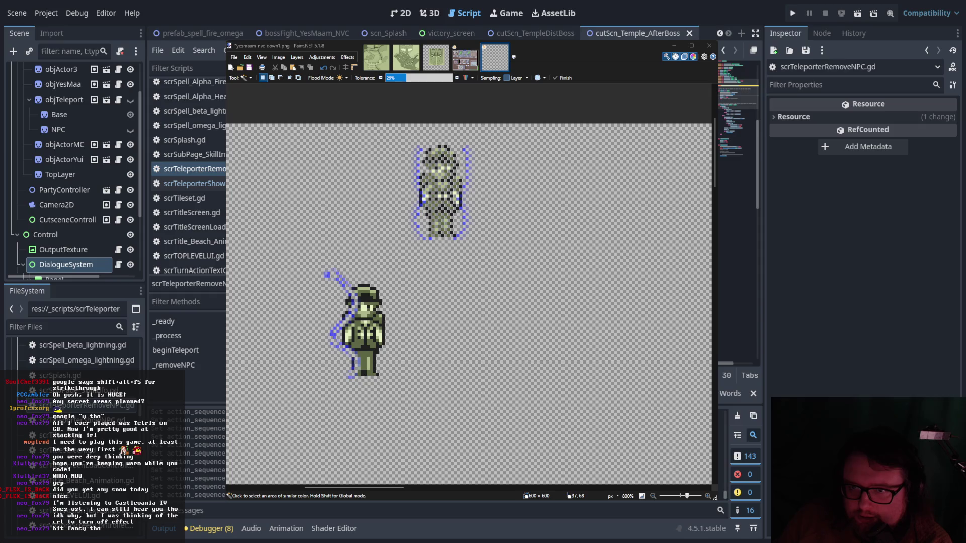
scroll(739, 100, "up", 5)
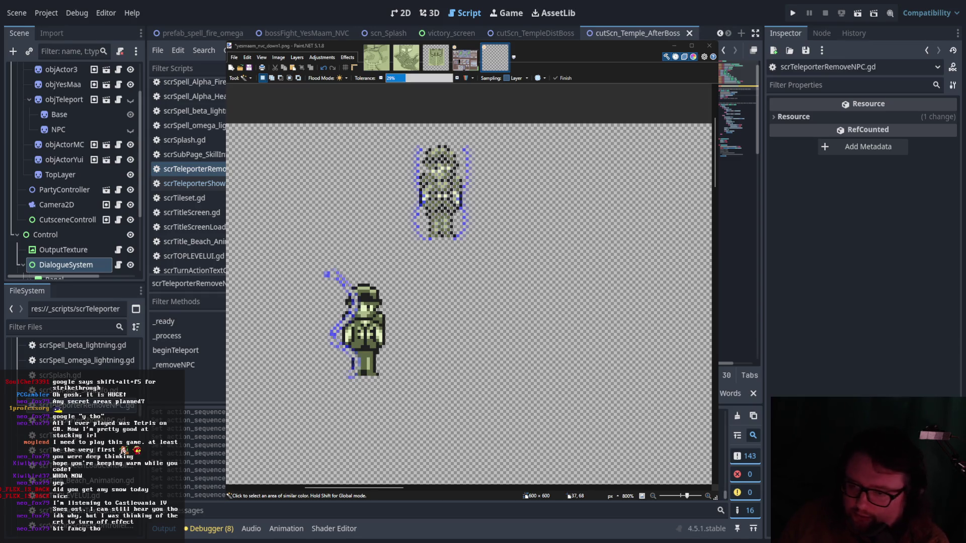
scroll(739, 83, "down", 3)
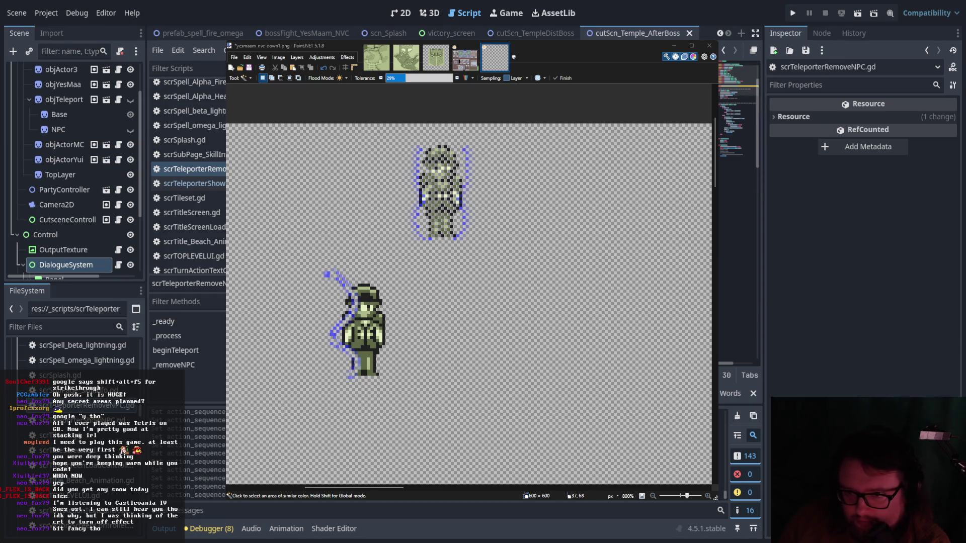
key("End")
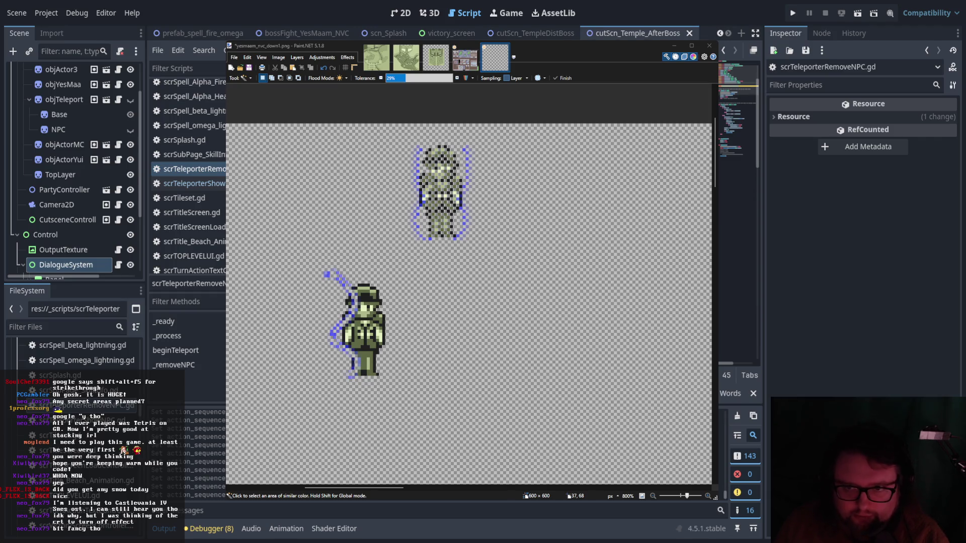
key("Home")
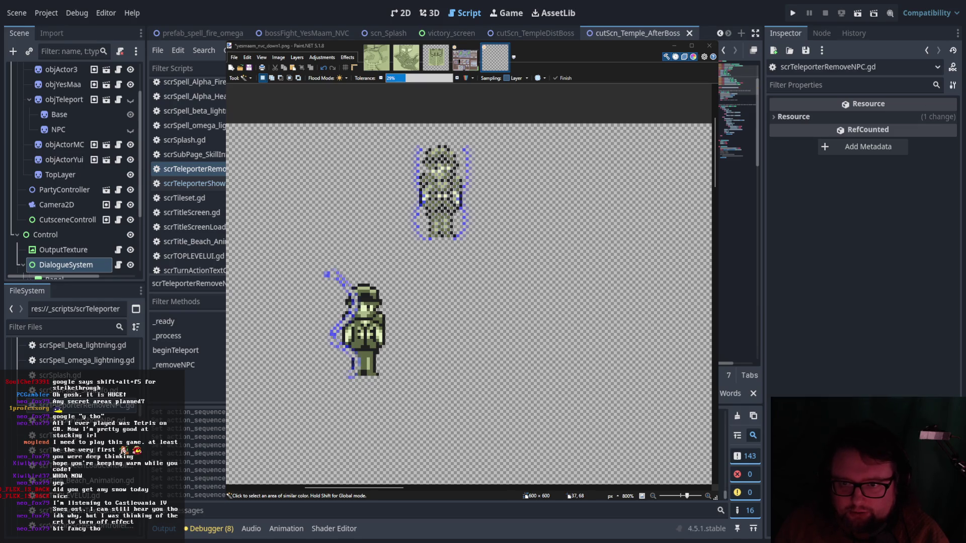
key("Right")
key("Right")
key("Right")
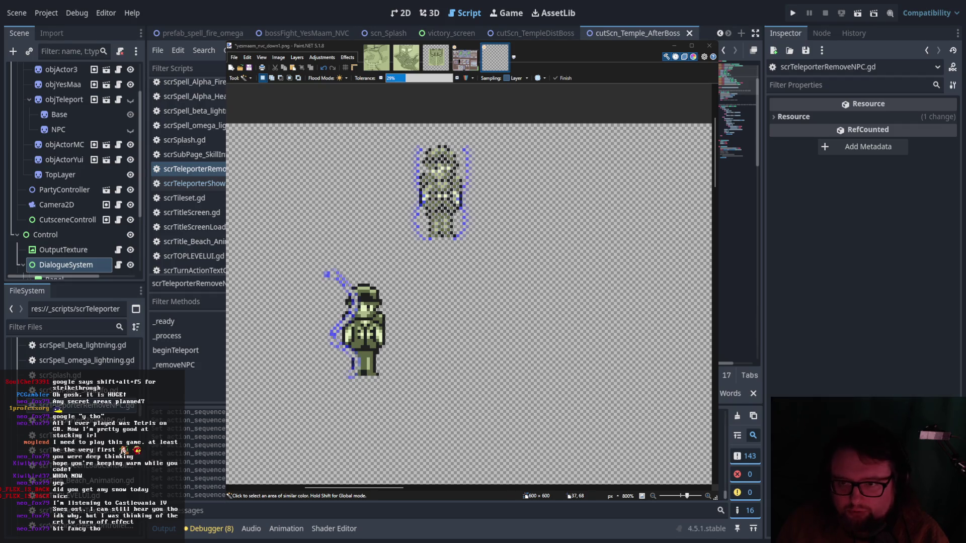
key("Right")
key("Right")
key("Right")
key("BackSpace")
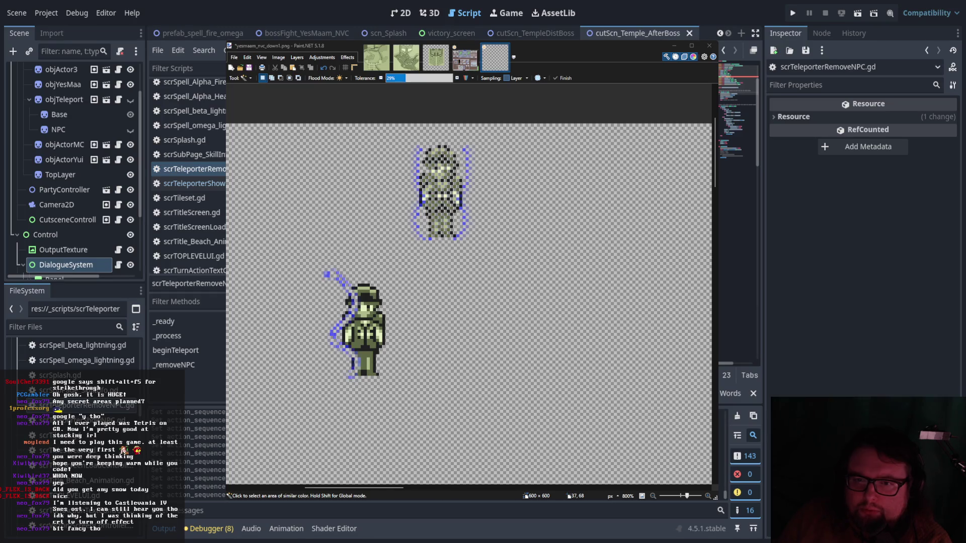
key("ctrl+BackSpace")
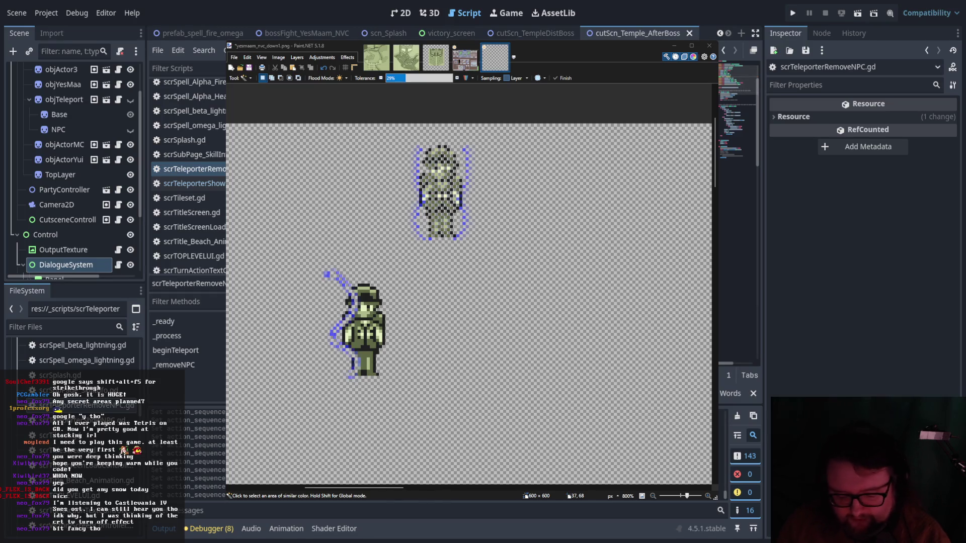
key("ctrl+v")
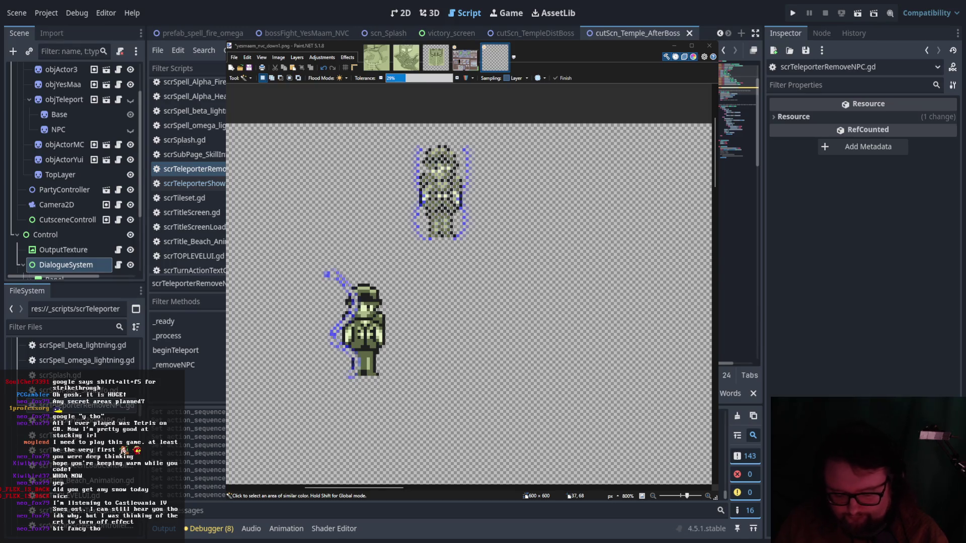
key("End")
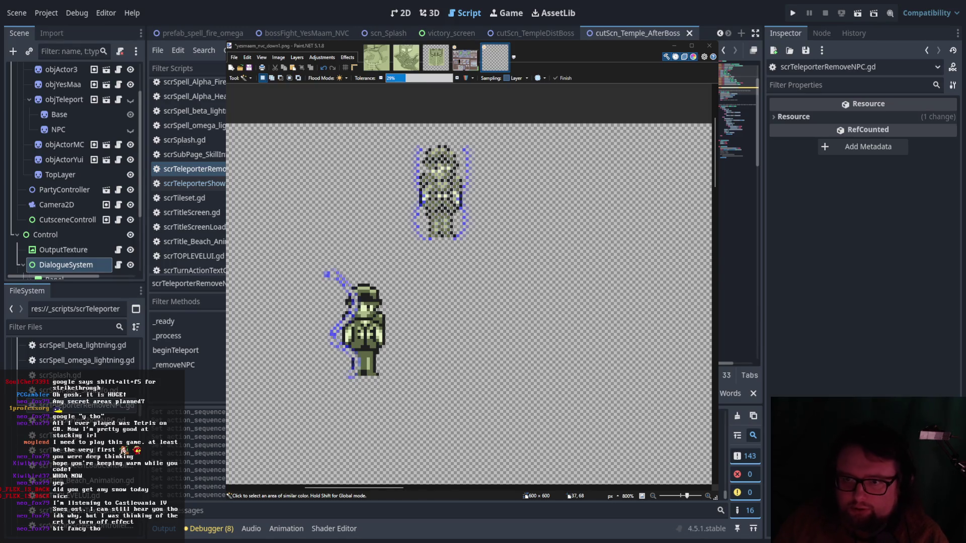
key("BackSpace")
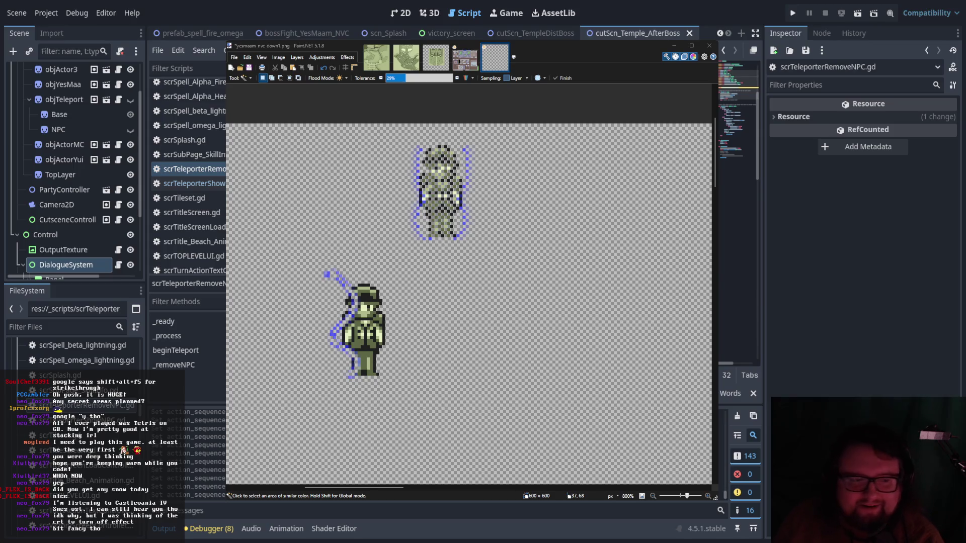
scroll(739, 125, "down", 5)
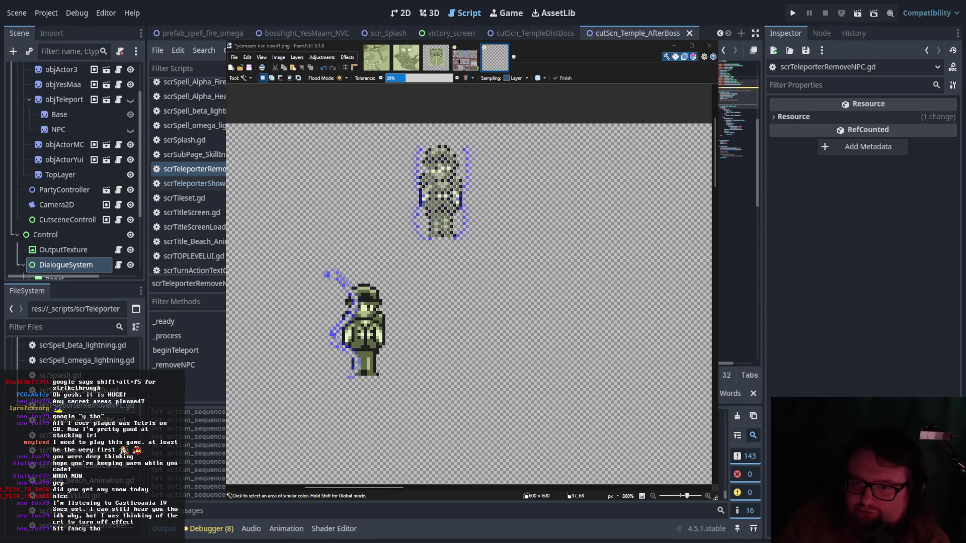
scroll(739, 125, "down", 3)
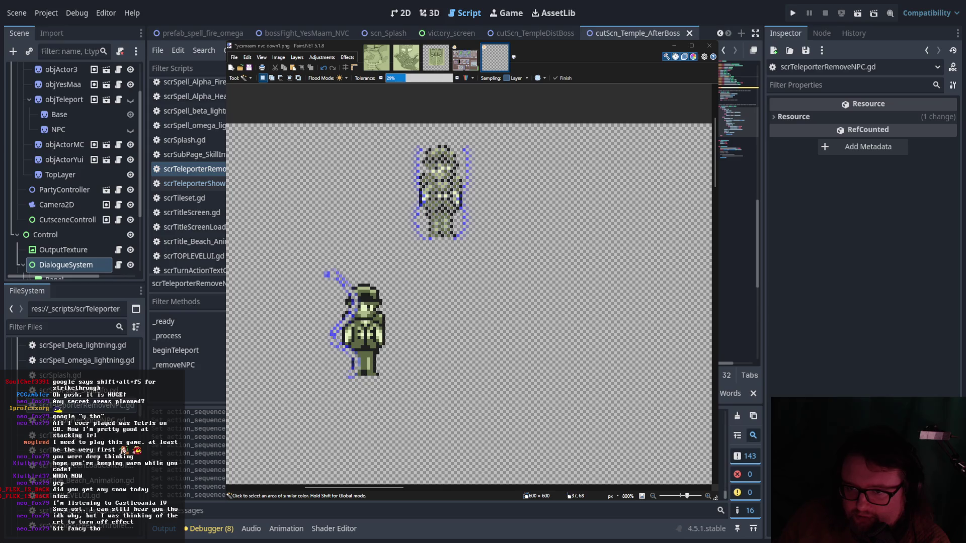
scroll(739, 126, "down", 3)
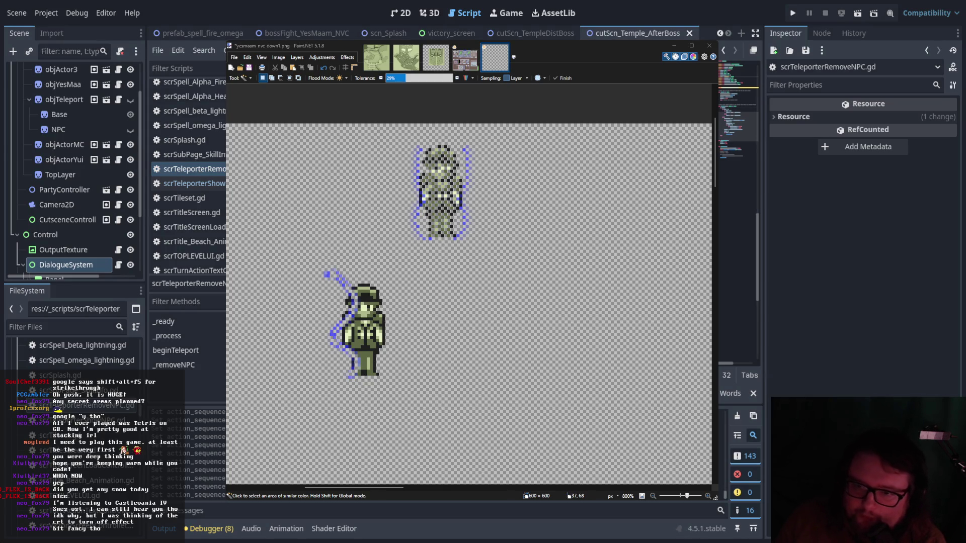
Add an auto-indented line lower in the script, undoing the trial 'queue_' text.
left_click(730, 148)
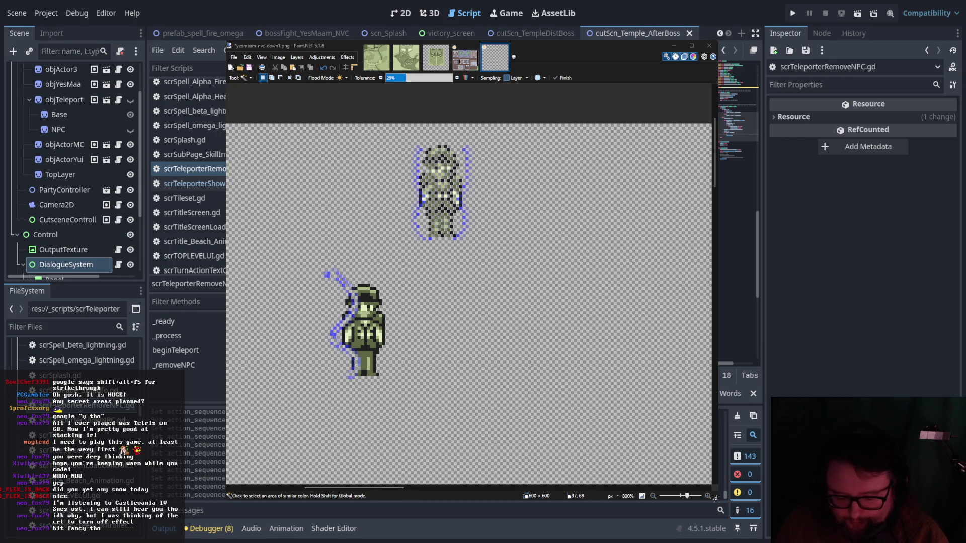
type("e")
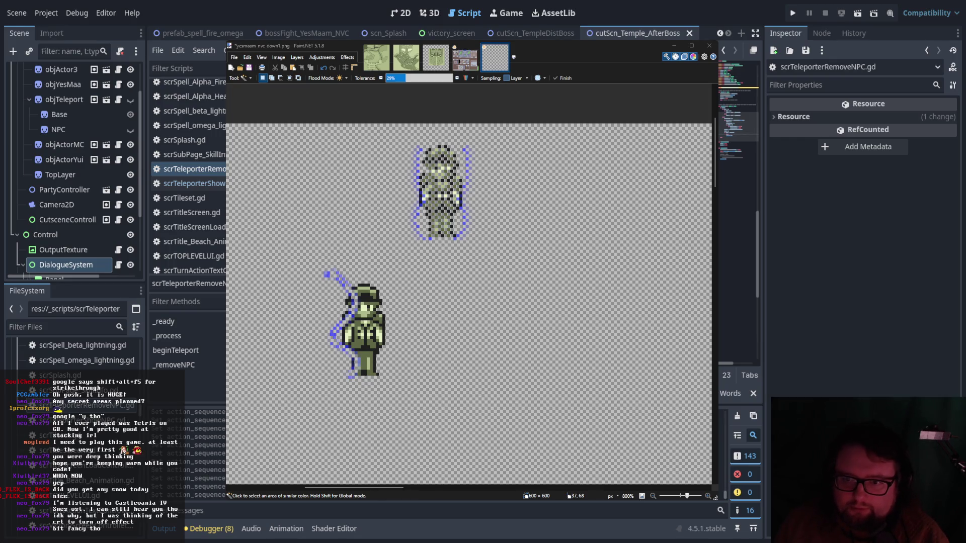
type("e")
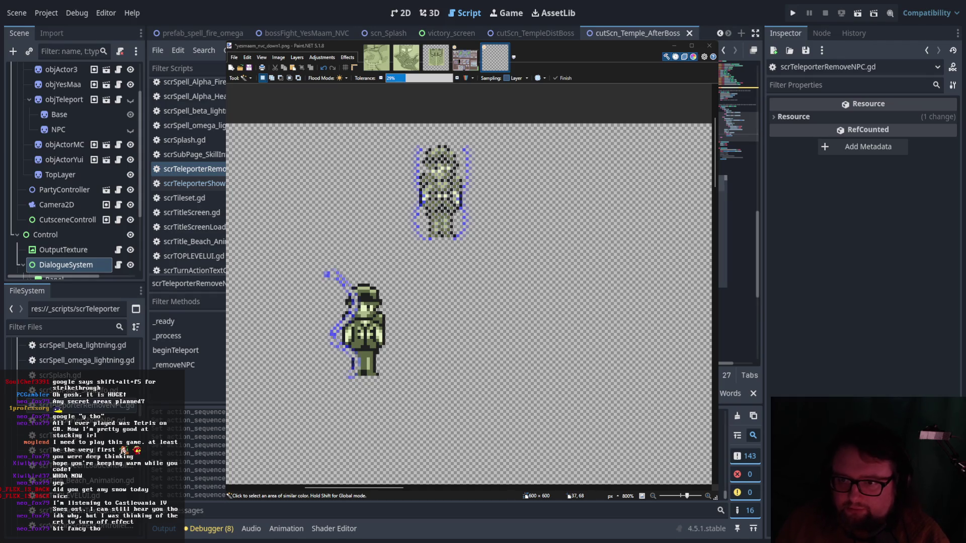
type("e")
key("Return")
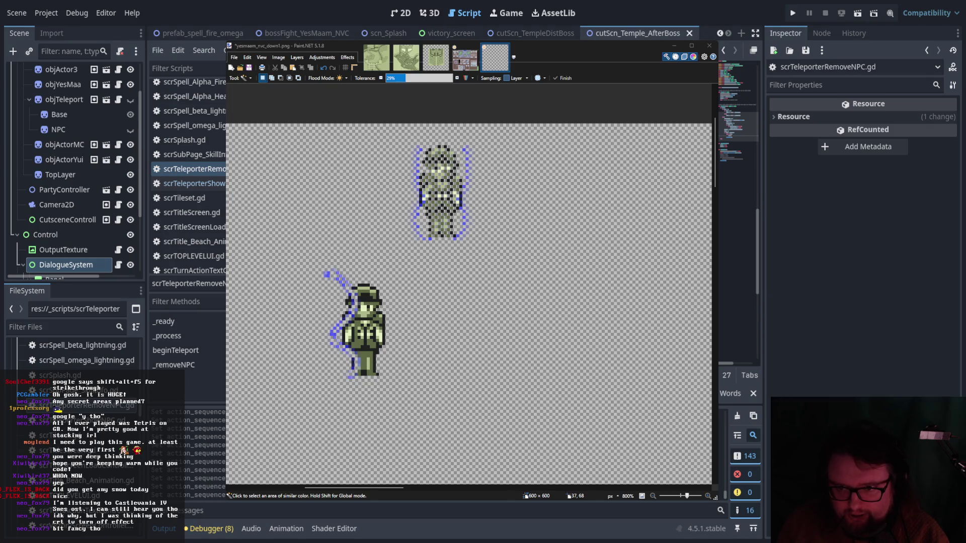
key("Return")
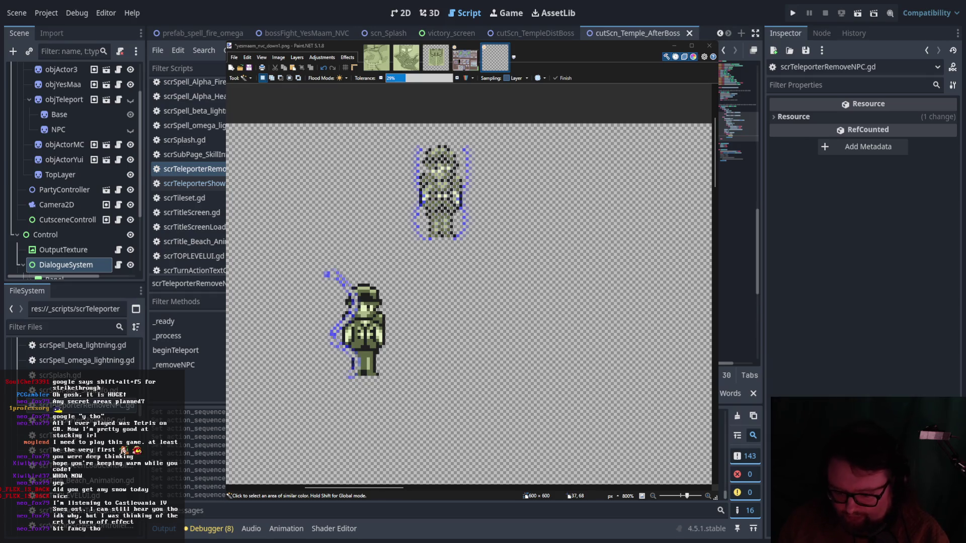
type("queue_")
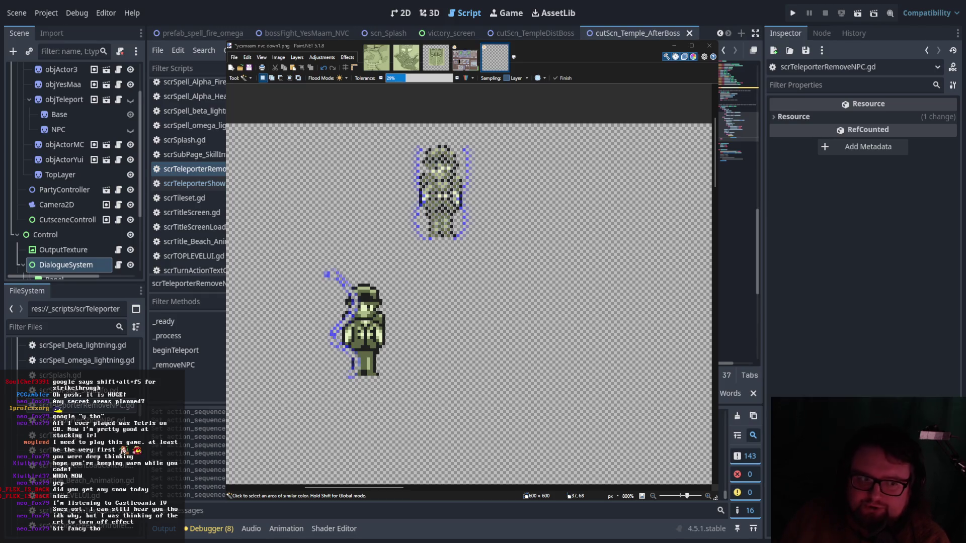
key("ctrl+z")
key("BackSpace")
key("BackSpace")
key("BackSpace")
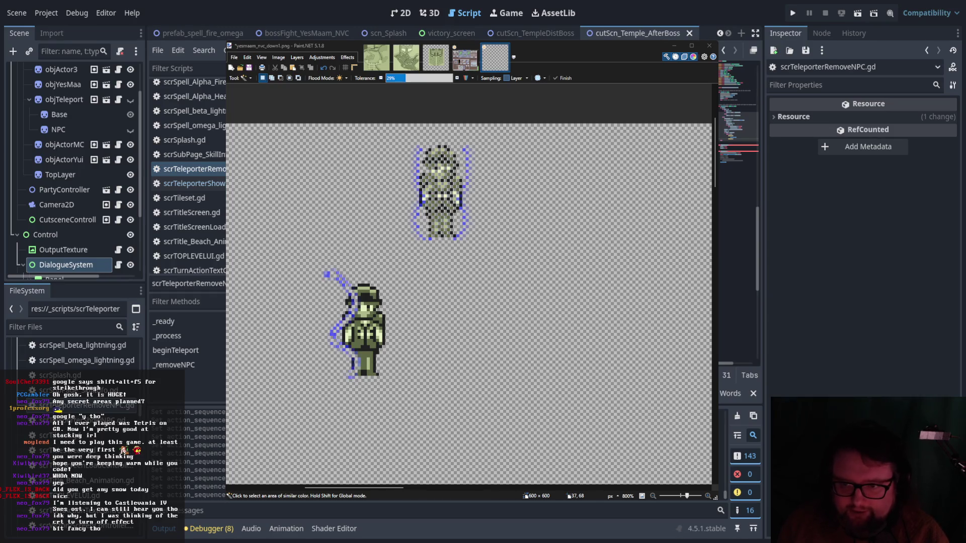
key("ctrl+z")
scroll(738, 141, "down", 5)
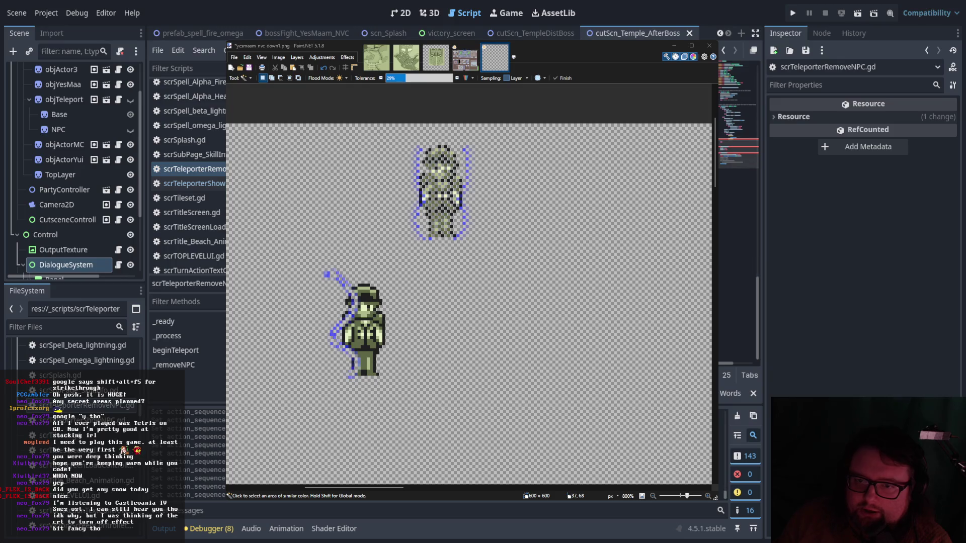
key("Down")
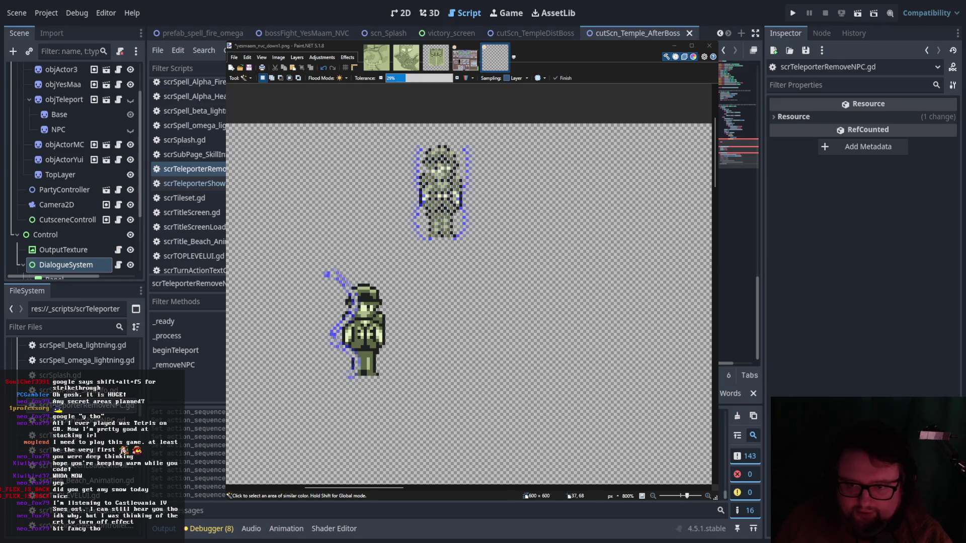
scroll(739, 146, "up", 2)
key("Left")
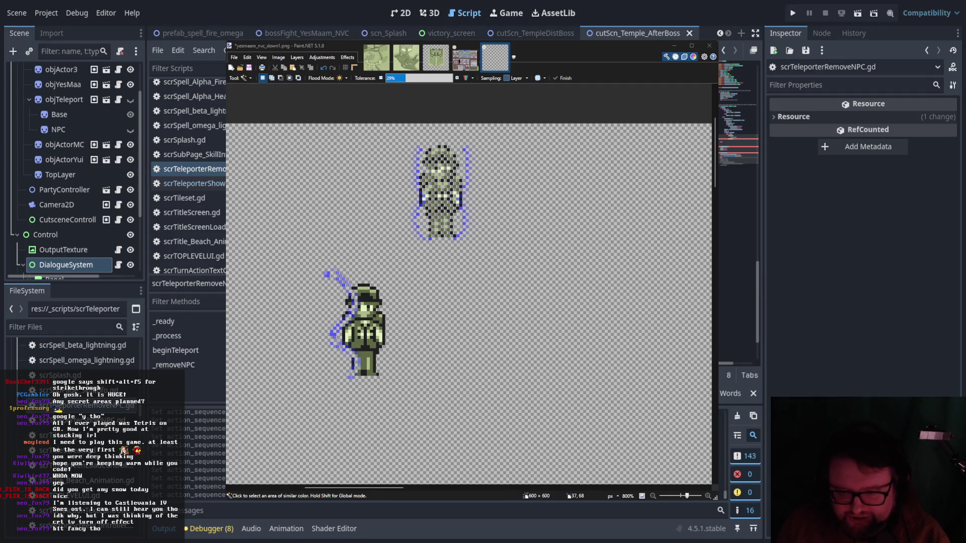
key("Right")
key("Right")
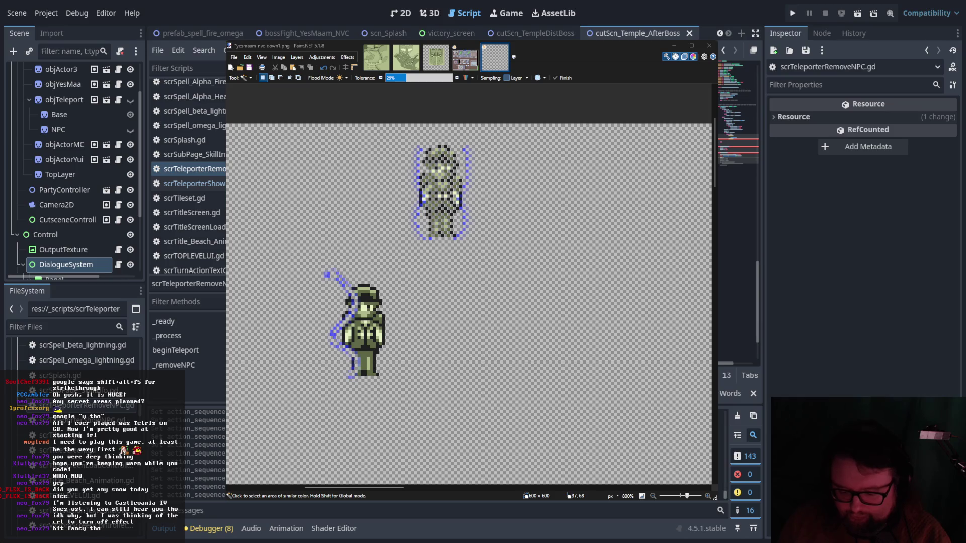
key("Right")
key("Right")
key("Right")
key("Left")
key("Left")
key("Left")
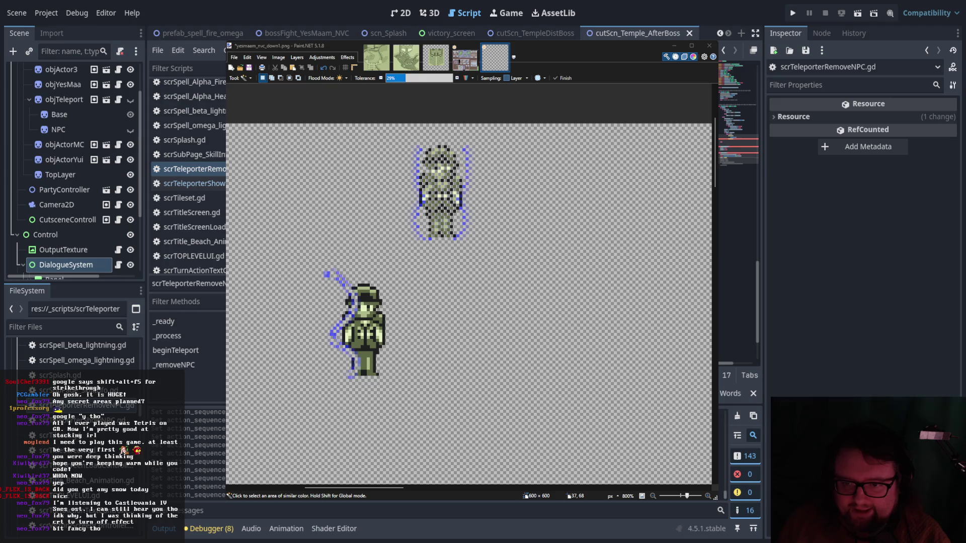
key("End")
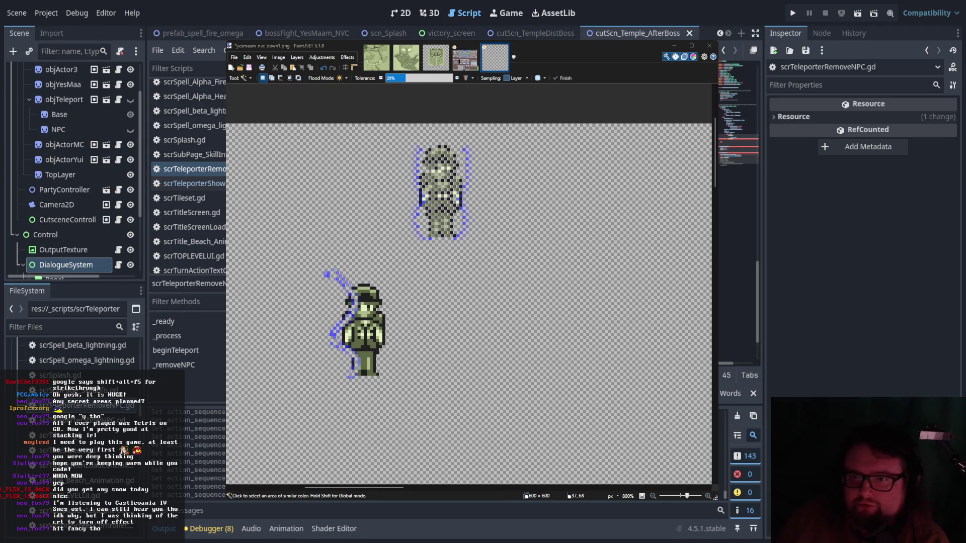
key("Up")
key("Up")
key("Up")
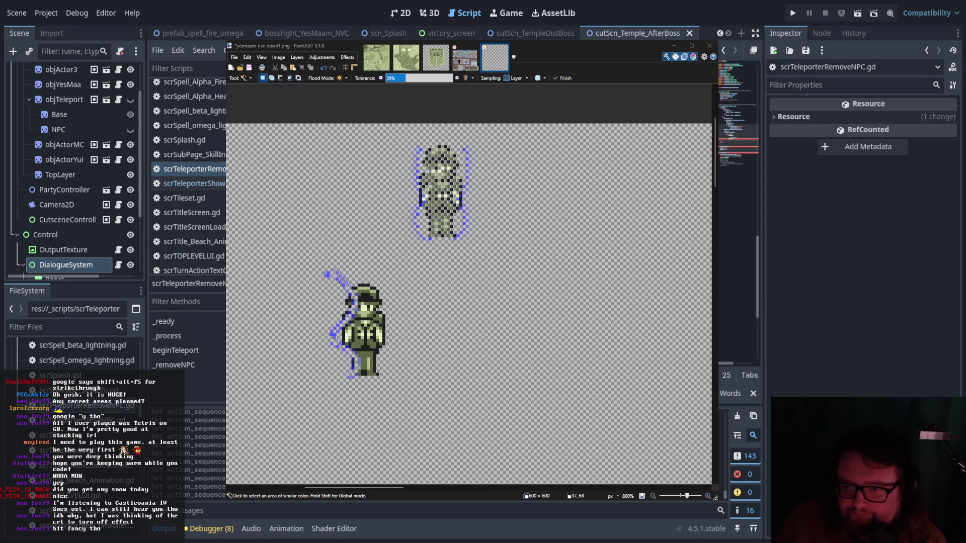
scroll(739, 161, "down", 5)
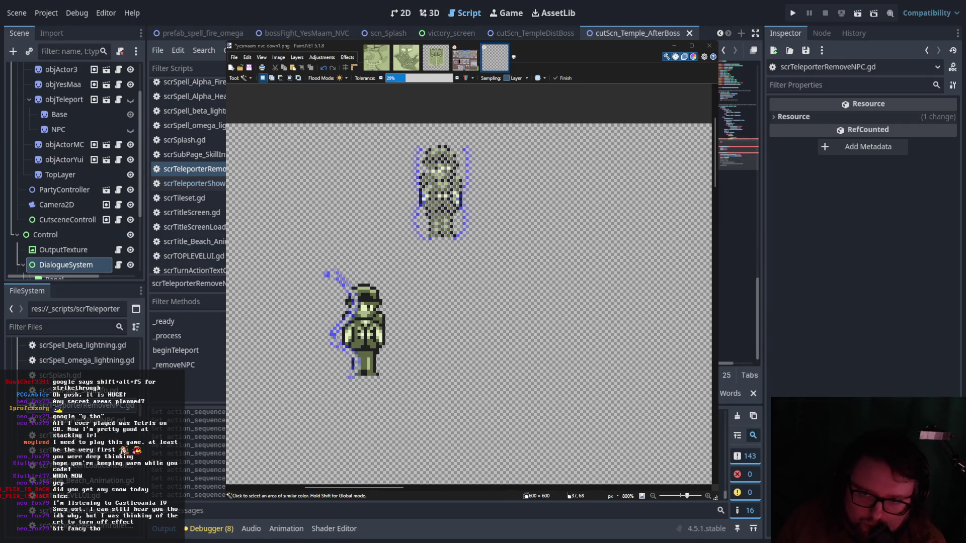
left_click(200, 184)
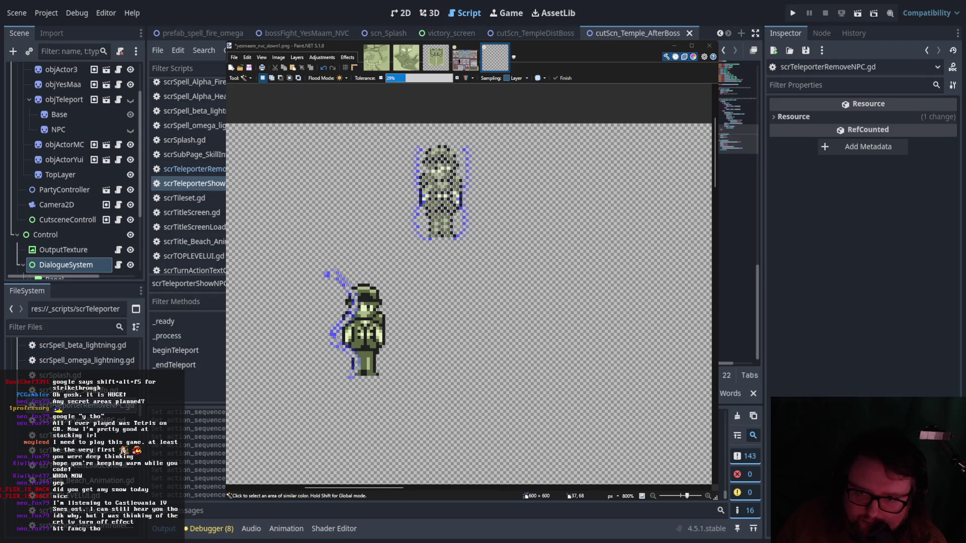
key("Home")
left_click(195, 169)
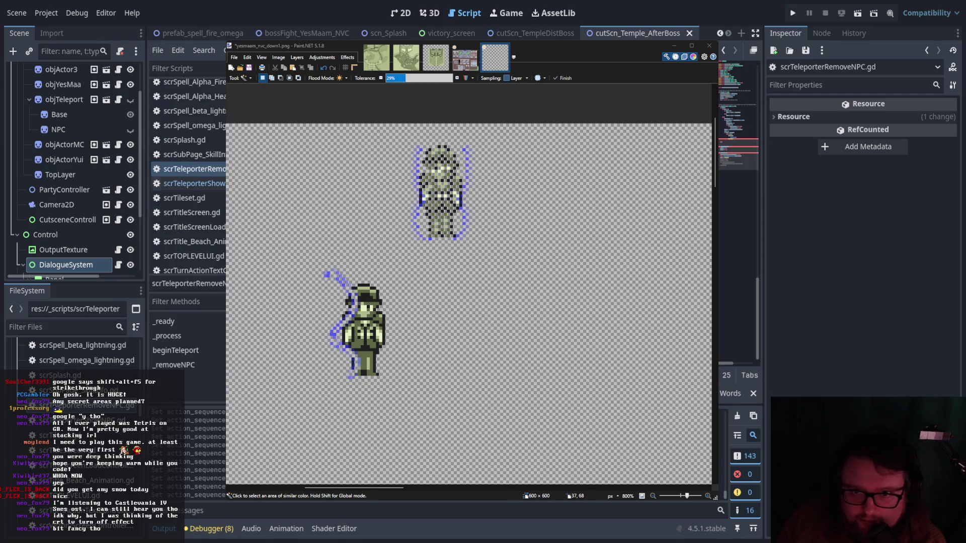
key("Down")
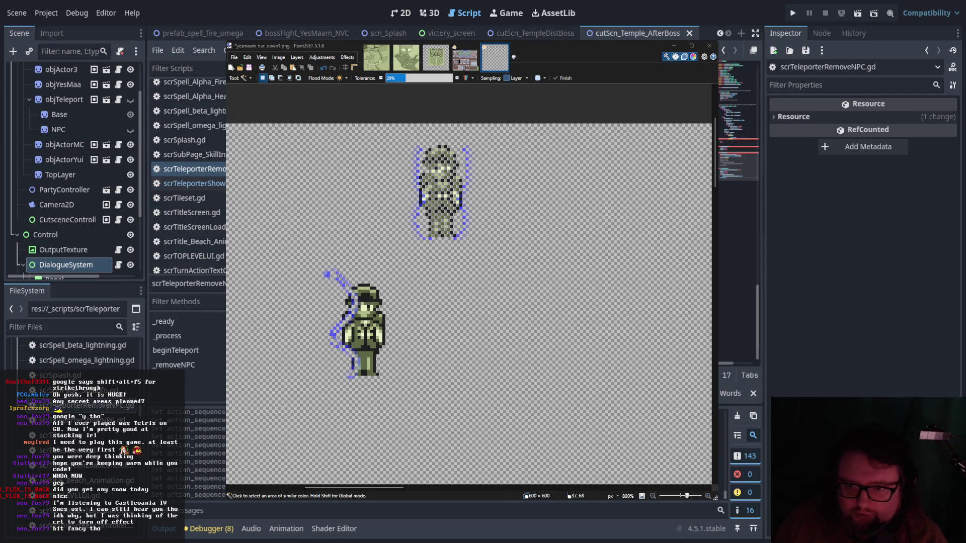
scroll(468, 251, "up", 3)
scroll(738, 151, "down", 5)
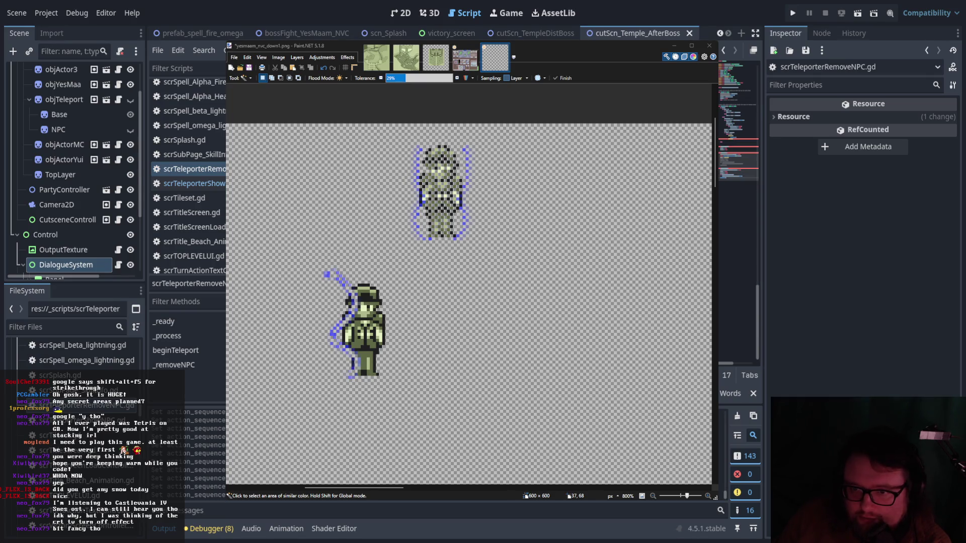
key("End")
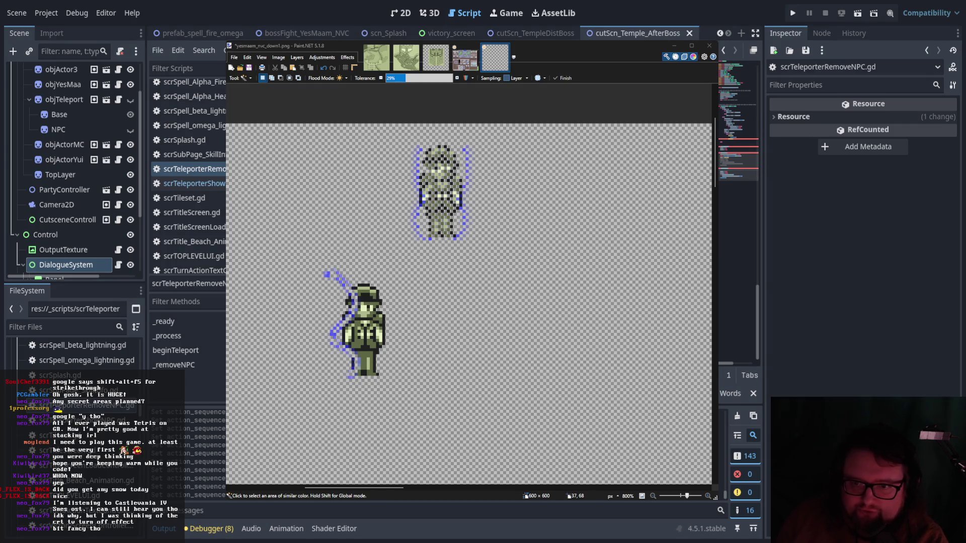
Add an endTeleport function below _removeNPC in scrTeleporterRemoveNPC.gd.
key("Down")
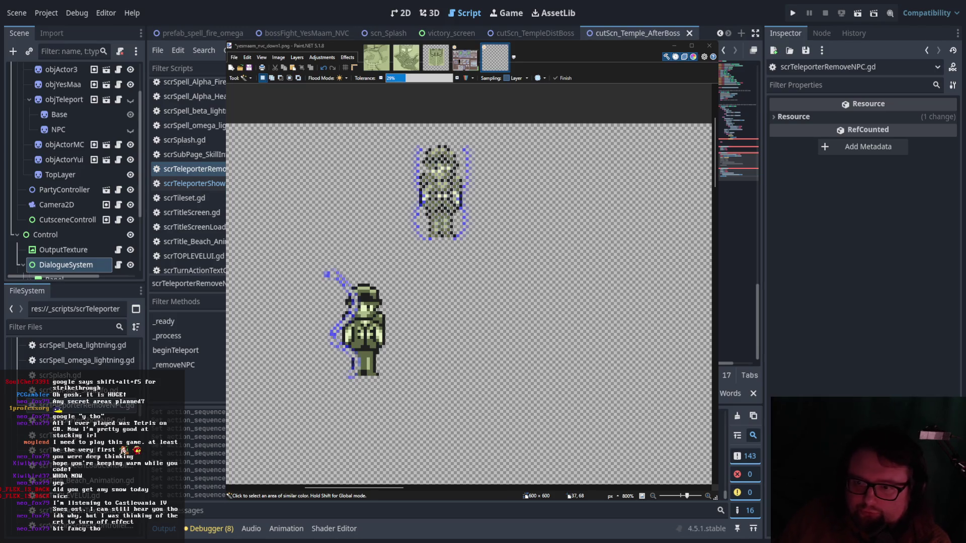
key("Right")
key("Right")
key("Right")
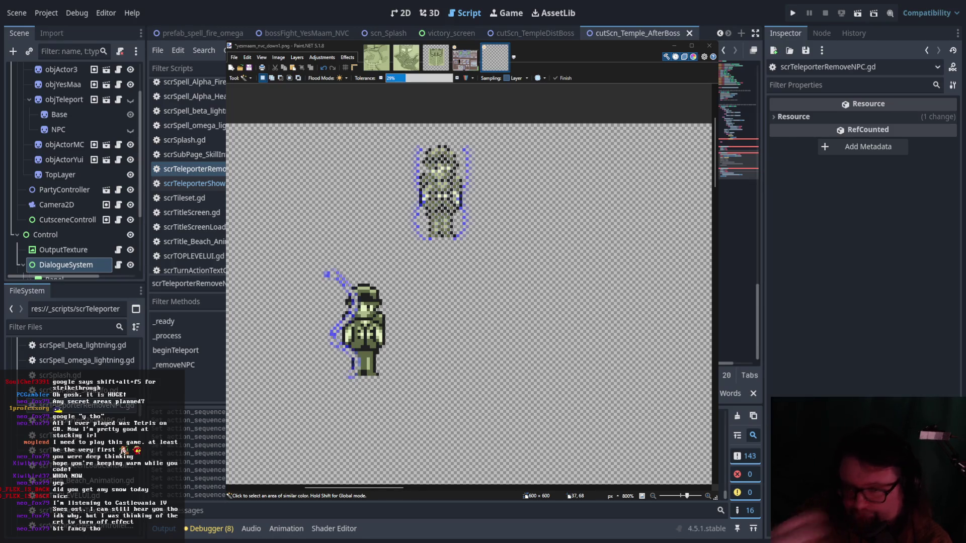
scroll(737, 251, "up", 3)
scroll(737, 252, "up", 2)
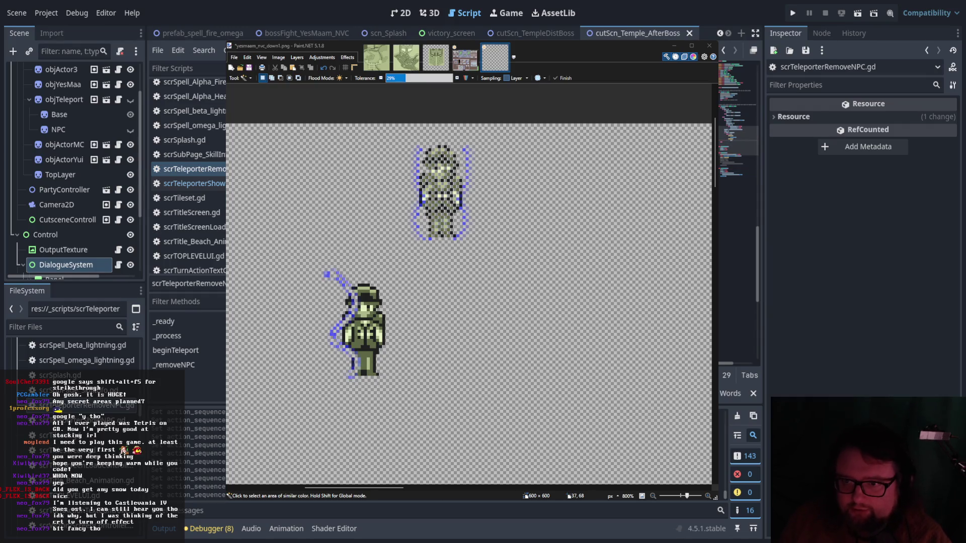
scroll(737, 151, "down", 5)
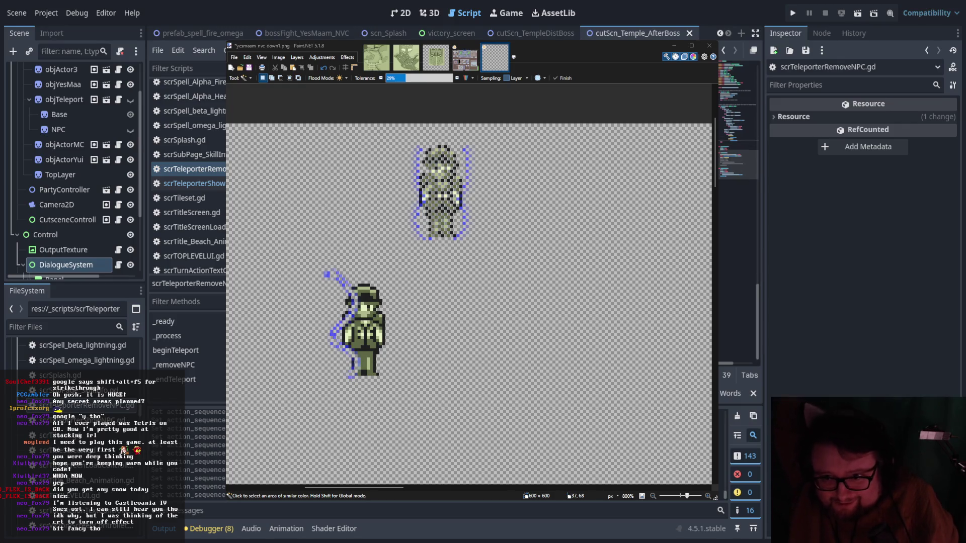
scroll(737, 151, "up", 5)
scroll(737, 126, "up", 5)
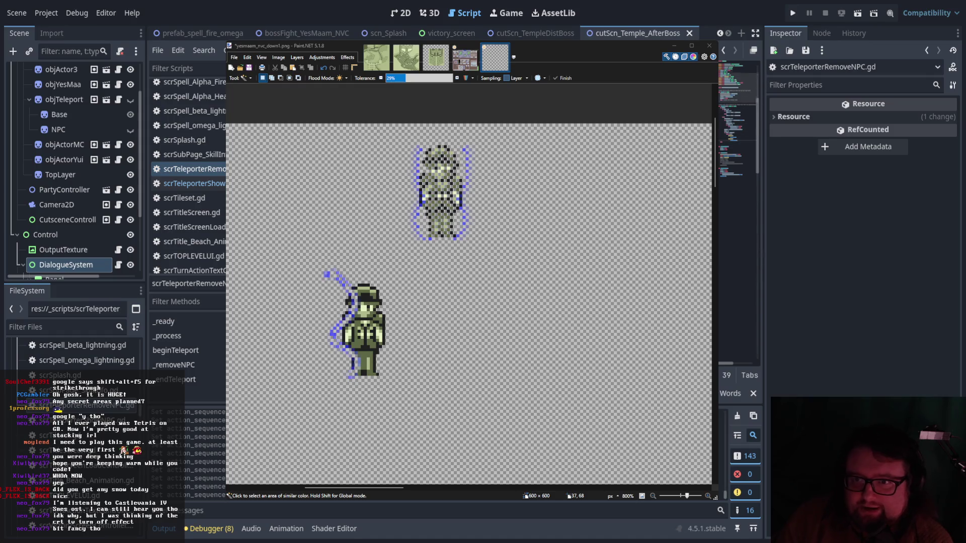
key("ctrl+z")
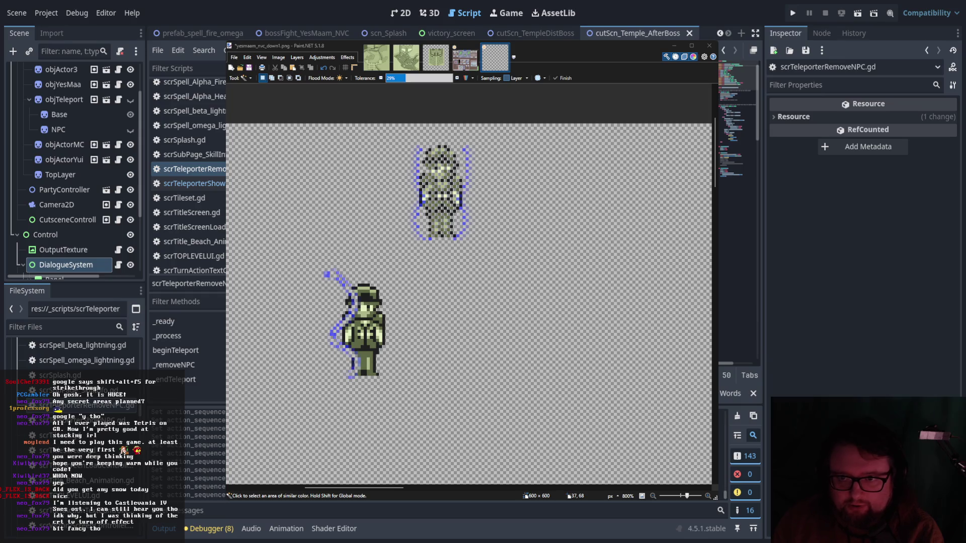
key("End")
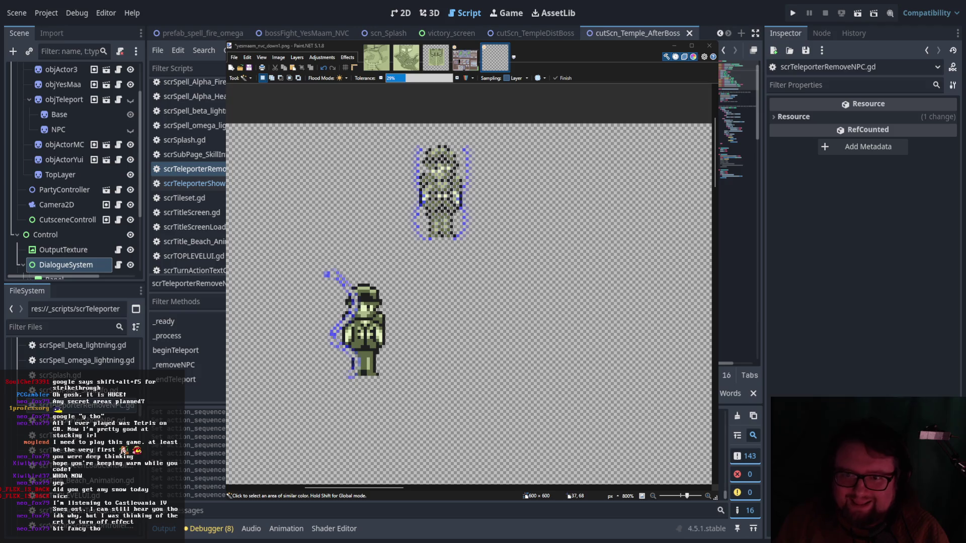
key("End")
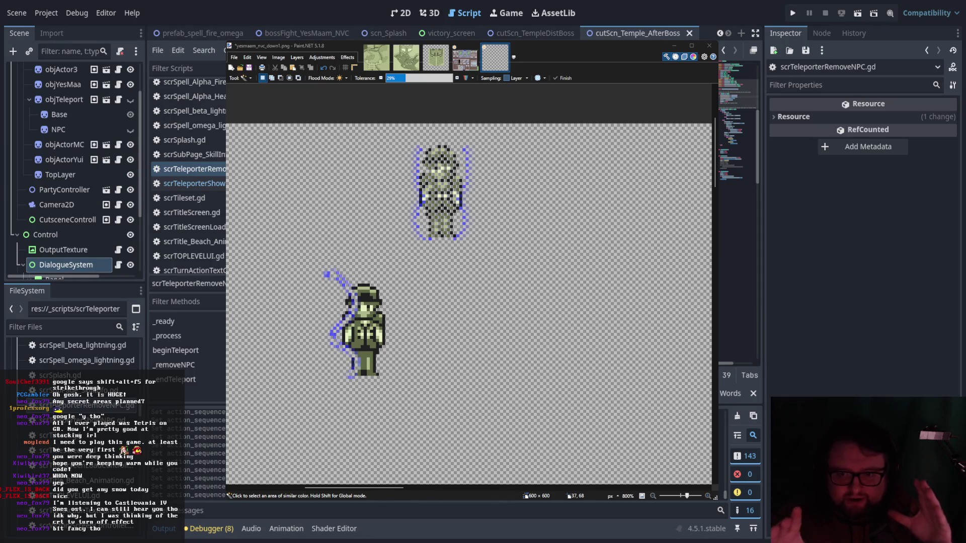
scroll(738, 126, "down", 5)
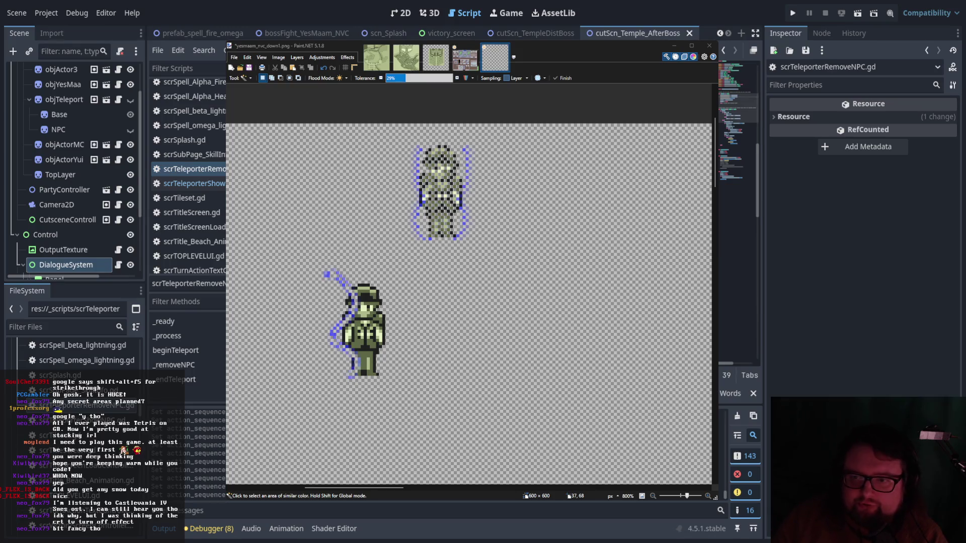
scroll(739, 125, "down", 3)
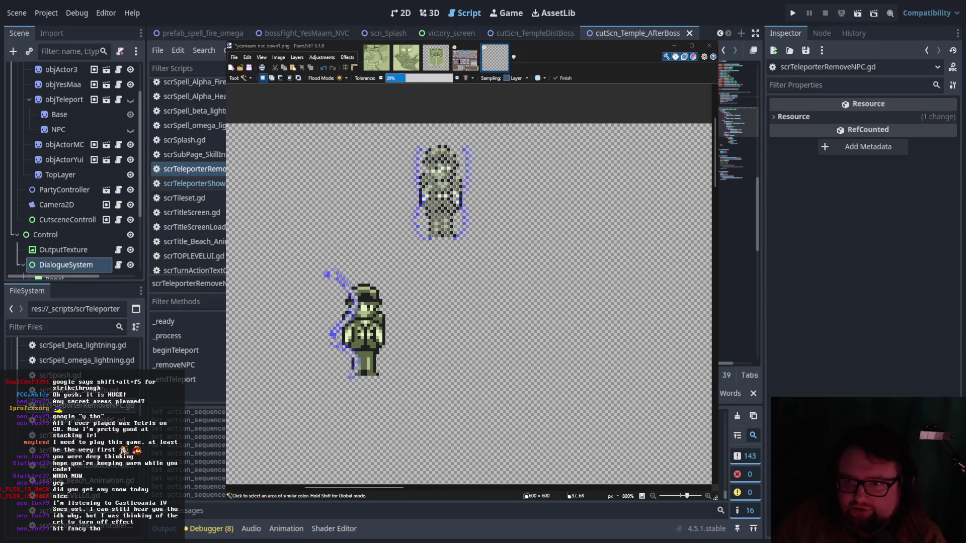
scroll(738, 126, "down", 3)
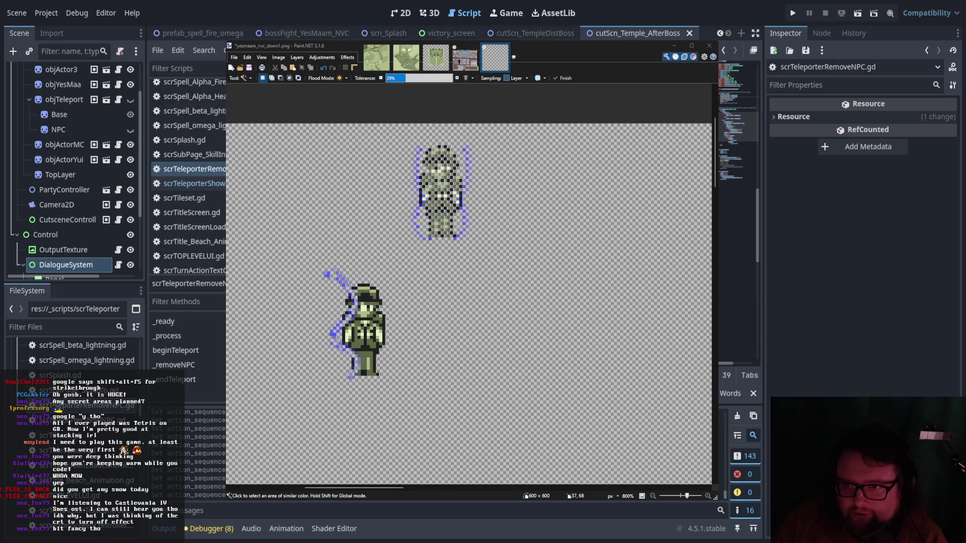
key("End")
key("ctrl+Left")
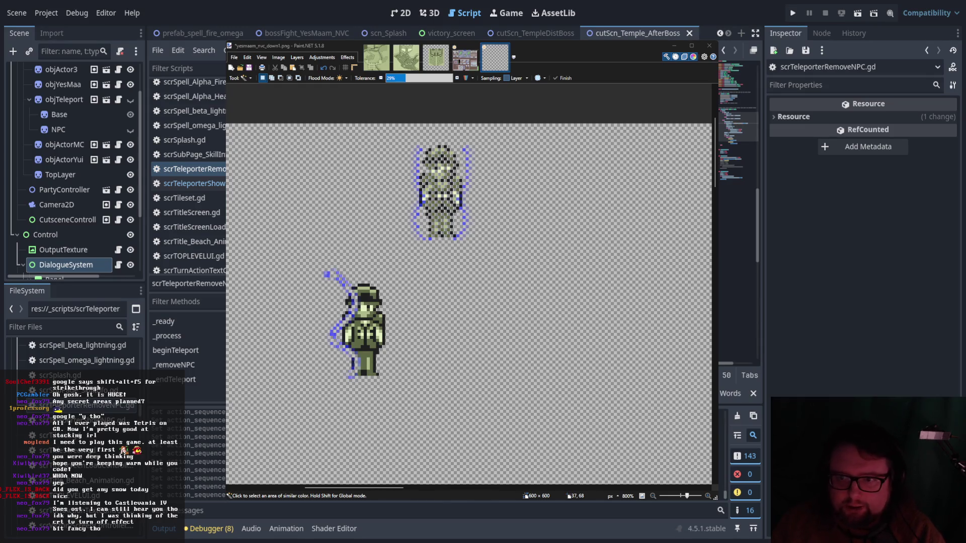
key("ctrl+Left")
key("Down")
key("Down")
key("Down")
key("Down")
scroll(738, 151, "down", 5)
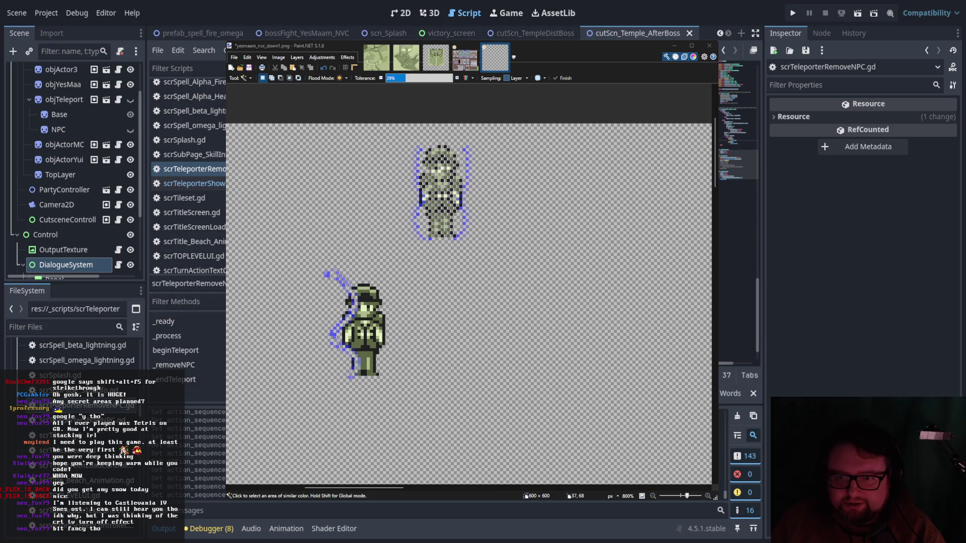
key("Up")
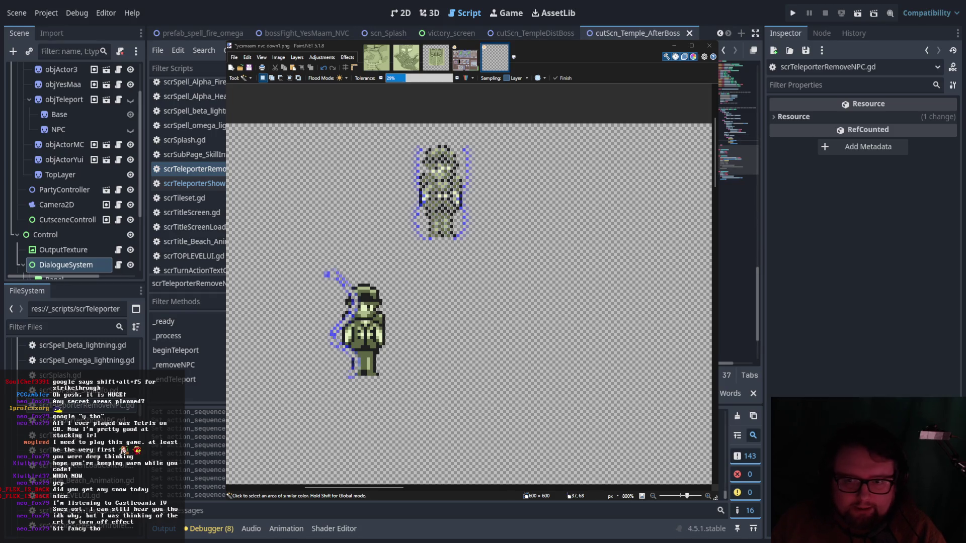
key("Up")
key("Up")
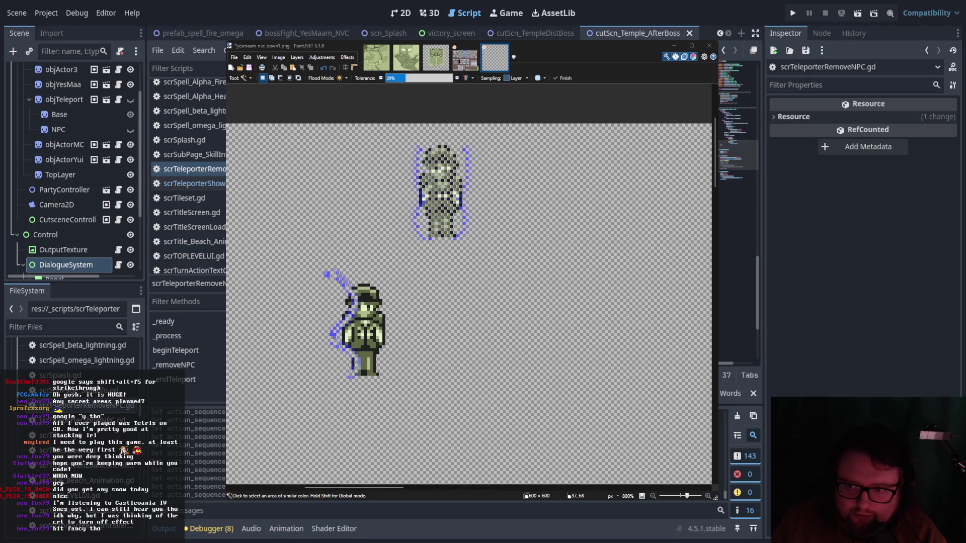
key("Up")
key("Up")
key("Down")
key("Down")
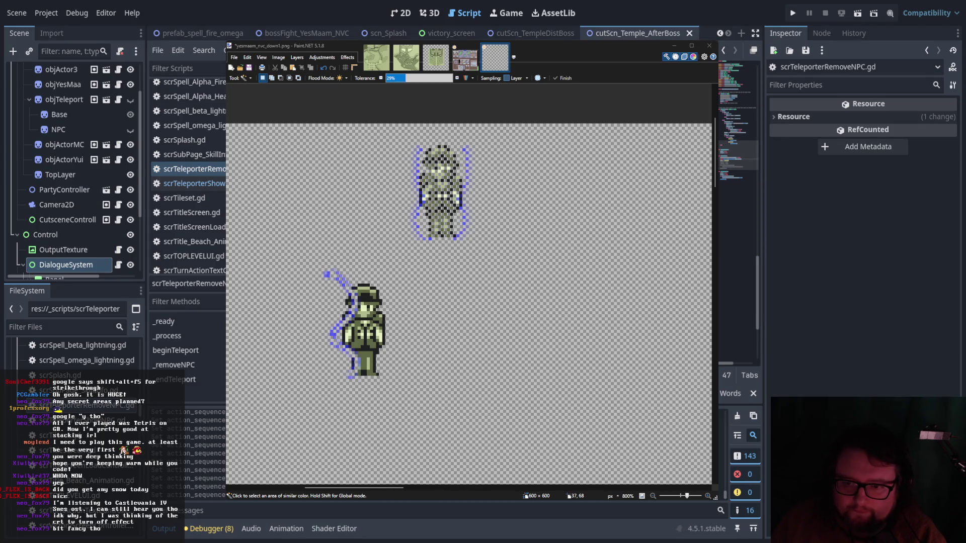
key("Up")
key("Up")
key("Down")
key("Down")
key("Down")
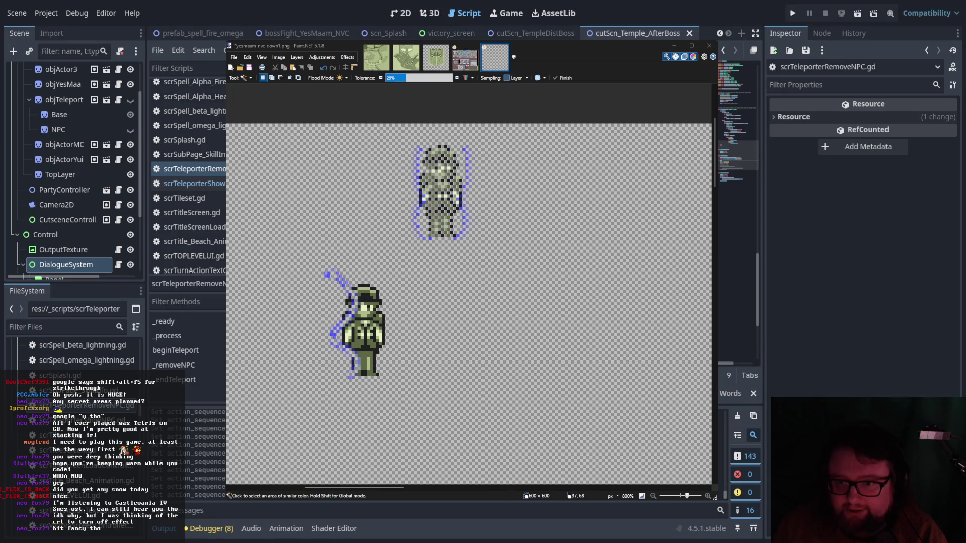
key("Down")
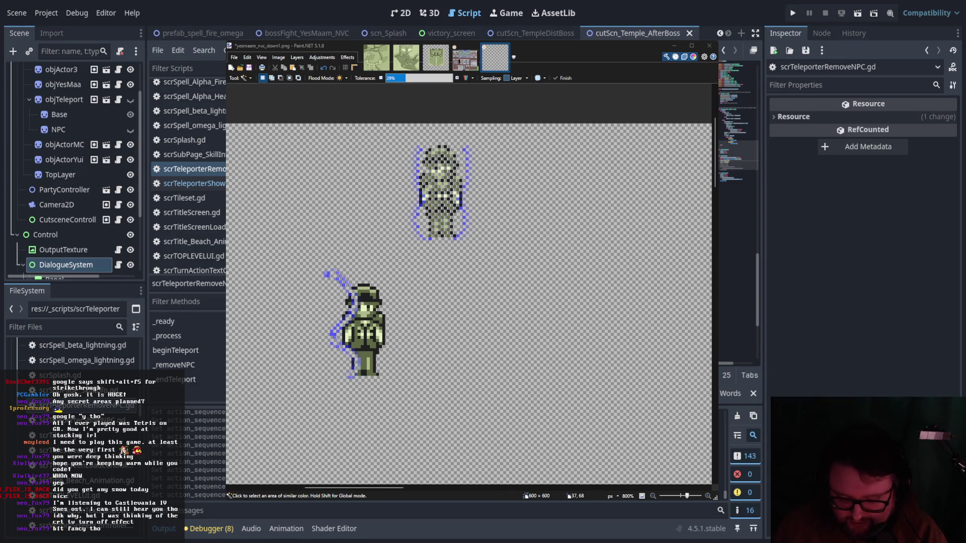
key("Down")
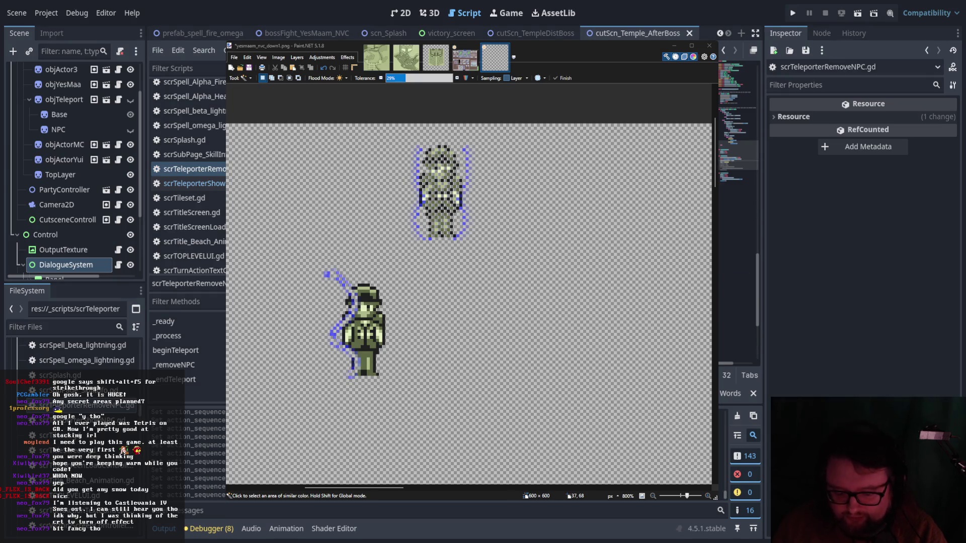
key("Down")
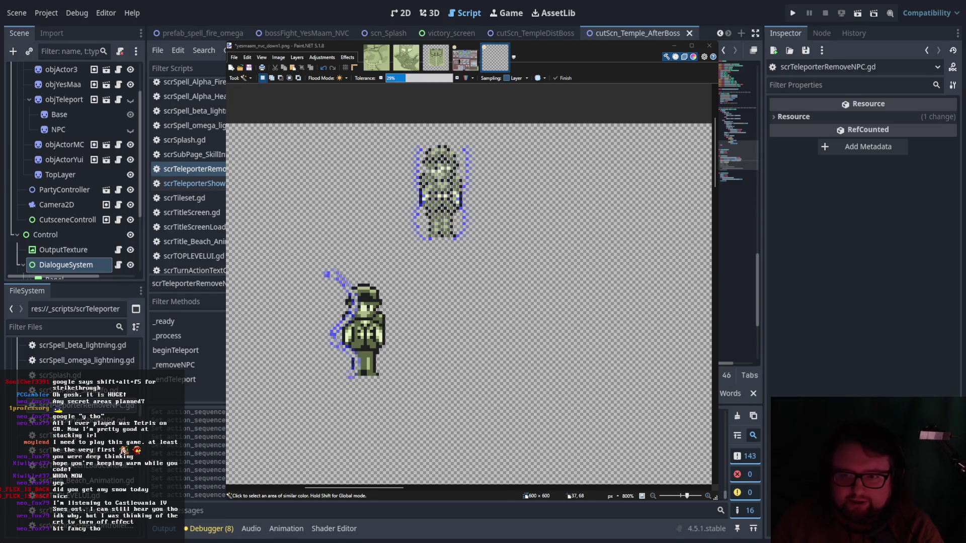
key("Down")
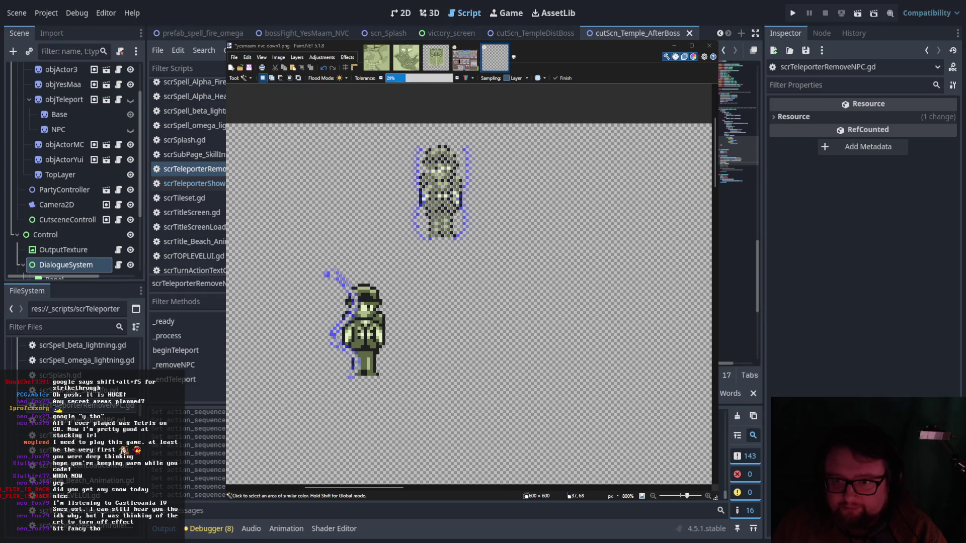
key("Down")
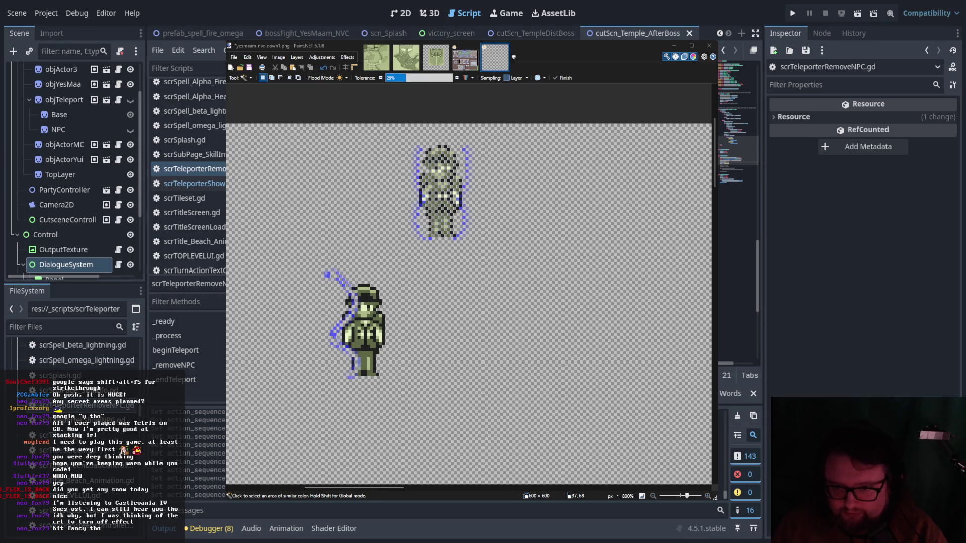
key("Down")
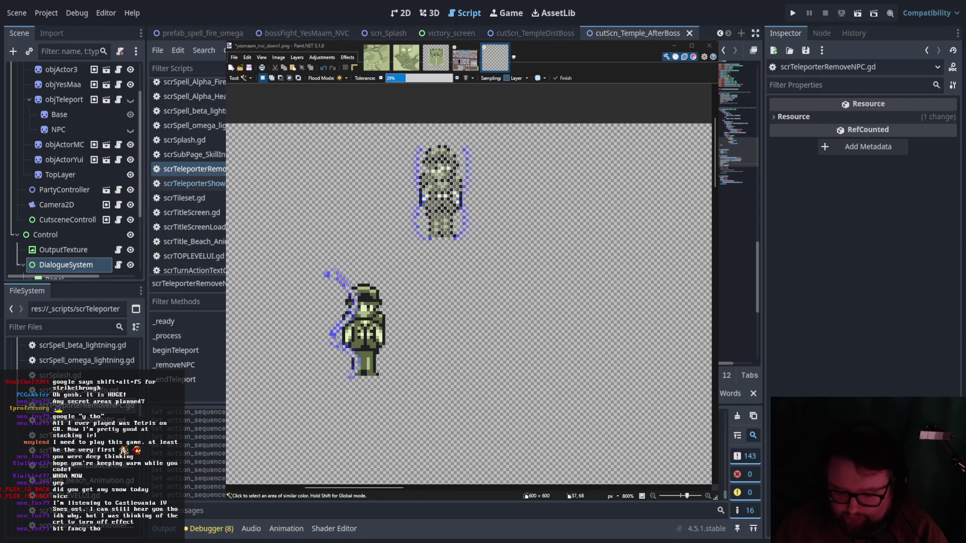
scroll(739, 141, "up", 5)
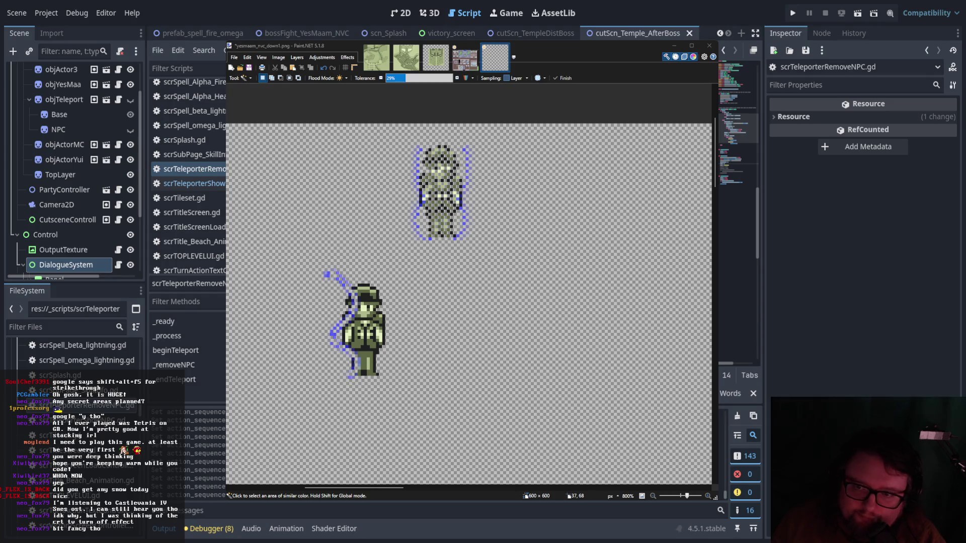
scroll(739, 141, "down", 1)
scroll(738, 141, "down", 1)
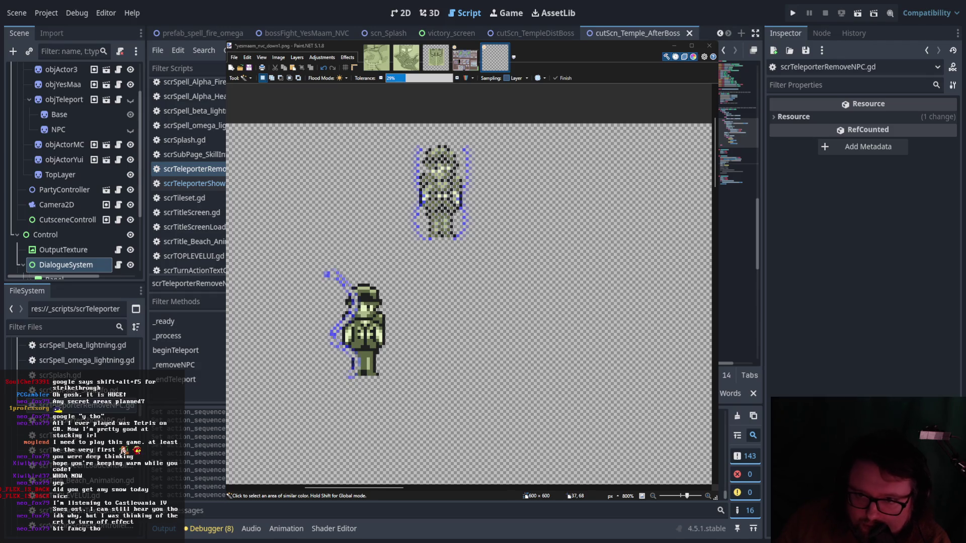
scroll(738, 130, "up", 1)
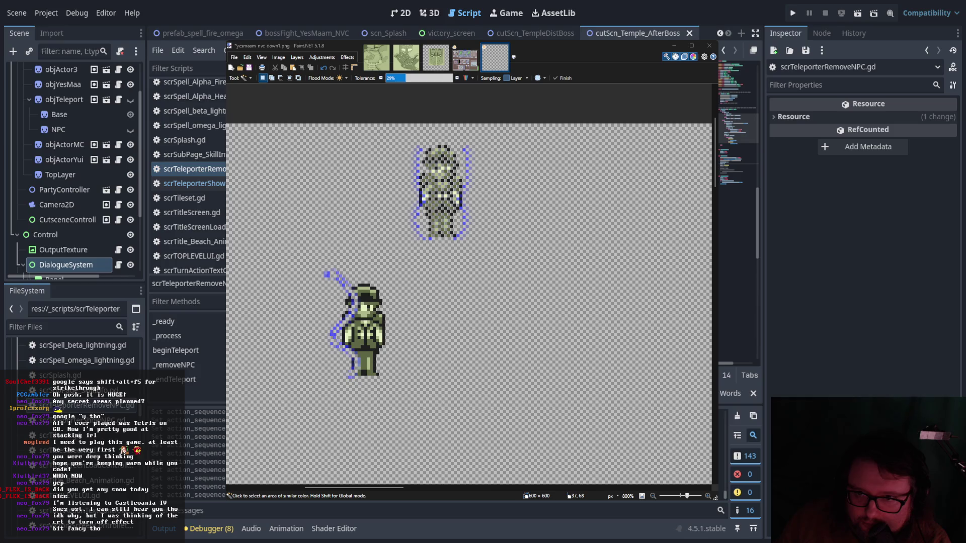
scroll(739, 125, "up", 1)
scroll(739, 126, "down", 1)
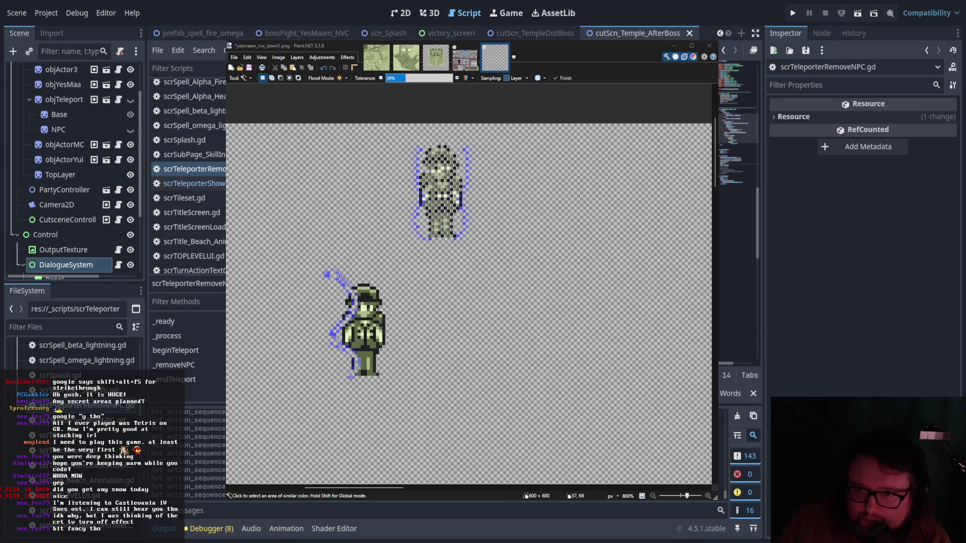
scroll(739, 131, "down", 2)
scroll(739, 133, "up", 1)
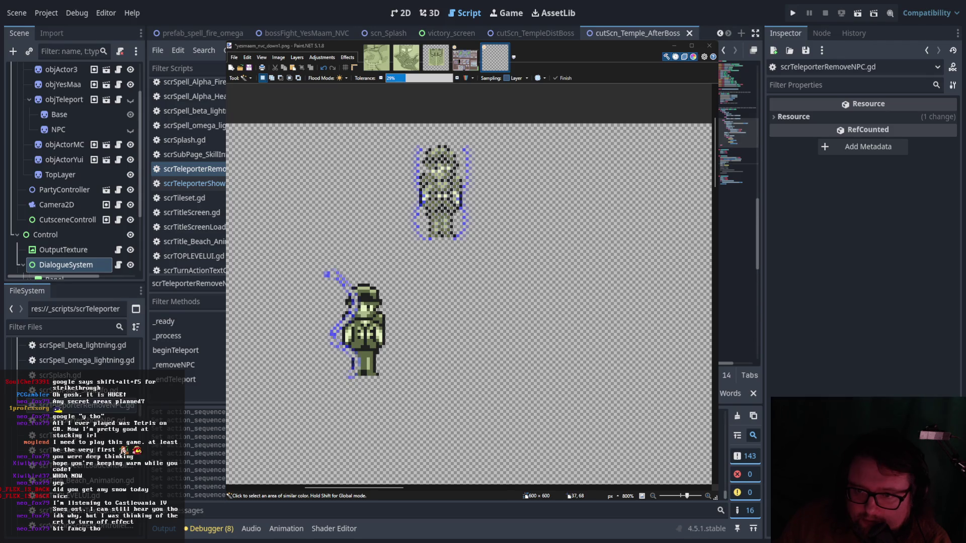
scroll(739, 151, "down", 3)
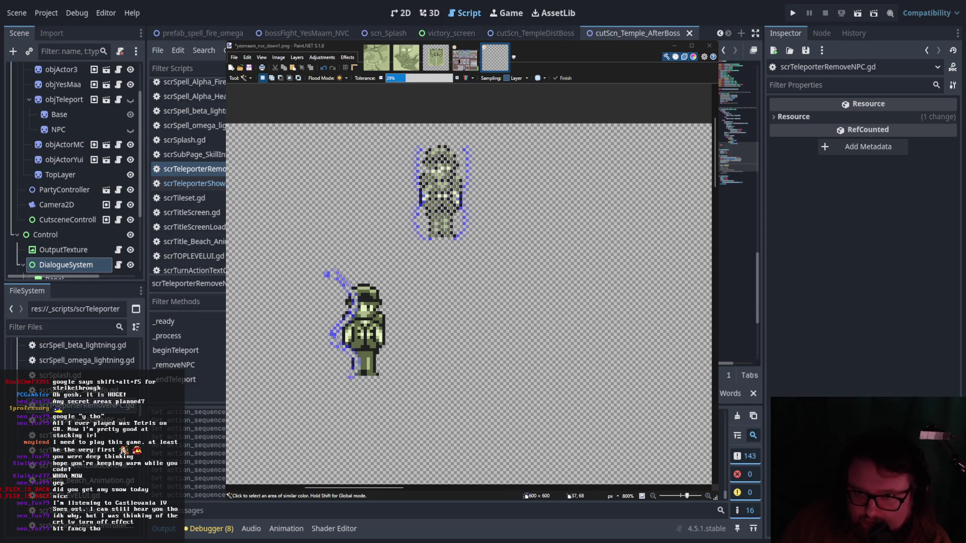
scroll(738, 151, "up", 4)
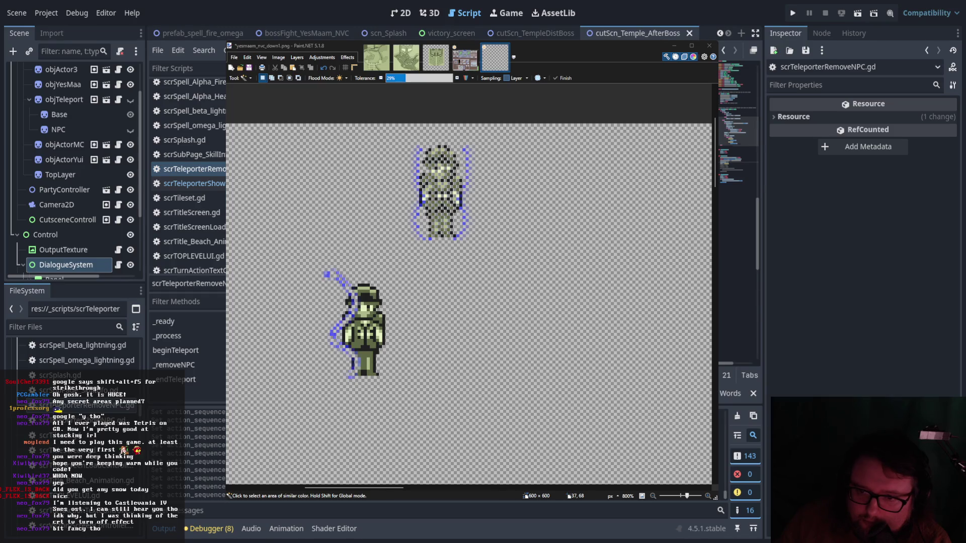
scroll(738, 151, "down", 3)
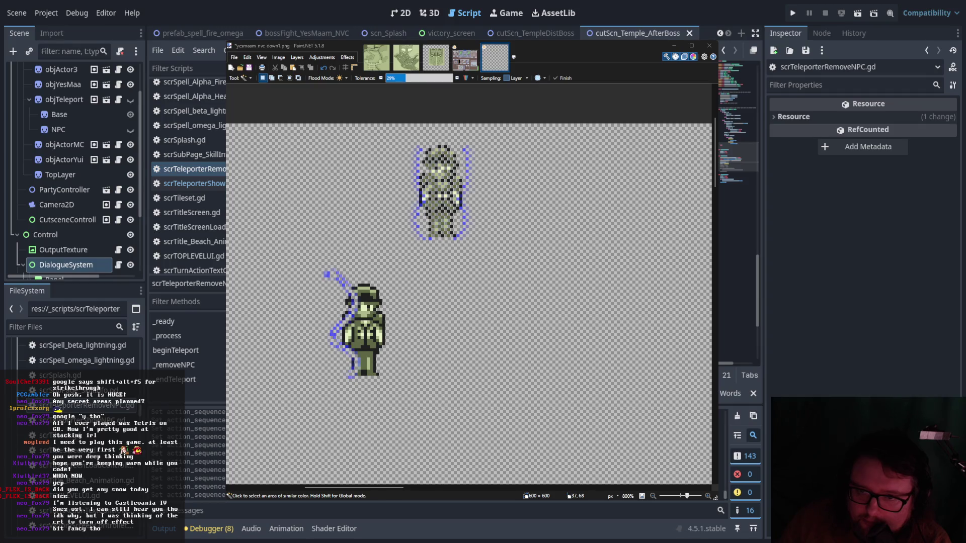
scroll(738, 141, "up", 5)
scroll(738, 121, "up", 5)
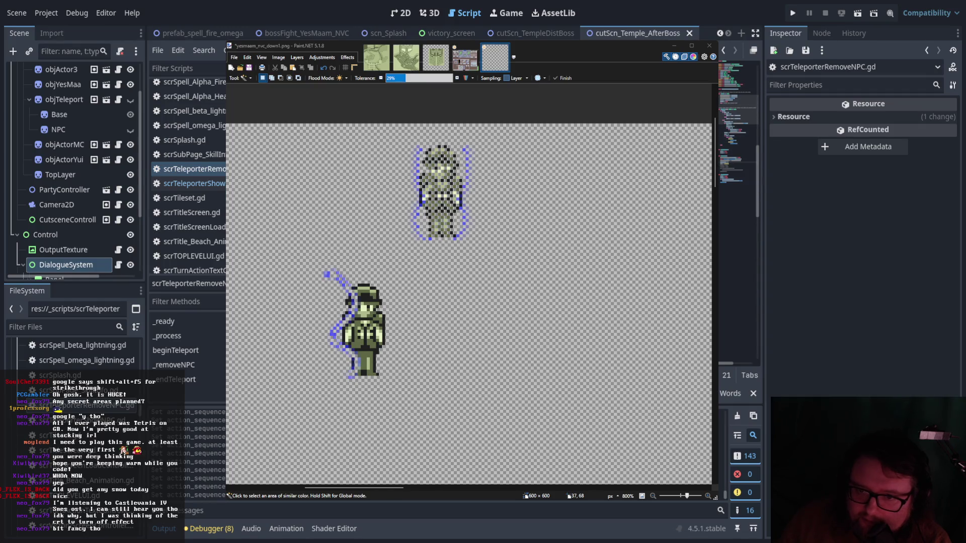
scroll(738, 121, "down", 5)
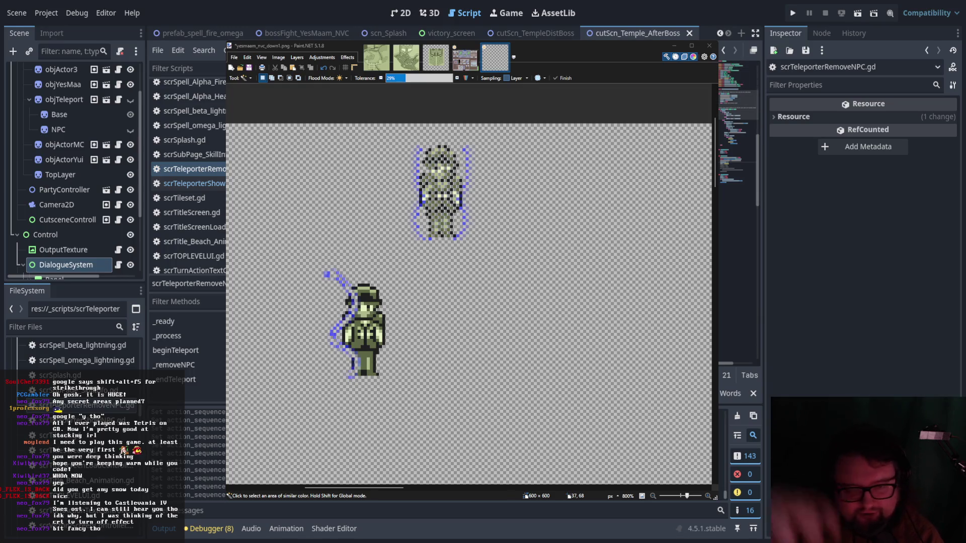
scroll(738, 141, "down", 5)
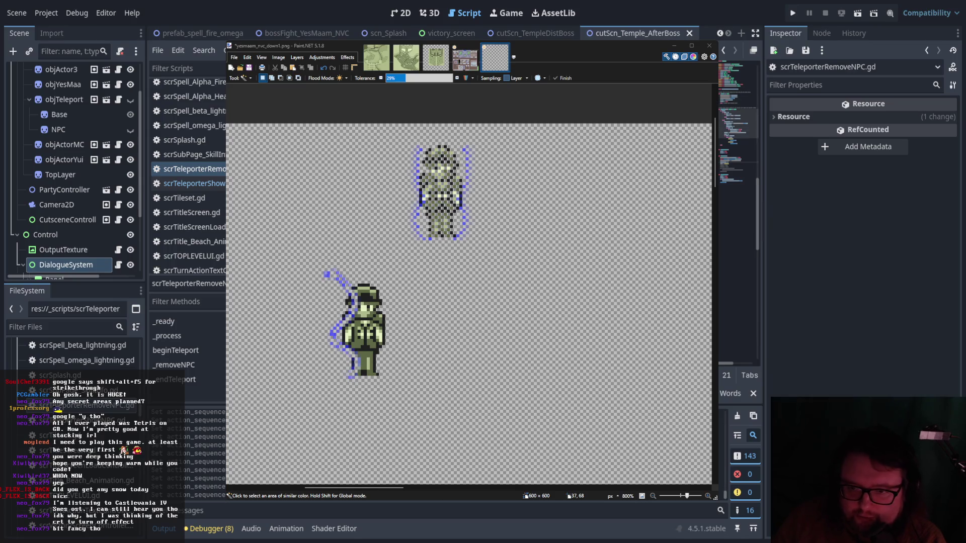
scroll(739, 126, "up", 3)
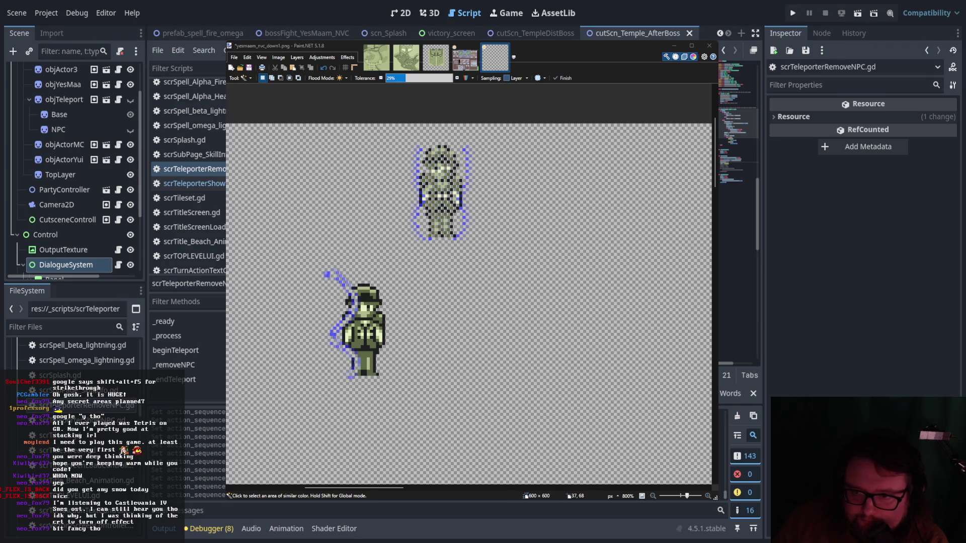
scroll(738, 141, "down", 4)
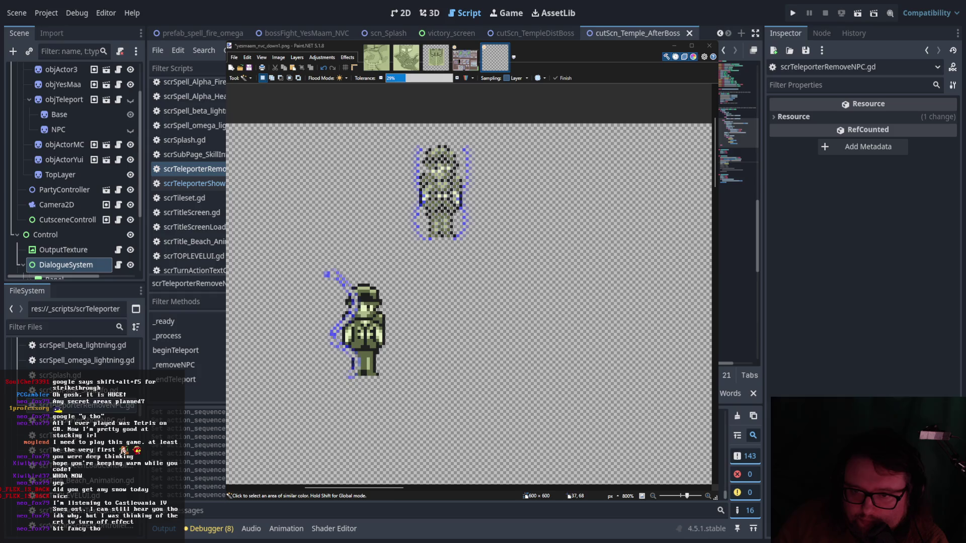
scroll(739, 140, "up", 3)
scroll(739, 131, "up", 1)
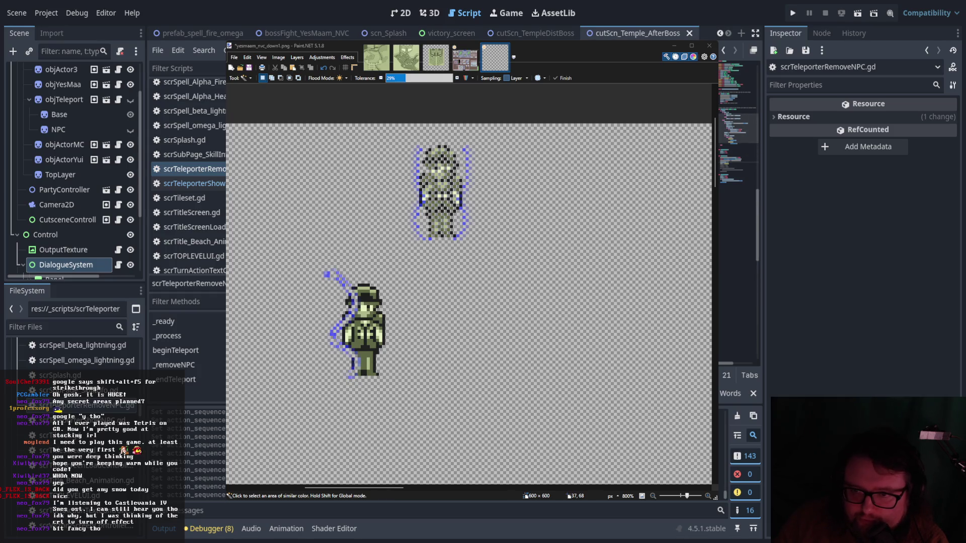
key("ctrl+v")
key("Down")
key("Down")
key("Down")
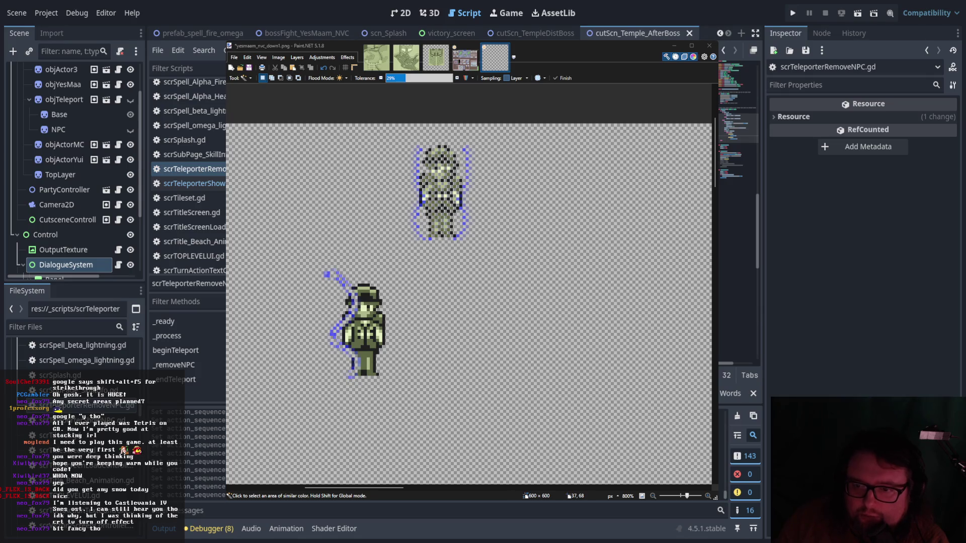
scroll(739, 151, "down", 5)
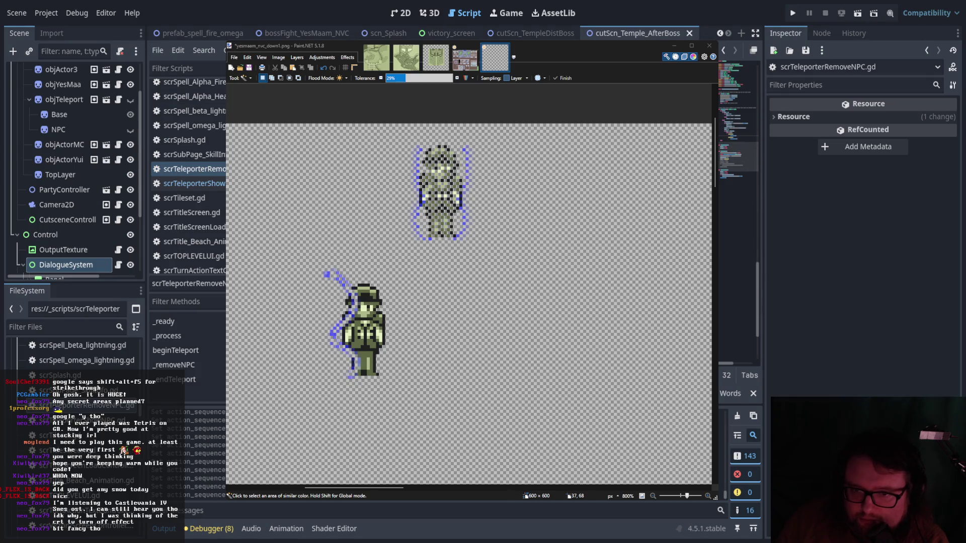
scroll(739, 151, "up", 5)
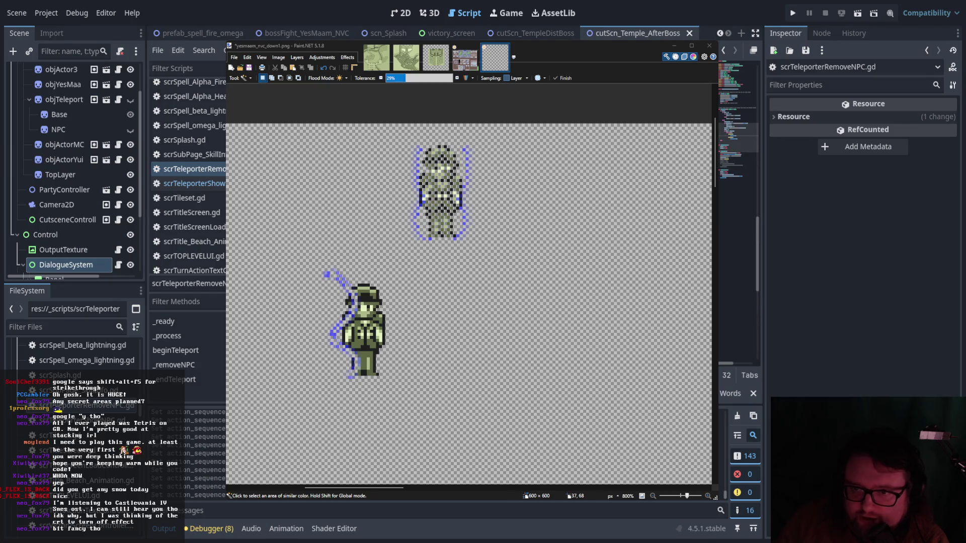
scroll(739, 151, "up", 3)
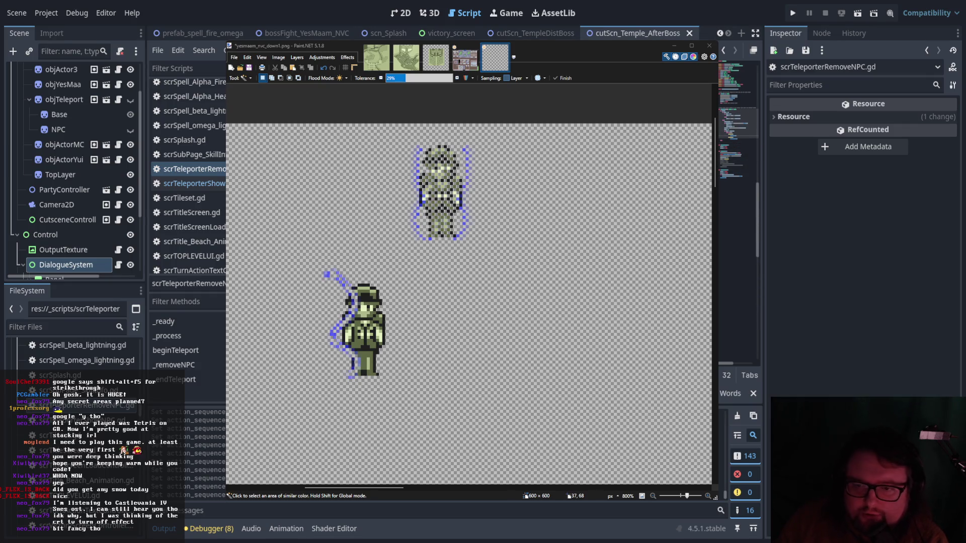
scroll(739, 141, "down", 3)
scroll(739, 141, "up", 4)
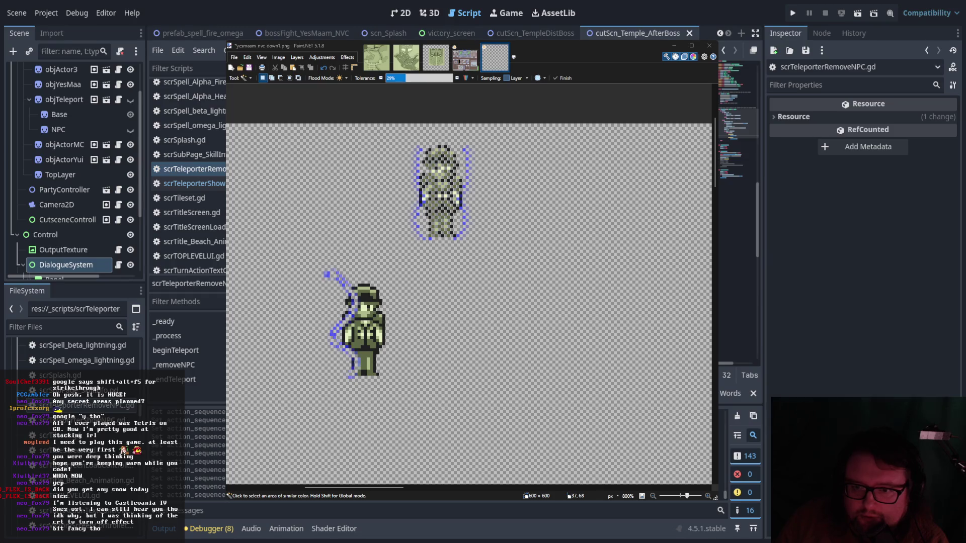
scroll(738, 151, "down", 5)
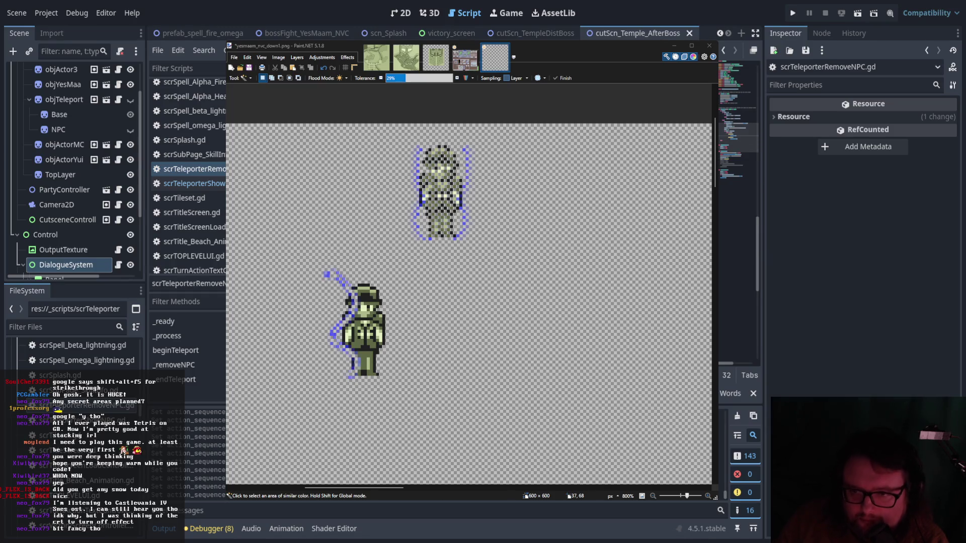
scroll(738, 151, "down", 3)
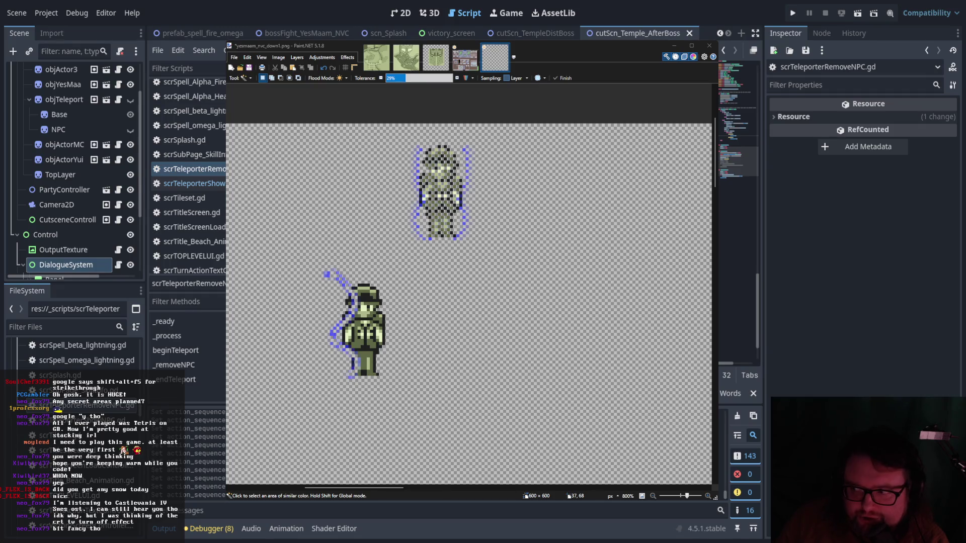
Paste and indent code in the teleporter script, then try npc.queue_free() on a new line and undo it.
scroll(739, 156, "up", 2)
scroll(739, 151, "down", 1)
scroll(738, 156, "down", 1)
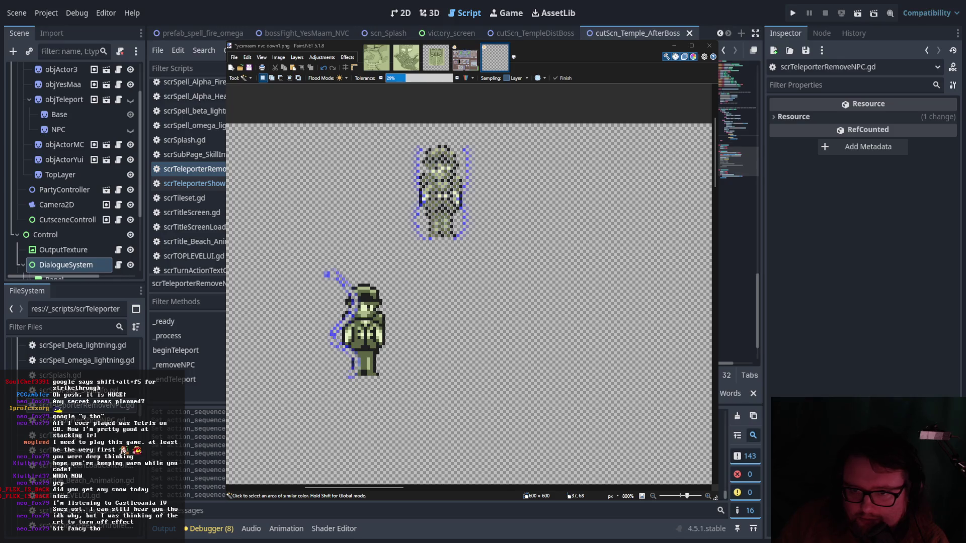
scroll(738, 161, "down", 1)
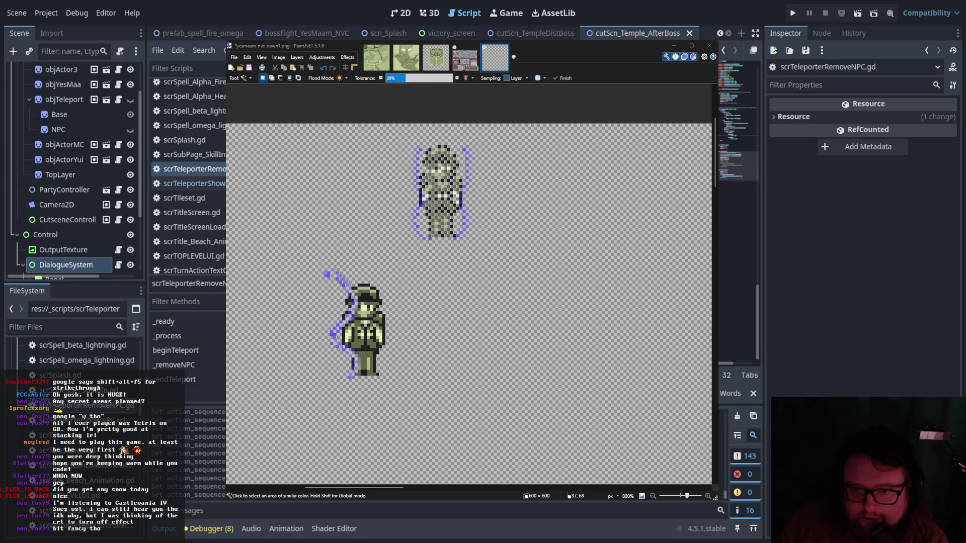
scroll(738, 156, "up", 3)
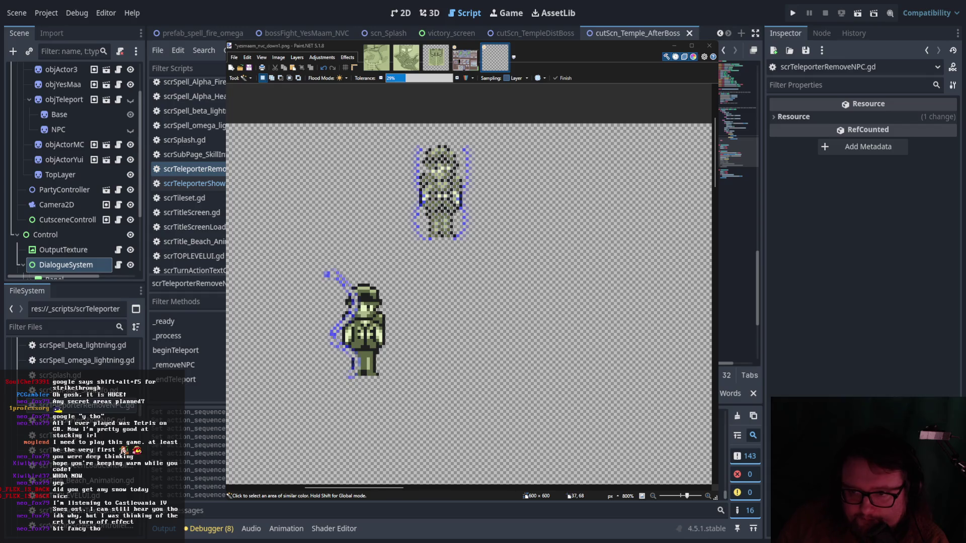
scroll(739, 151, "up", 2)
scroll(739, 141, "up", 2)
scroll(739, 131, "up", 3)
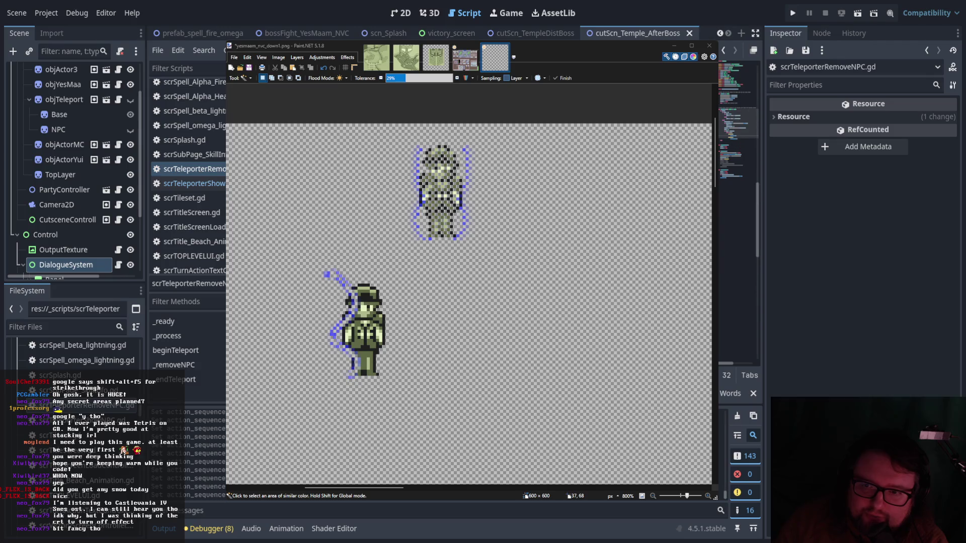
scroll(738, 101, "up", 2)
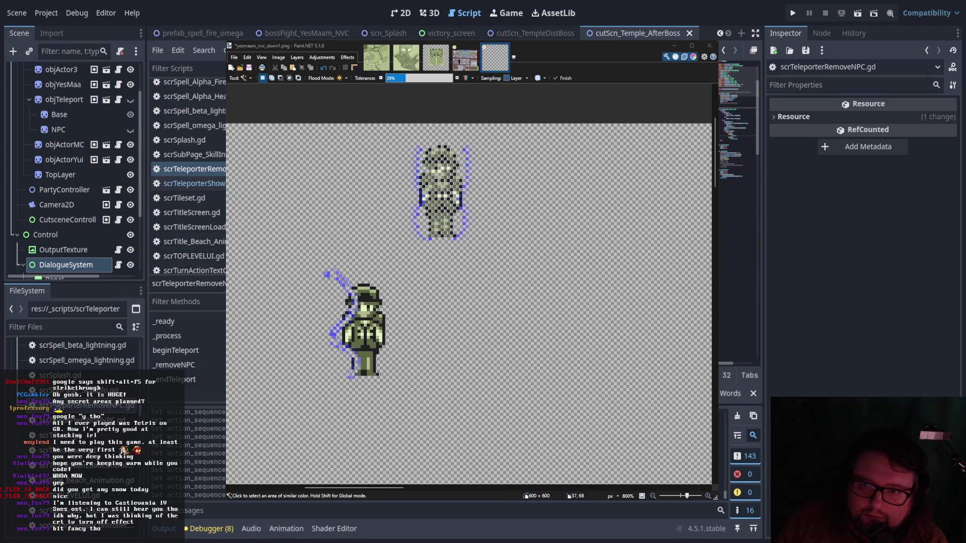
scroll(739, 101, "down", 5)
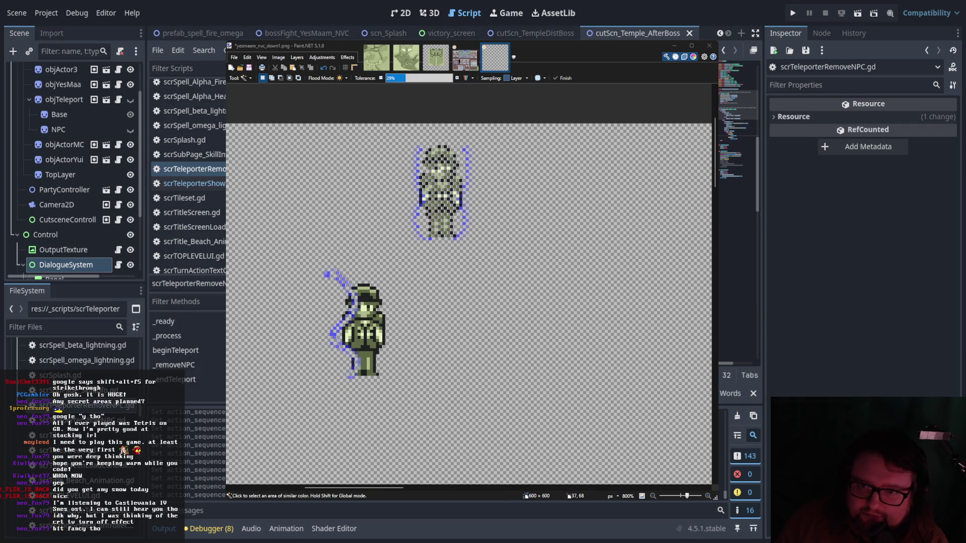
scroll(739, 116, "down", 3)
scroll(738, 126, "down", 2)
scroll(739, 131, "down", 2)
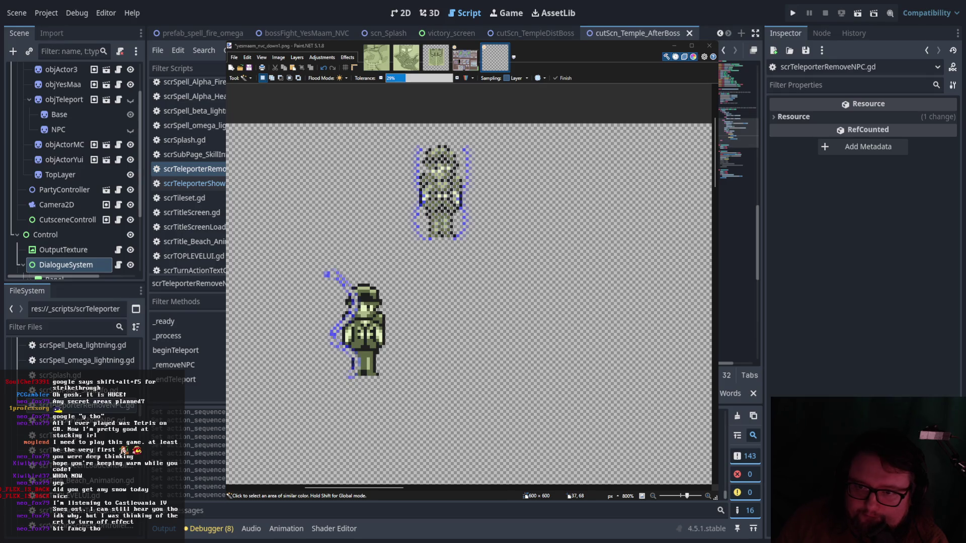
scroll(739, 136, "down", 2)
scroll(738, 146, "down", 5)
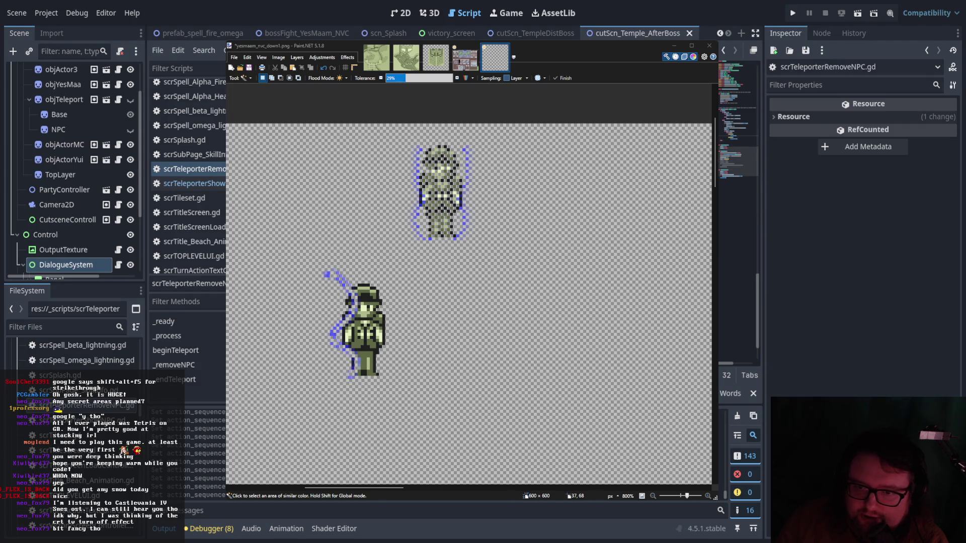
scroll(738, 161, "down", 2)
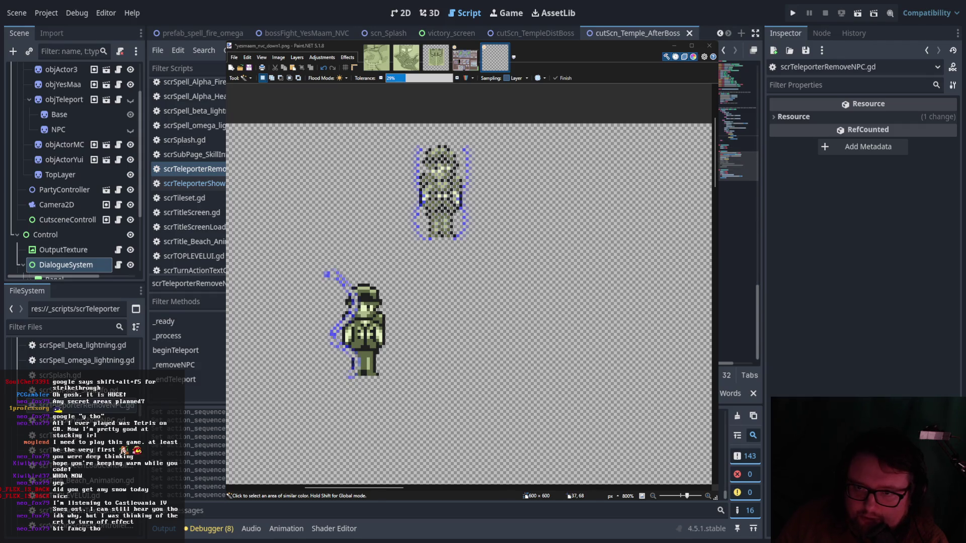
key("Down")
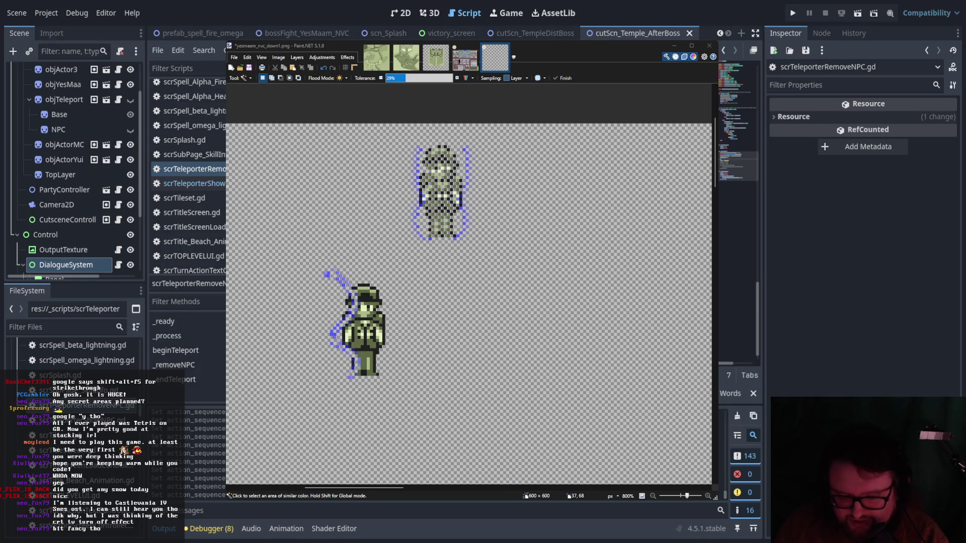
key("Down")
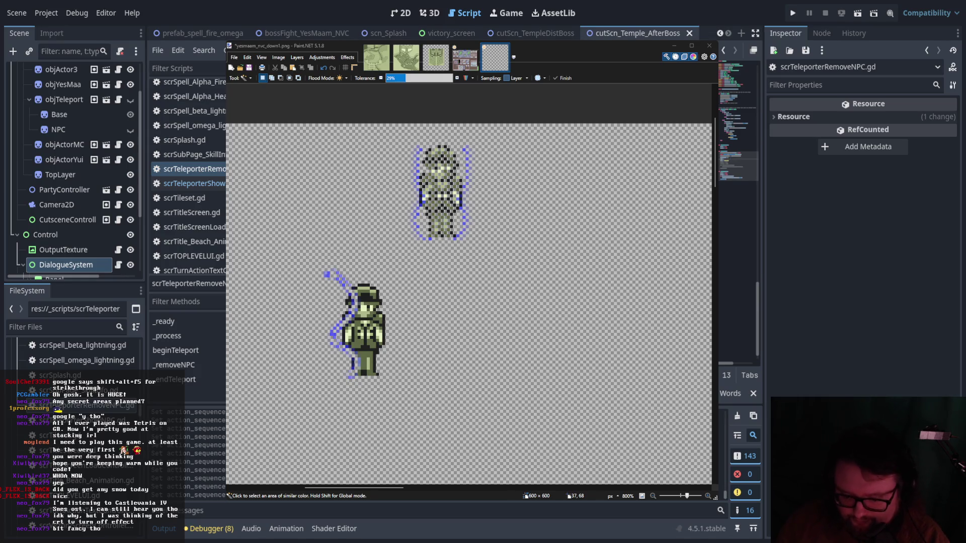
scroll(738, 151, "up", 10)
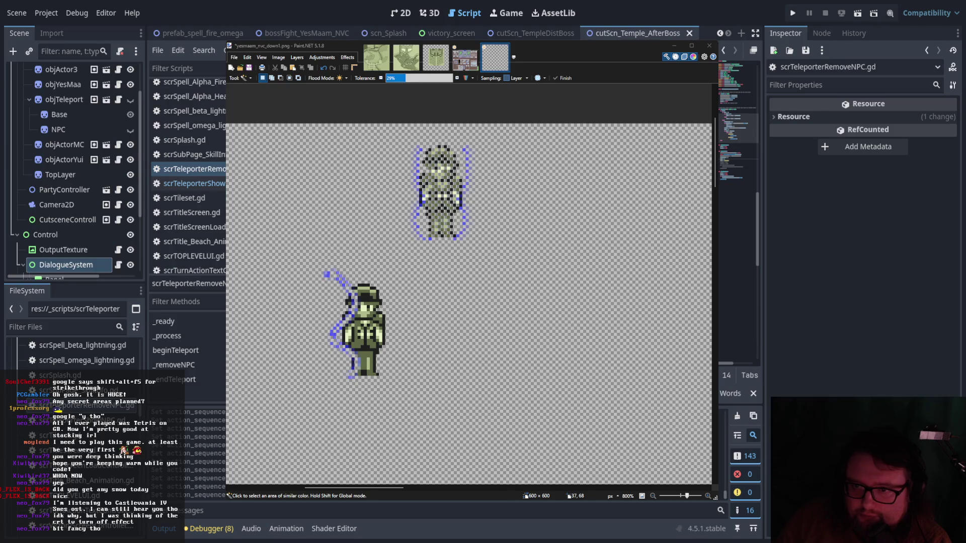
key("ctrl+v")
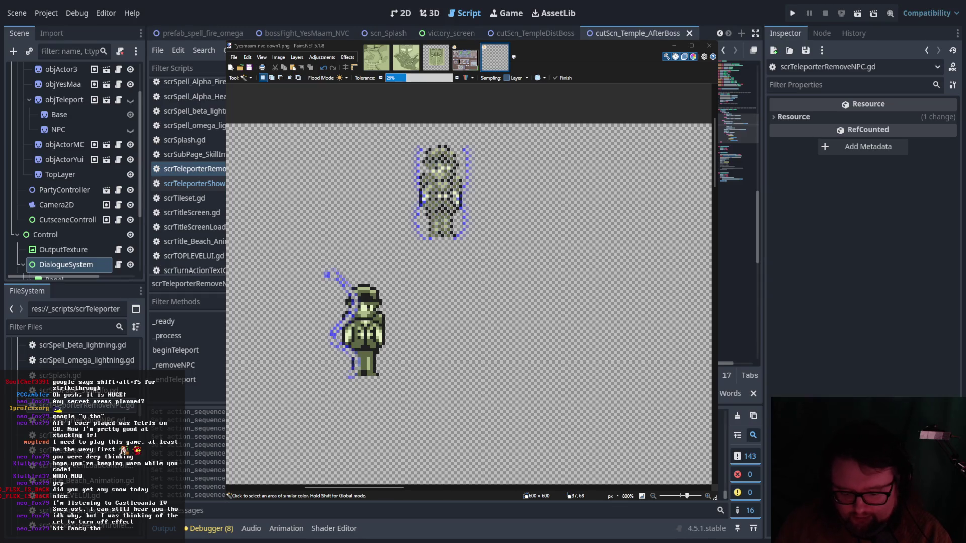
key("Tab")
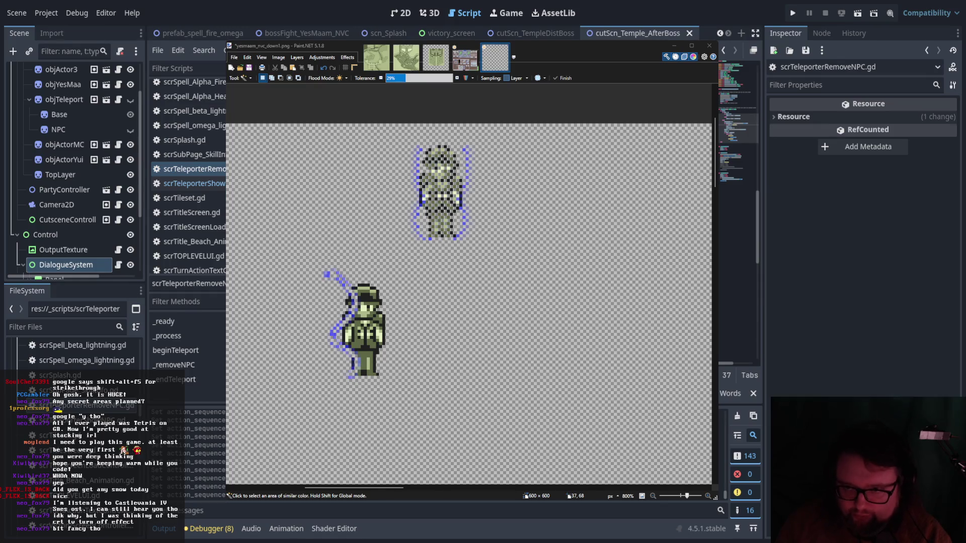
key("Return")
type("npc.queue_free()")
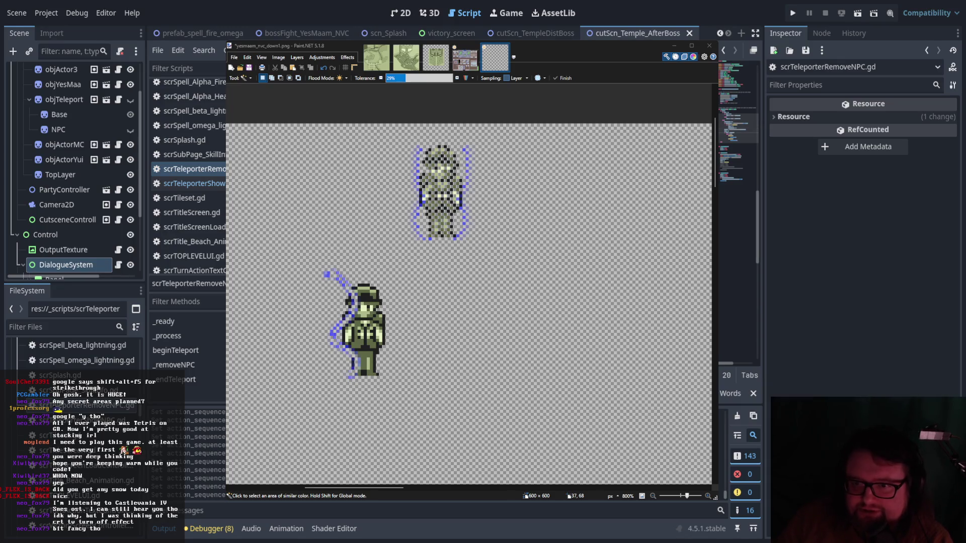
key("ctrl+v")
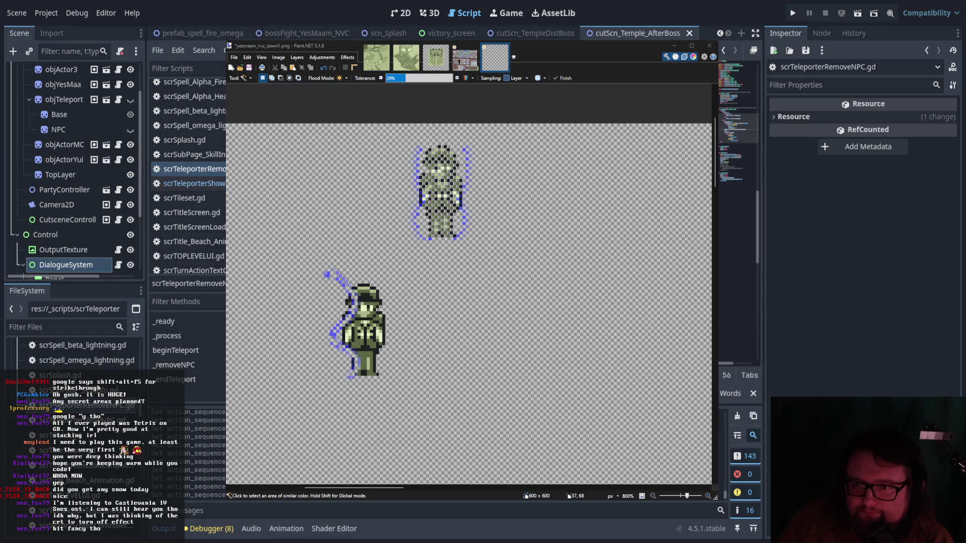
Close the Paint.NET sprite window so the teleporter script is in front.
scroll(738, 130, "down", 1)
scroll(739, 146, "down", 5)
scroll(738, 141, "up", 5)
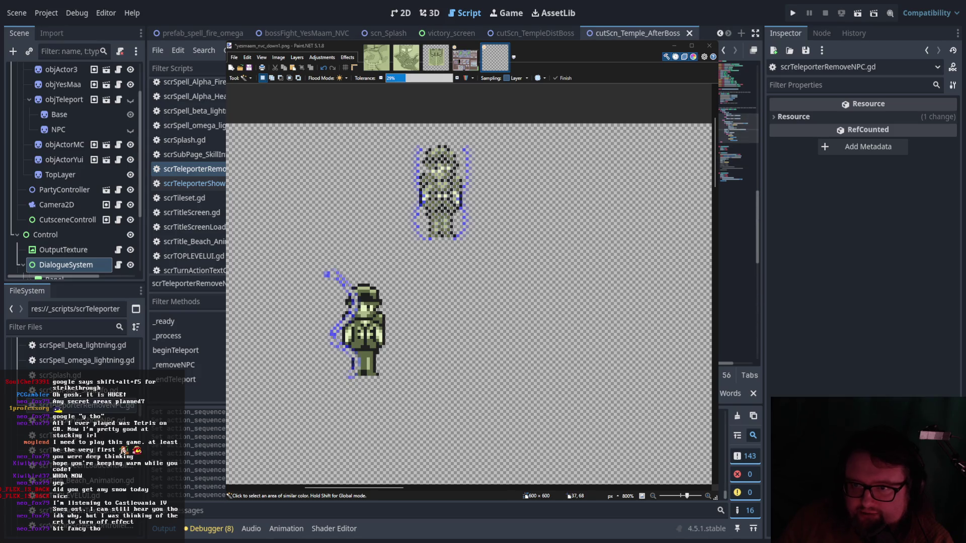
scroll(739, 146, "down", 5)
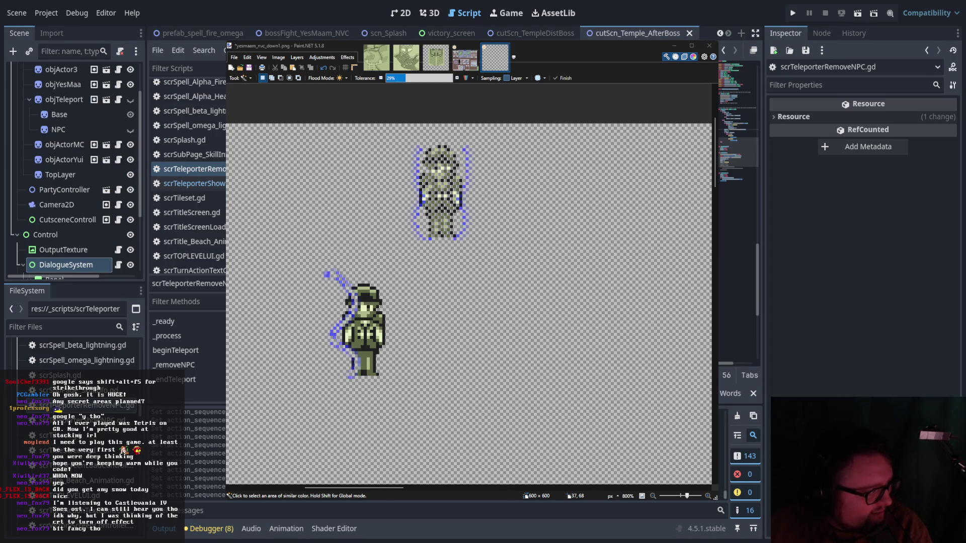
key("alt+Tab")
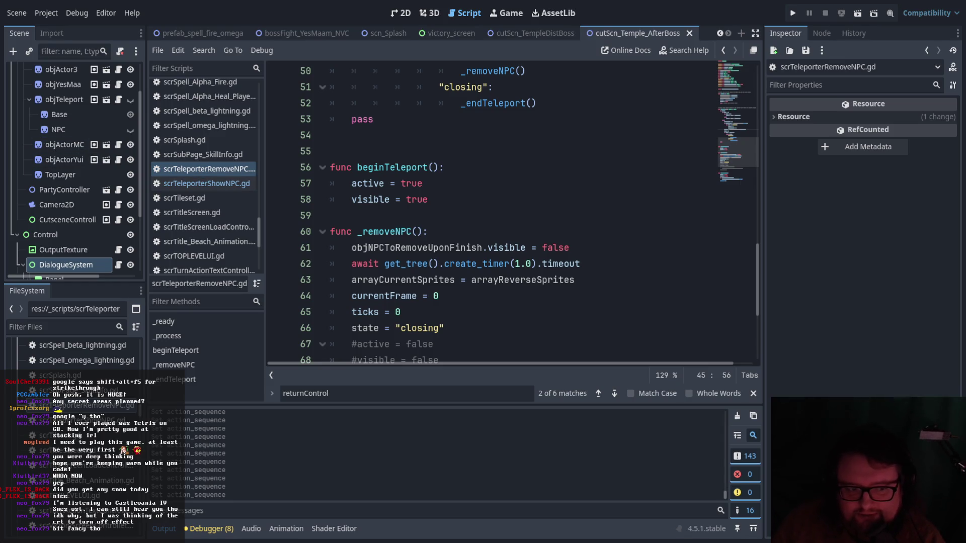
scroll(459, 288, "up", 6)
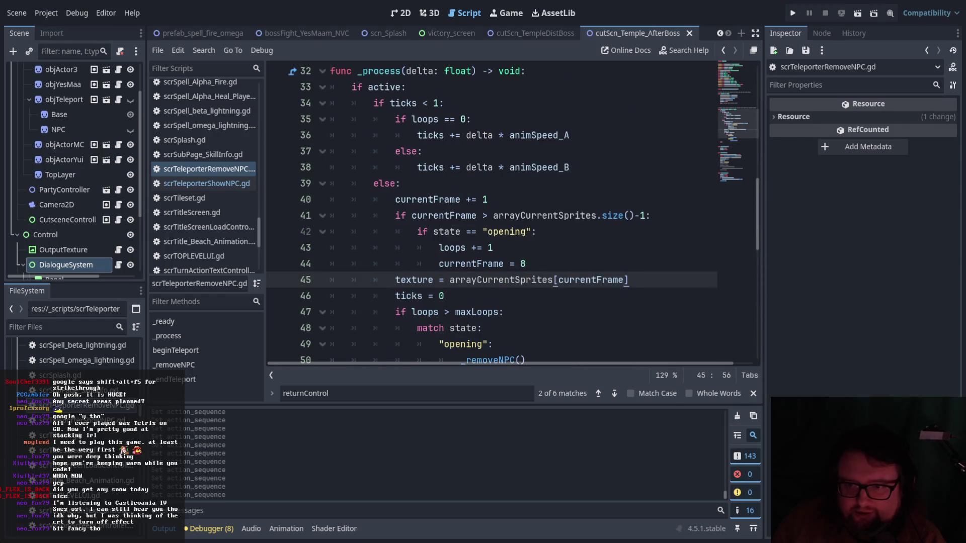
scroll(459, 288, "down", 10)
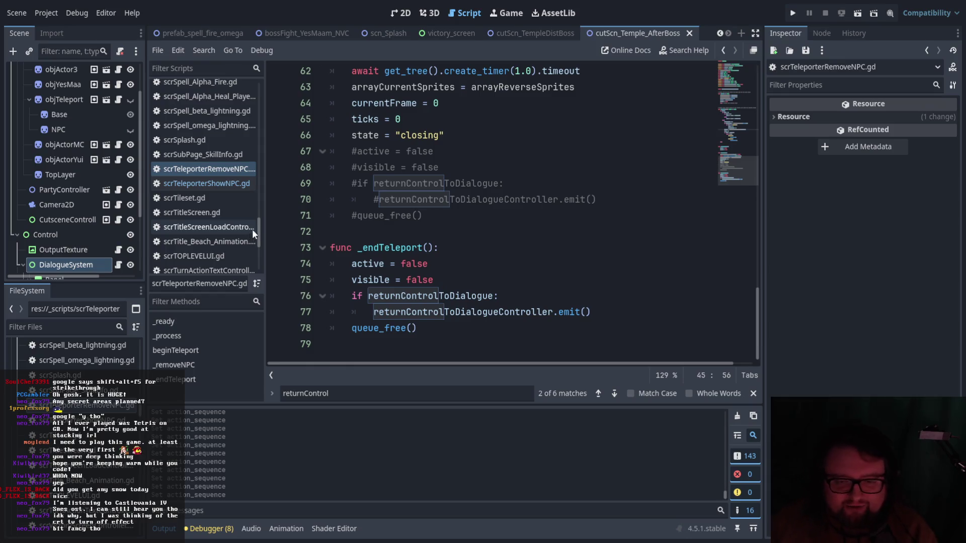
scroll(275, 264, "up", 3)
scroll(446, 255, "down", 3)
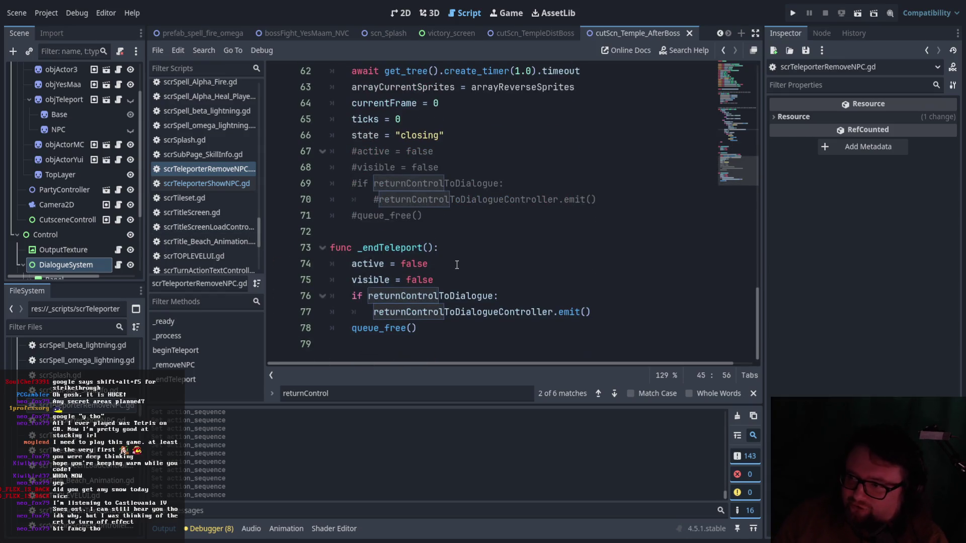
scroll(570, 270, "up", 3)
scroll(570, 270, "down", 3)
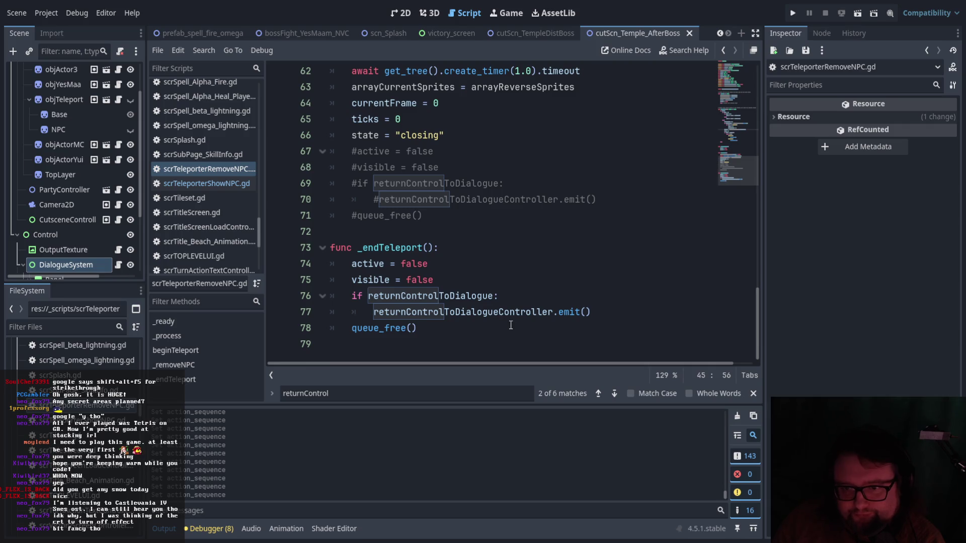
scroll(511, 326, "up", 2)
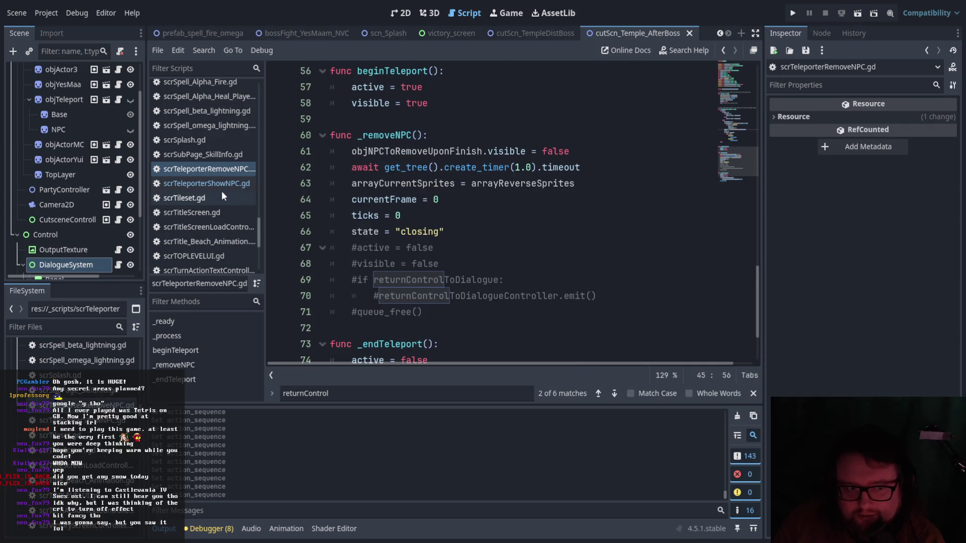
scroll(91, 225, "up", 2)
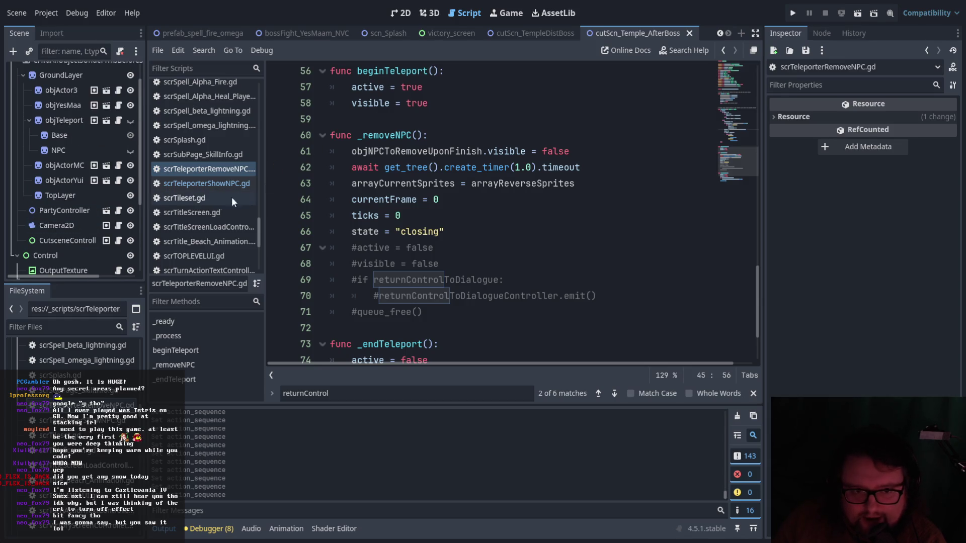
scroll(101, 216, "up", 2)
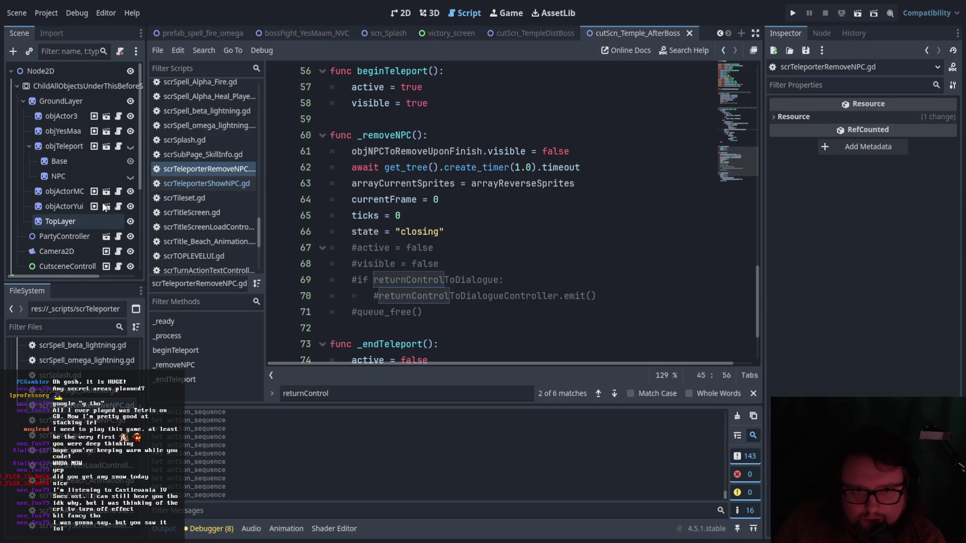
Select objTeleport and inspect its Array Sprites list in the Inspector.
left_click(81, 146)
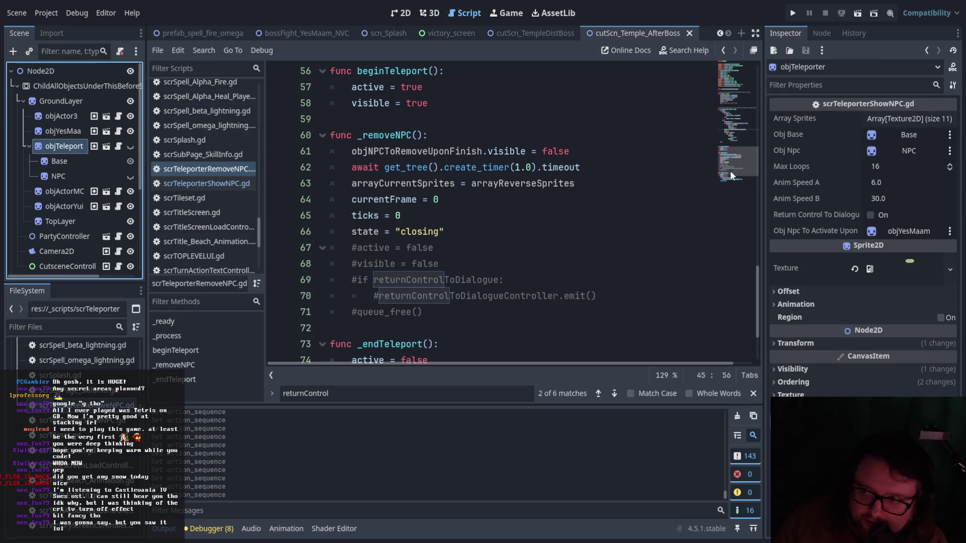
left_click(899, 119)
left_click(898, 119)
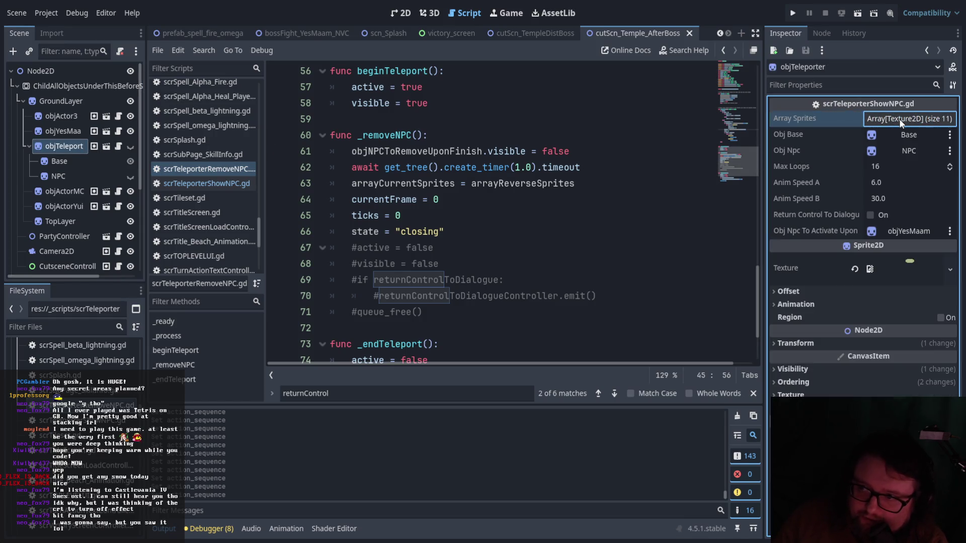
left_click(886, 119)
left_click(884, 119)
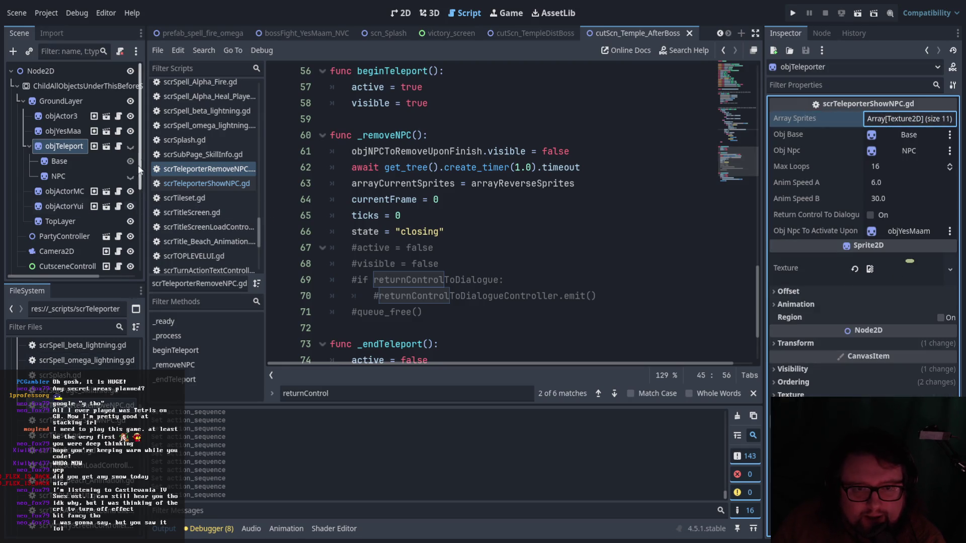
Browse the Prefabs folders in FileSystem and open the prefab_Cutscene_Actor scene.
scroll(89, 396, "down", 4)
scroll(76, 352, "down", 5)
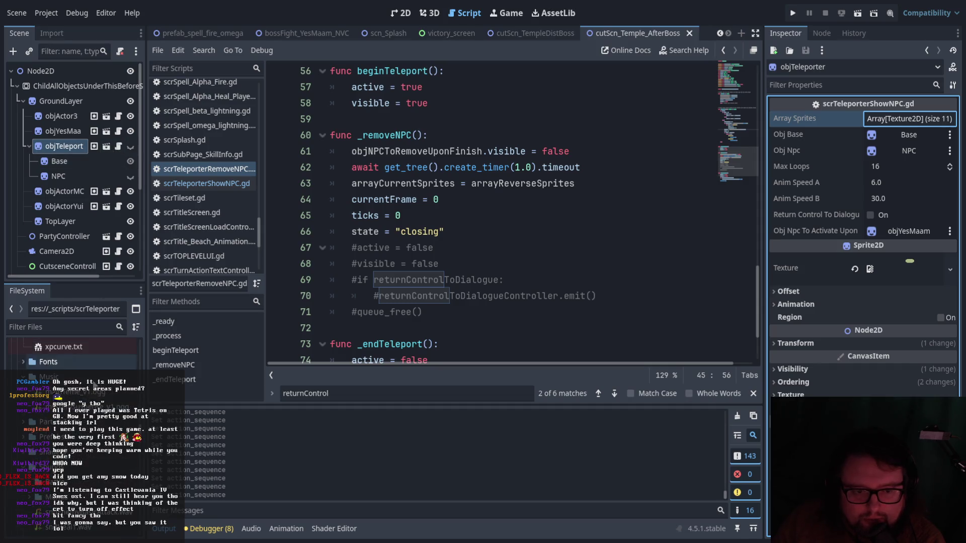
left_click(23, 392)
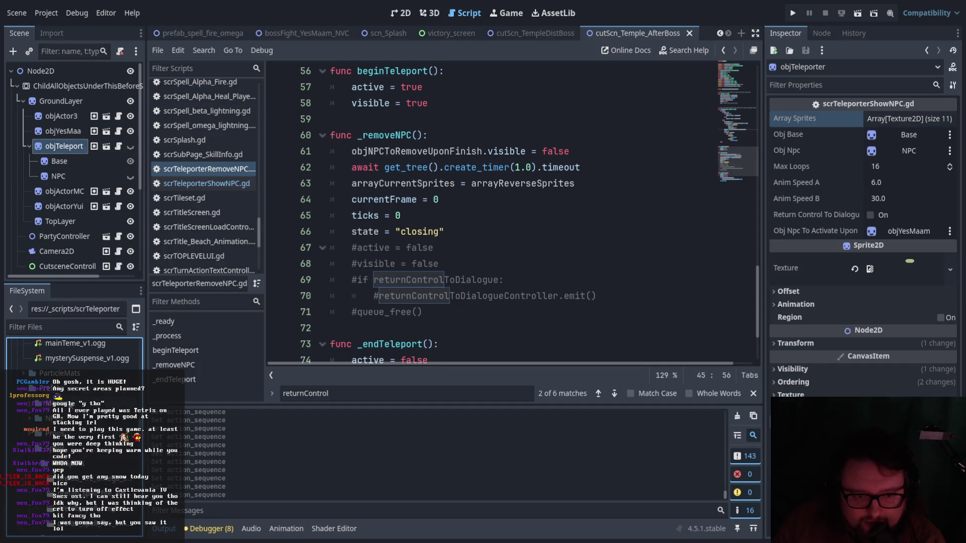
scroll(31, 403, "down", 2)
left_click(32, 397)
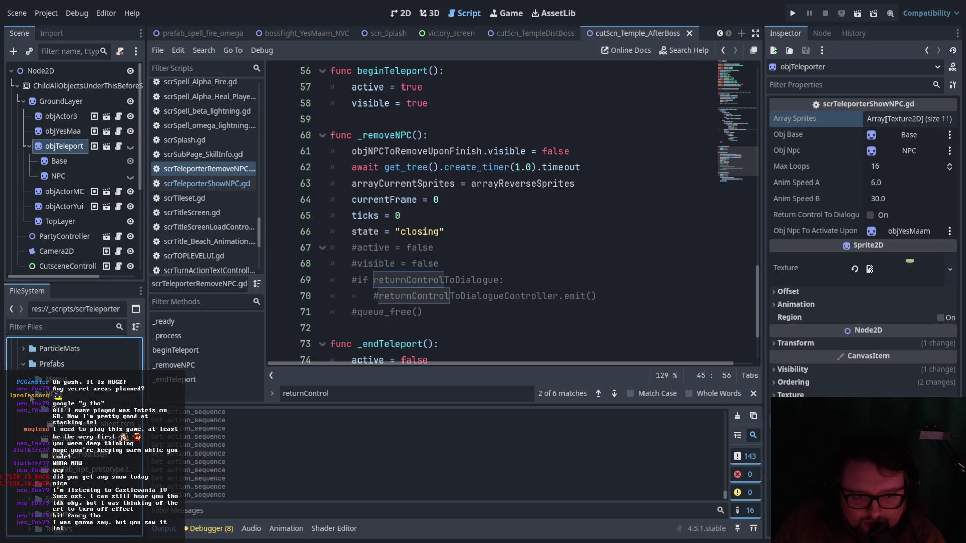
left_click(31, 403)
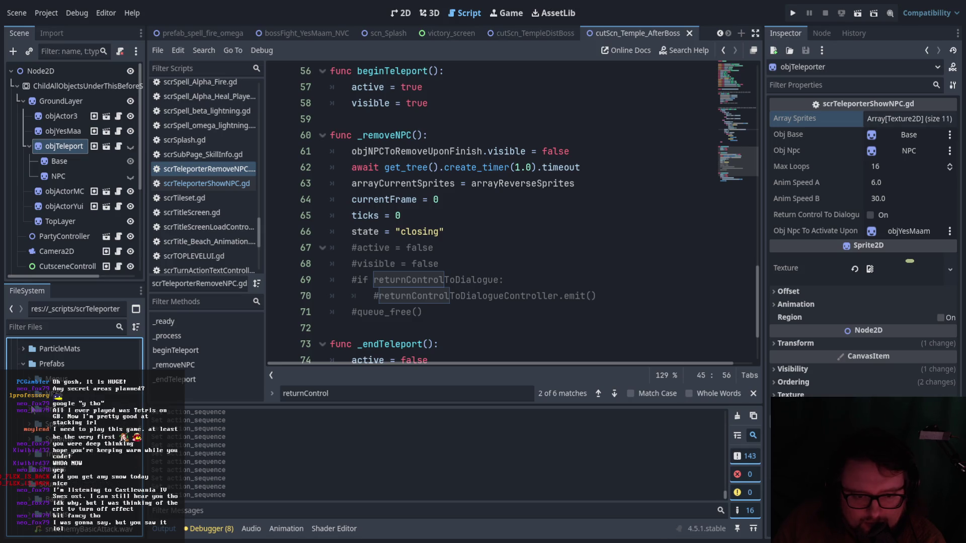
left_click(29, 459)
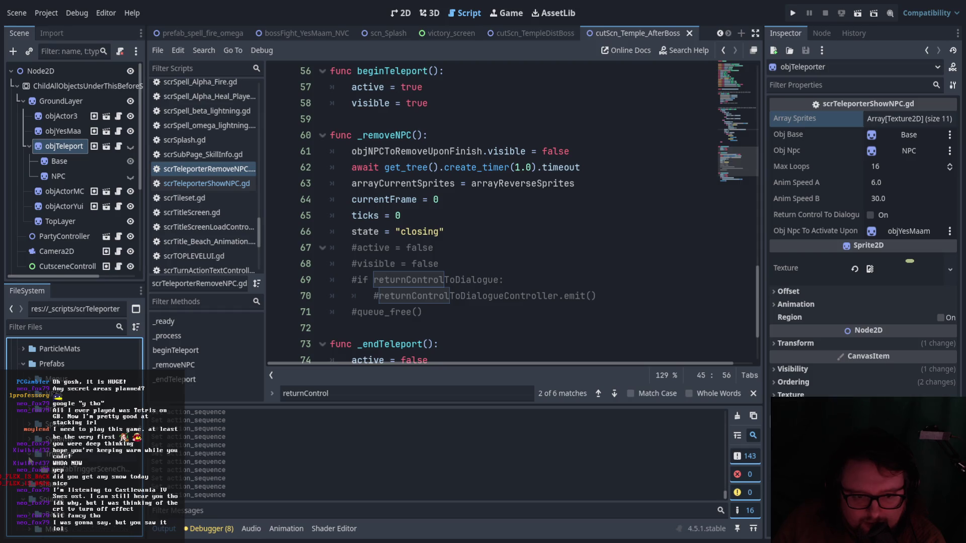
scroll(30, 453, "down", 3)
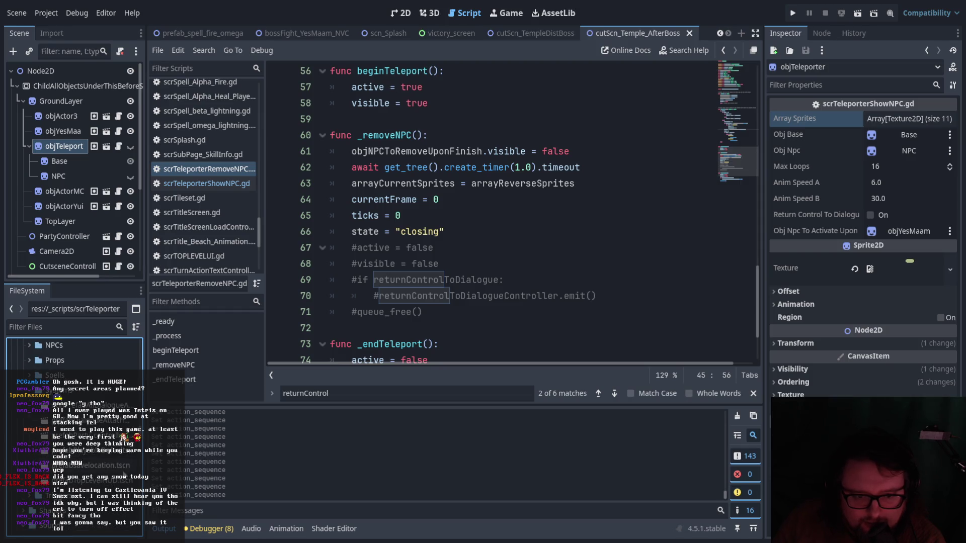
left_click(95, 403)
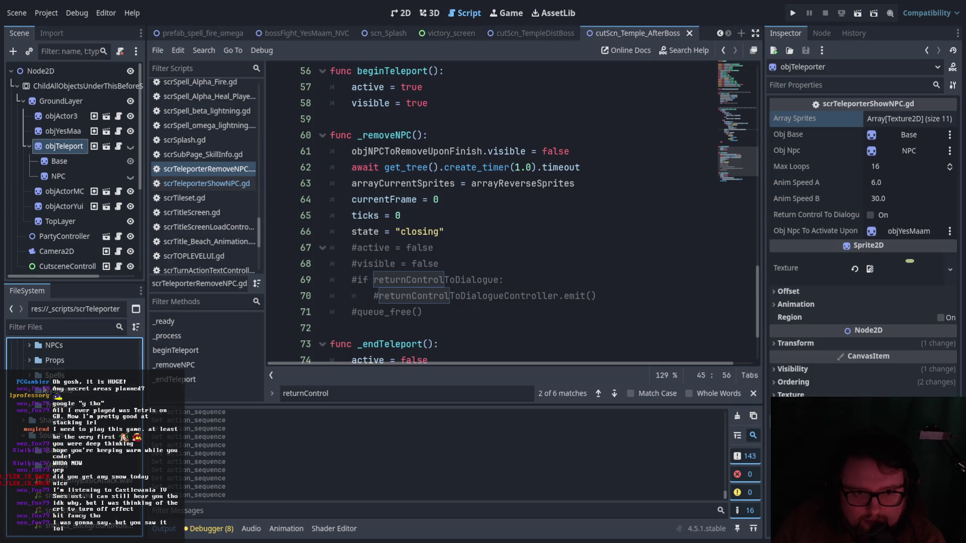
left_click(107, 146)
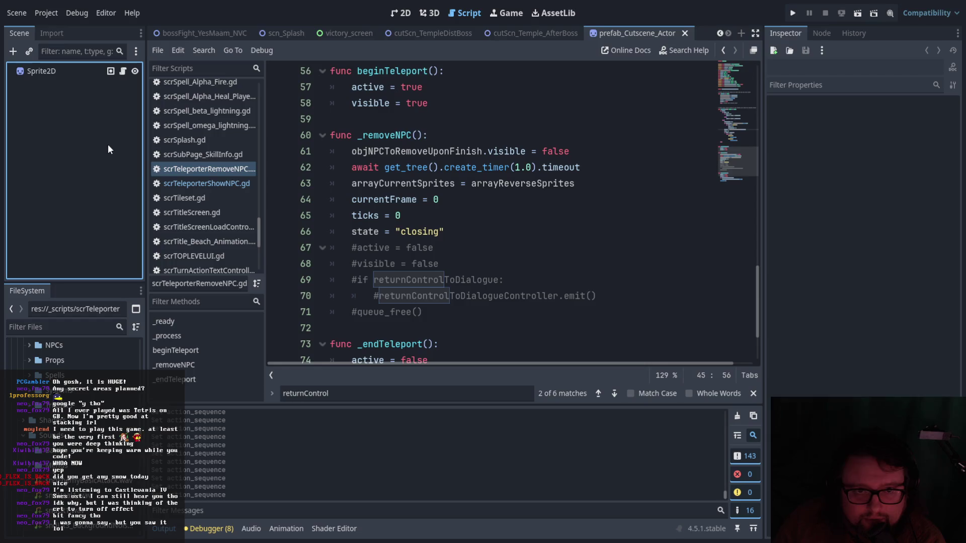
Review the Sprite2D's scrCutsceneActor properties, then switch back to cutScn_Temple_AfterBoss.
left_click(74, 72)
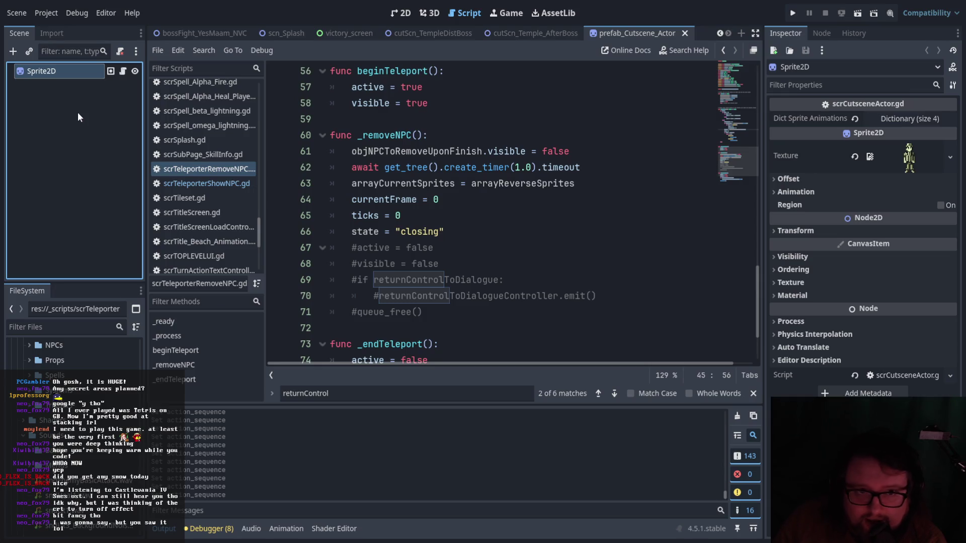
scroll(93, 453, "down", 10)
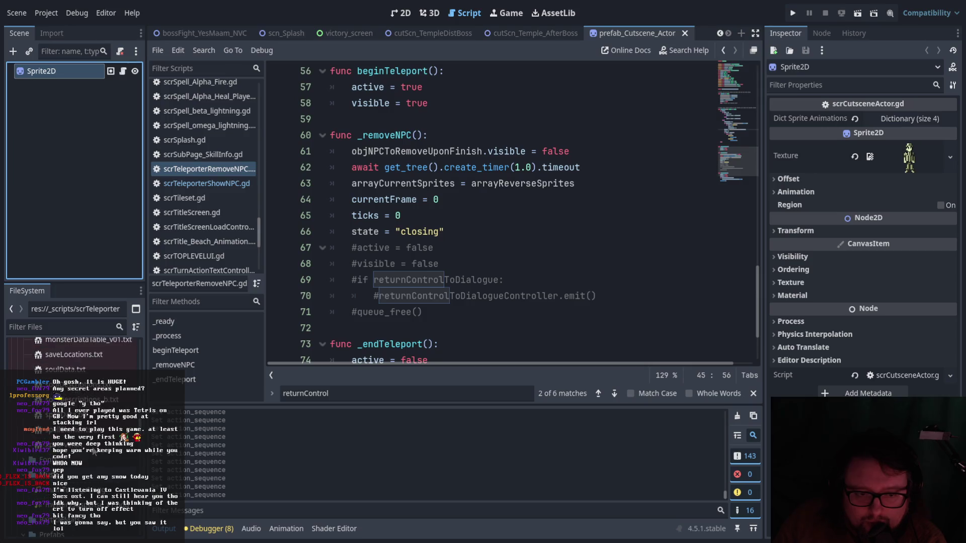
scroll(93, 454, "down", 3)
scroll(93, 453, "up", 3)
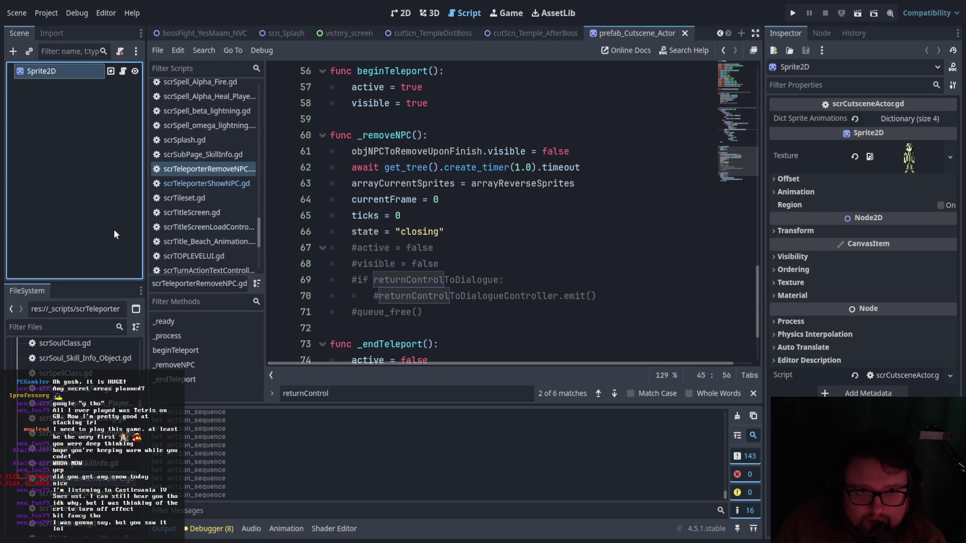
left_click(525, 35)
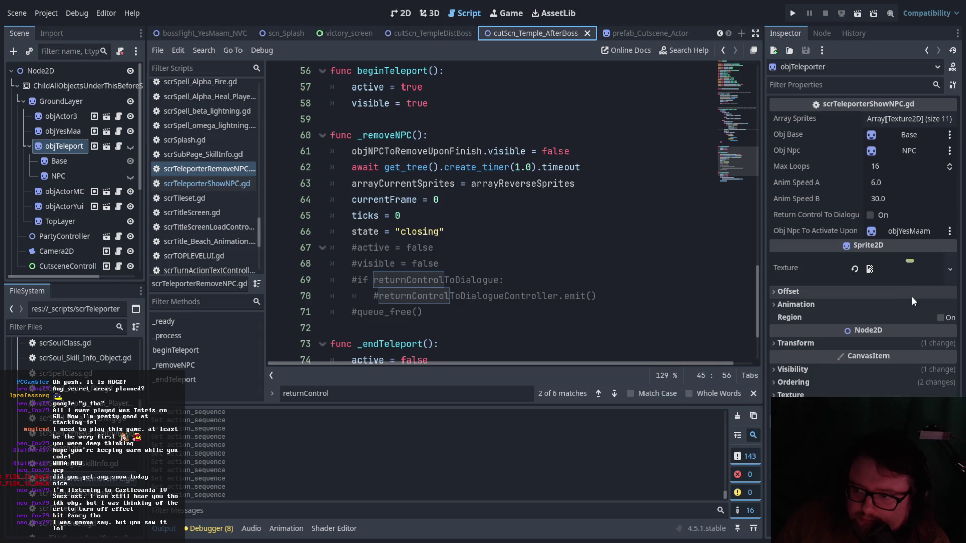
Duplicate objTeleport, give the copy scrTeleporterRemoveNPC.gd, and set objYesMaam as its NPC to remove.
left_click(855, 427)
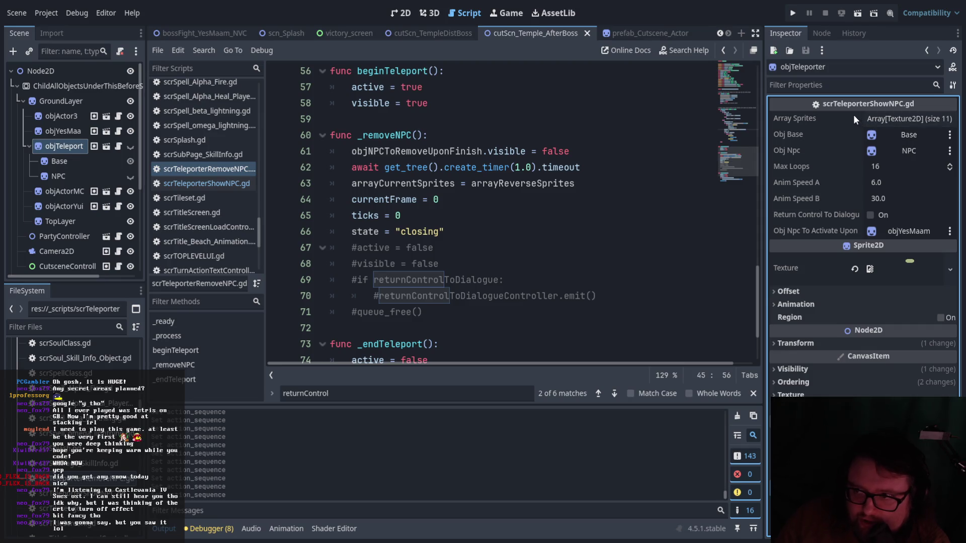
left_click(30, 146)
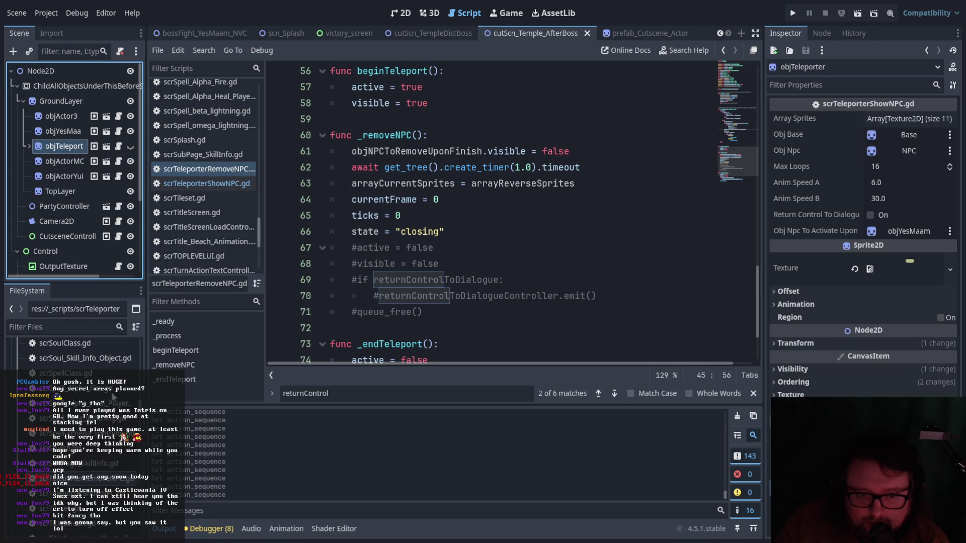
key("ctrl+d")
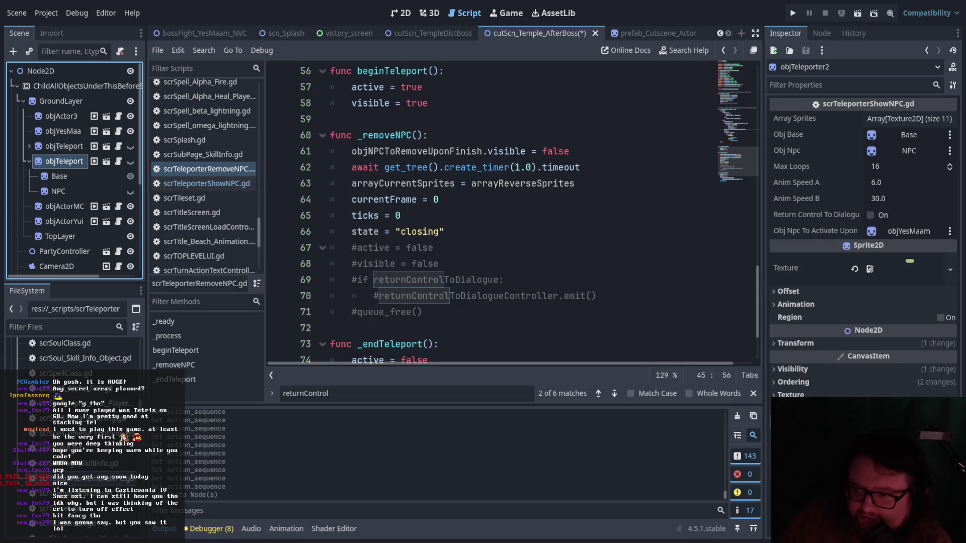
left_click(863, 282)
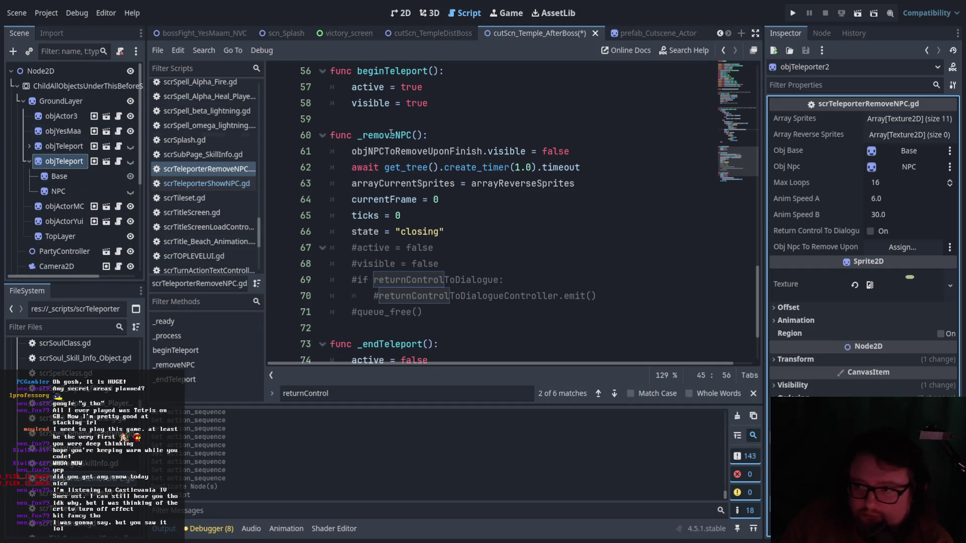
left_click(582, 288, "shift")
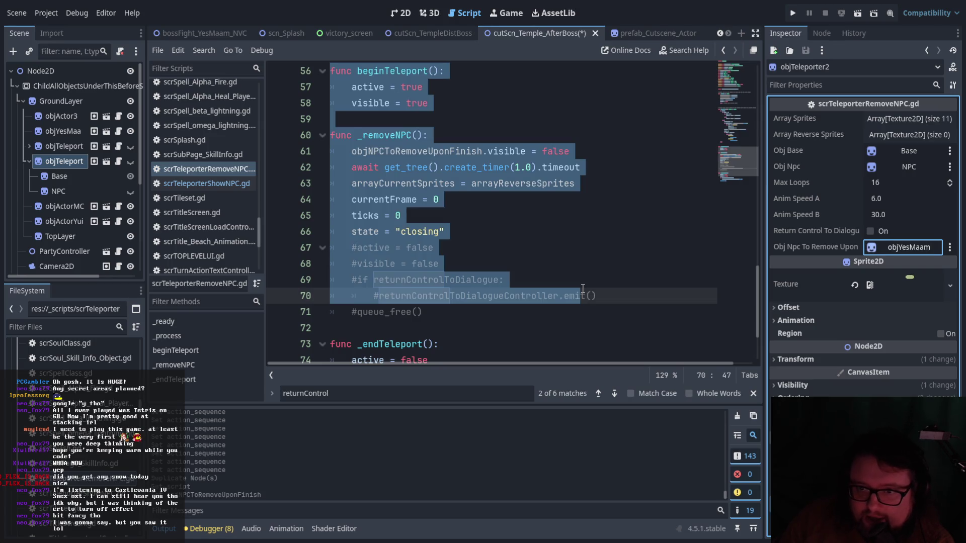
left_click(611, 283)
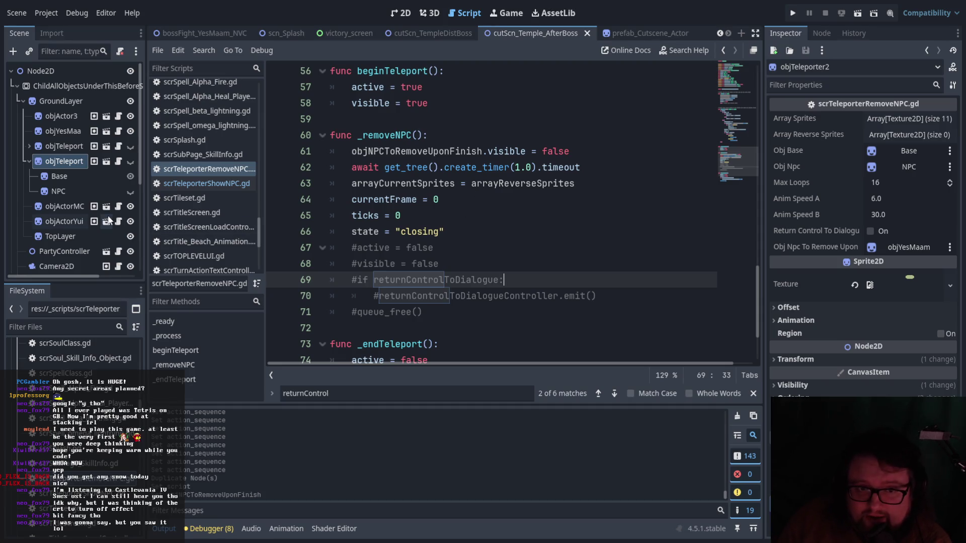
Delete the original show-NPC teleporter, check the remaining one, and open cutScn_TempleDistBoss.
left_click(67, 149)
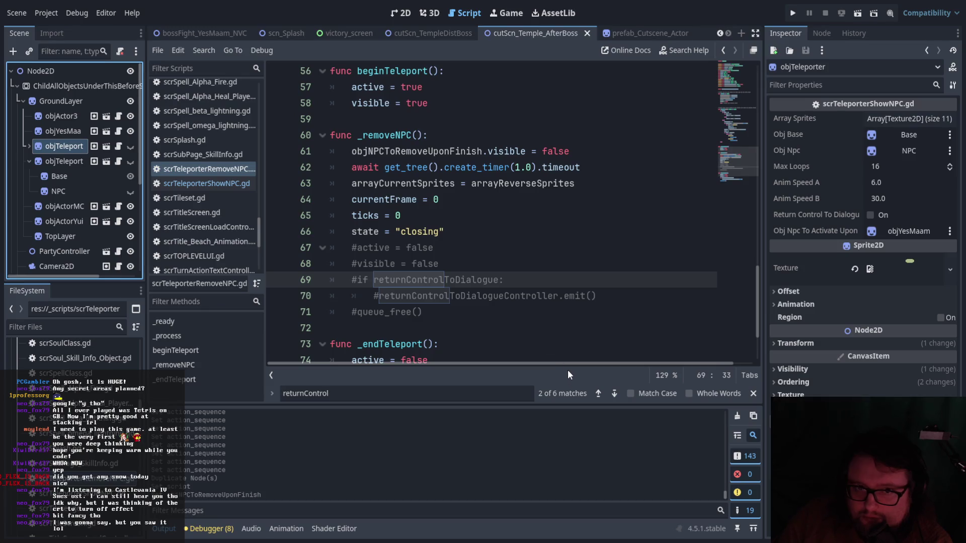
key("Delete")
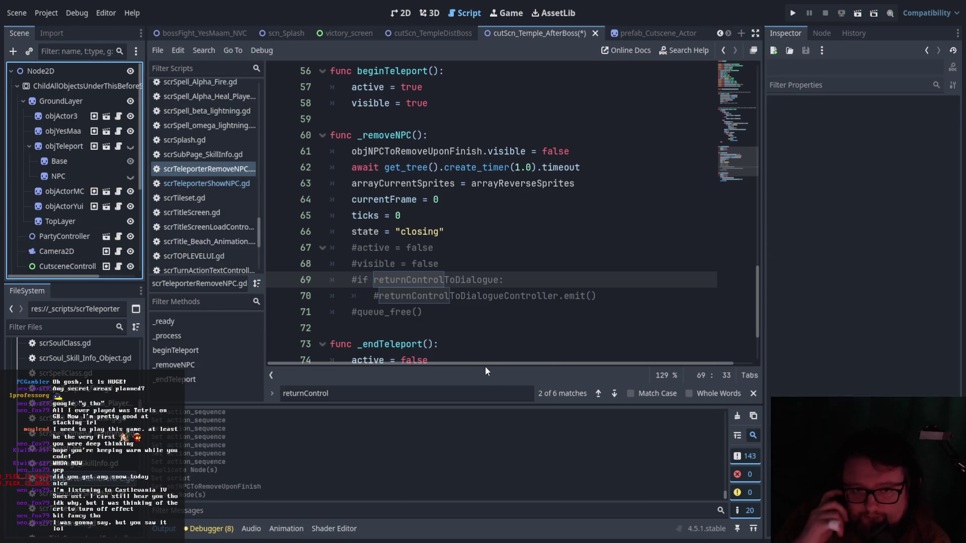
left_click(75, 147)
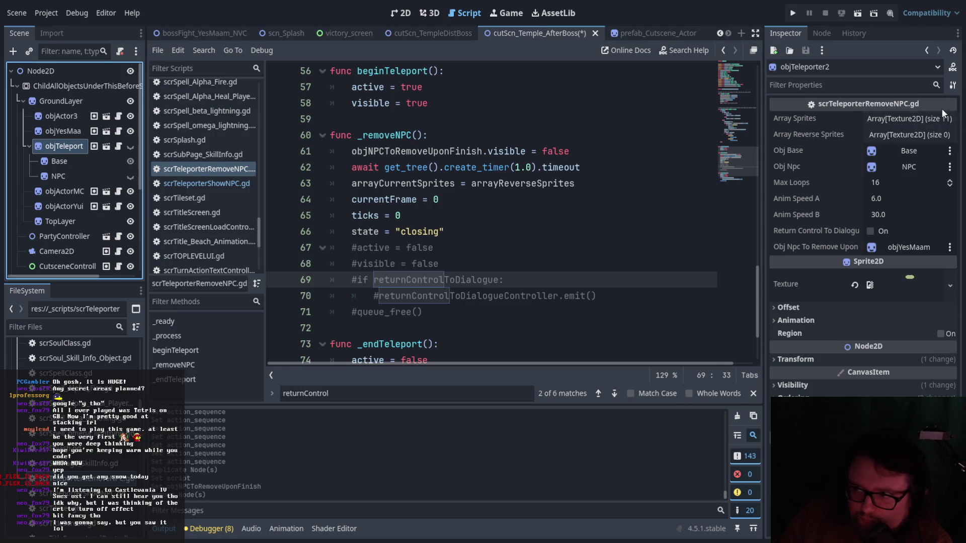
scroll(115, 181, "down", 3)
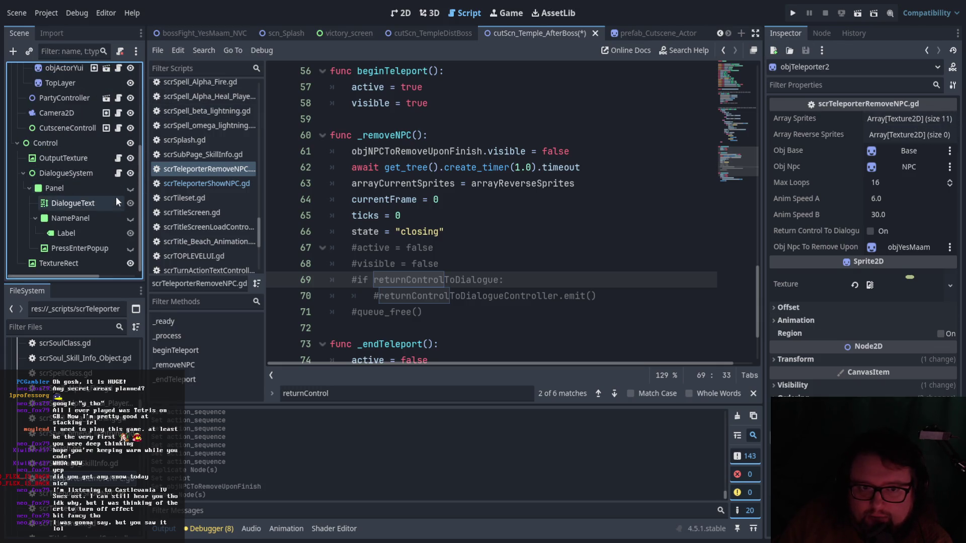
scroll(112, 186, "up", 3)
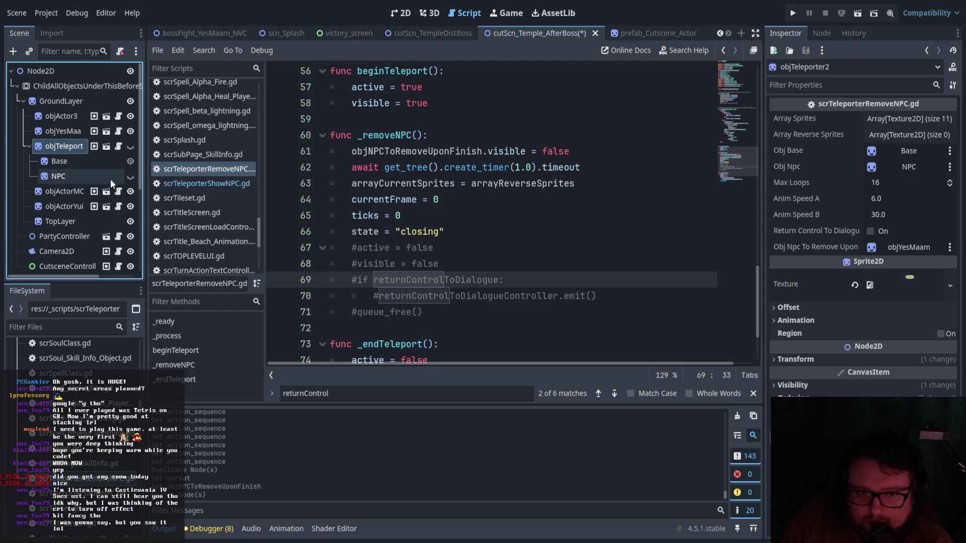
scroll(110, 179, "down", 5)
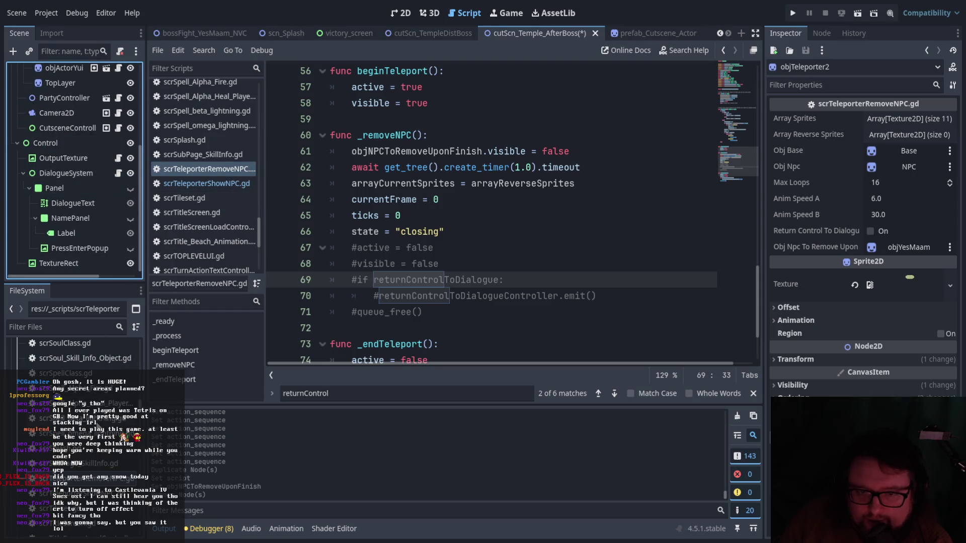
scroll(99, 483, "up", 10)
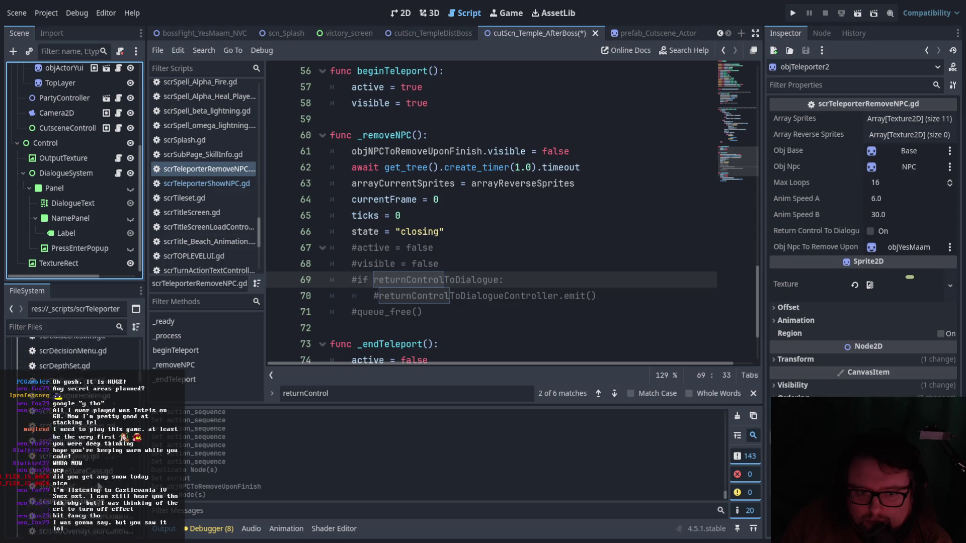
scroll(100, 483, "up", 5)
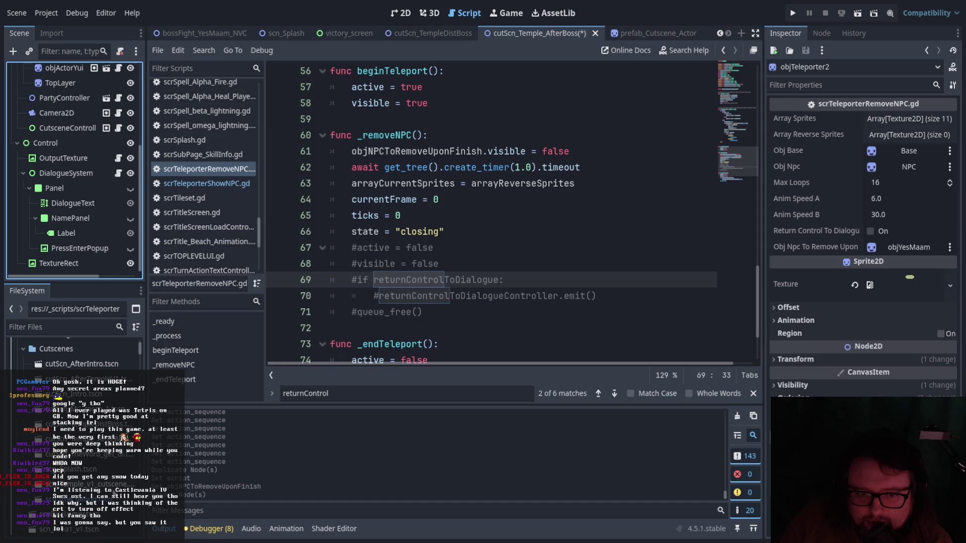
double_click(111, 427)
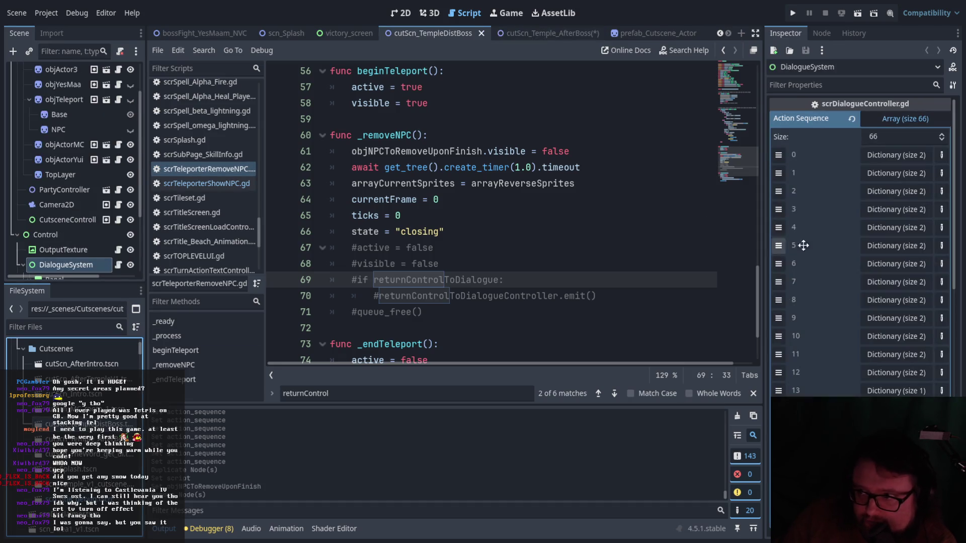
Review entries 6, 8, 11 and 12 of the boss scene's Action Sequence.
left_click(904, 272)
left_click(903, 272)
left_click(900, 299)
left_click(903, 302)
left_click(902, 355)
left_click(900, 356)
left_click(895, 372)
left_click(895, 372)
left_click(895, 390)
left_click(895, 391)
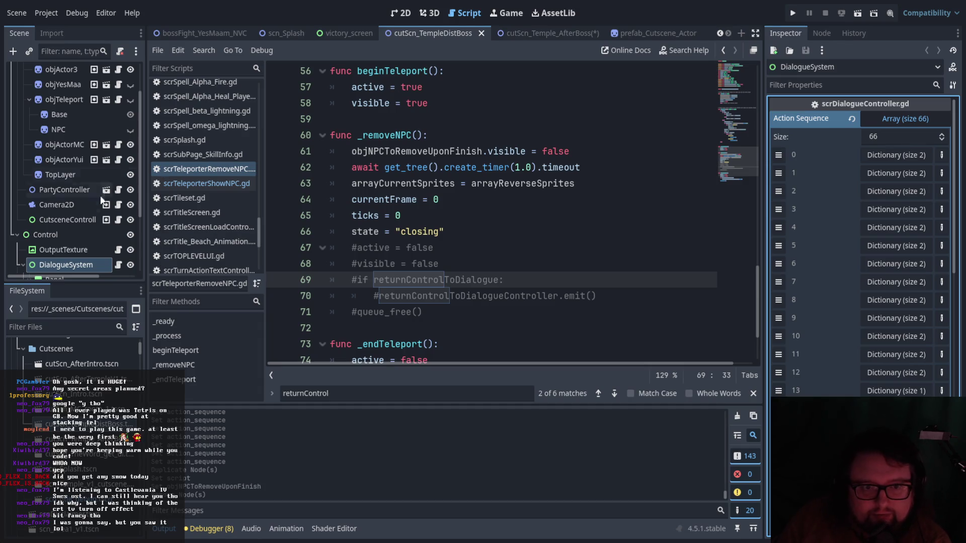
scroll(126, 455, "down", 2)
In cutScn_Temple_AfterBoss, check DialogueSystem's last action entry 42, then save and run the scene.
double_click(91, 399)
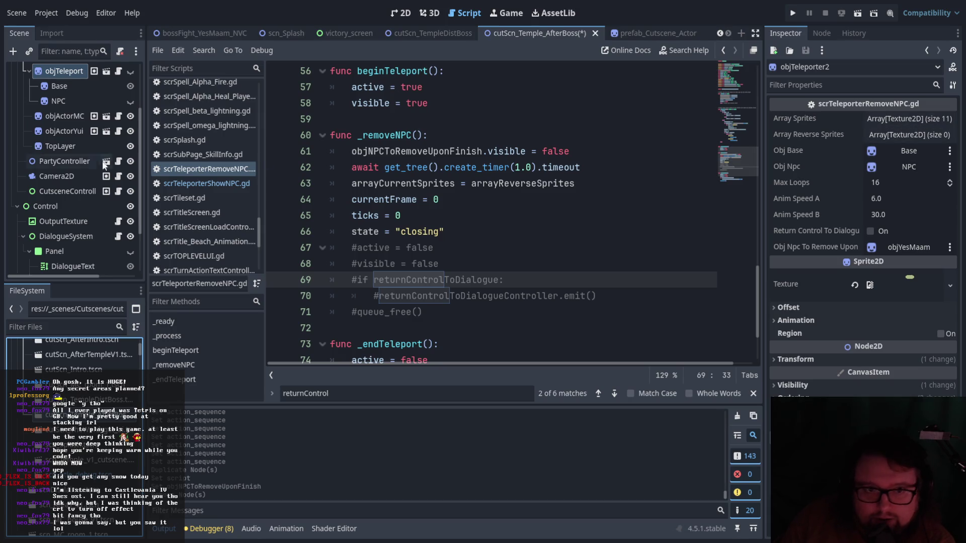
scroll(76, 235, "down", 3)
left_click(118, 173)
left_click(67, 173)
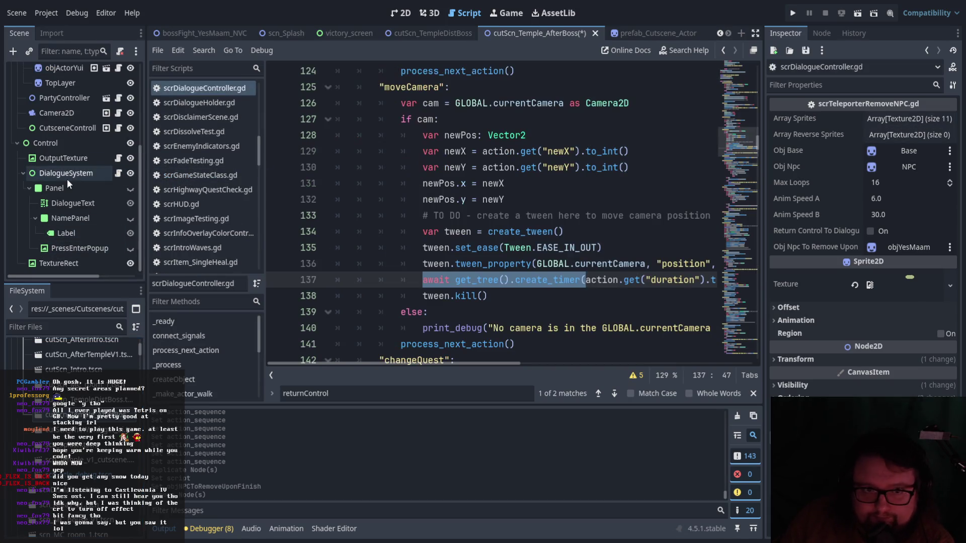
scroll(871, 315, "down", 5)
scroll(881, 277, "up", 3)
scroll(881, 278, "up", 2)
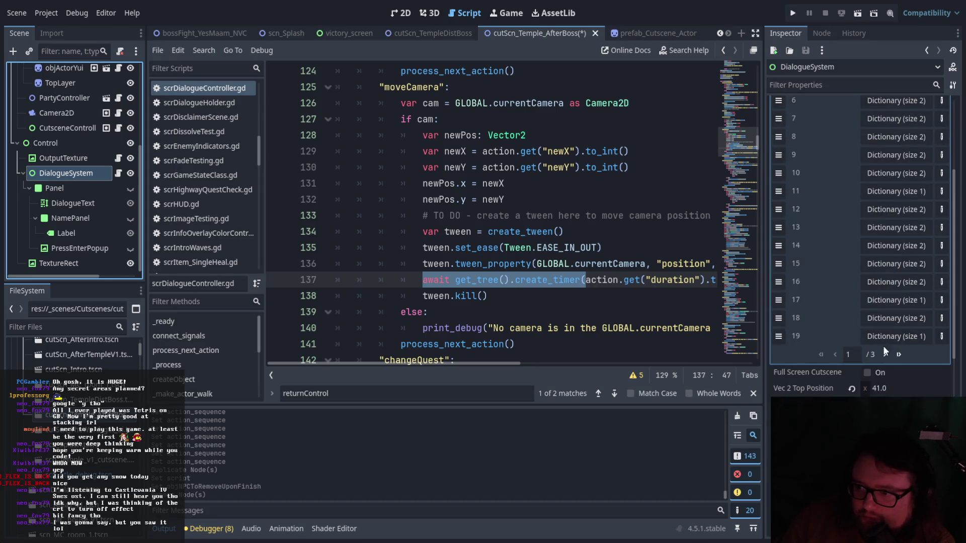
left_click(898, 355)
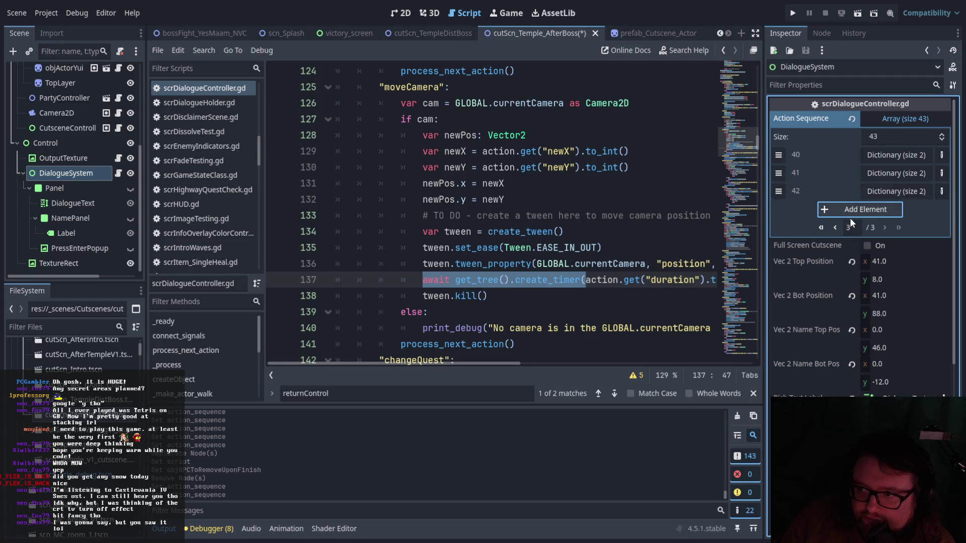
left_click(888, 193)
left_click(890, 191)
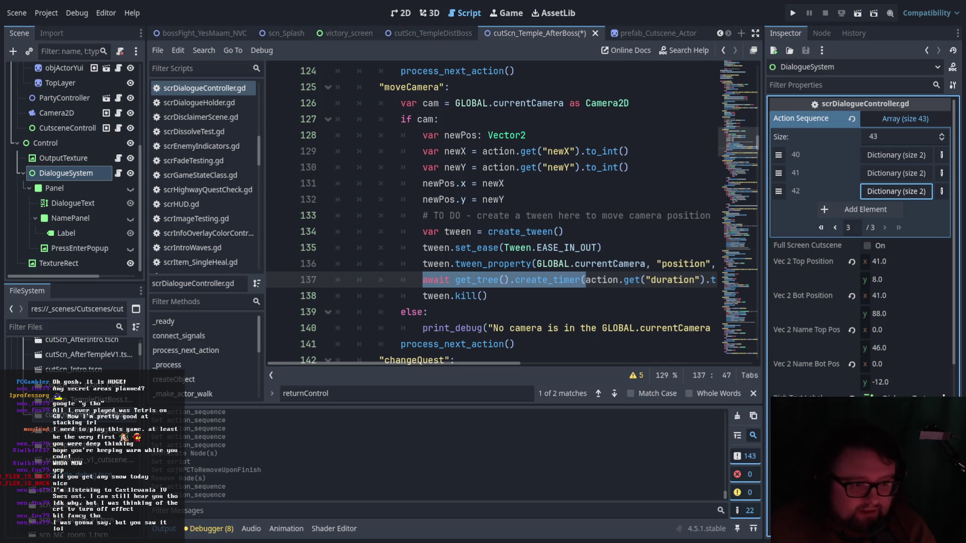
left_click(856, 16)
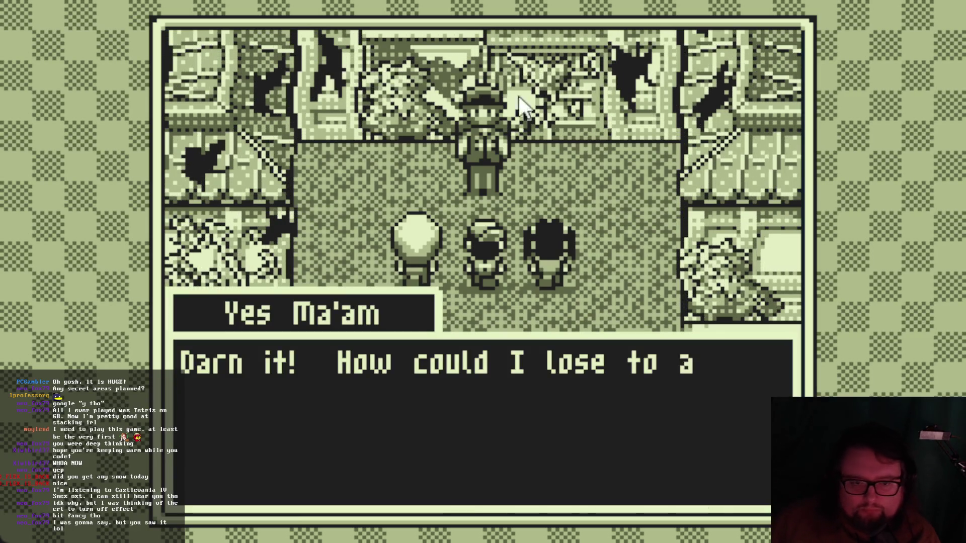
Advance through the whole after-boss dialogue with Z until the final line closes.
key("z")
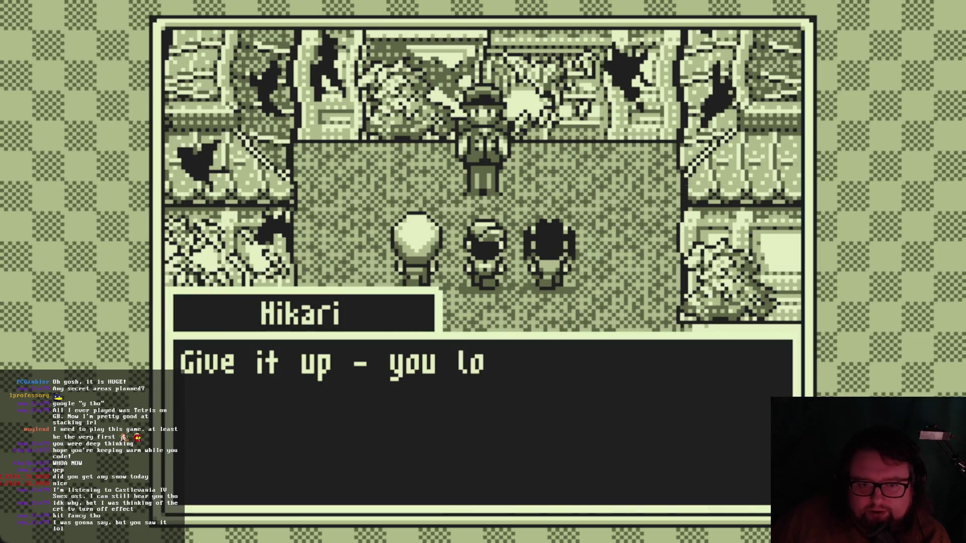
key("z")
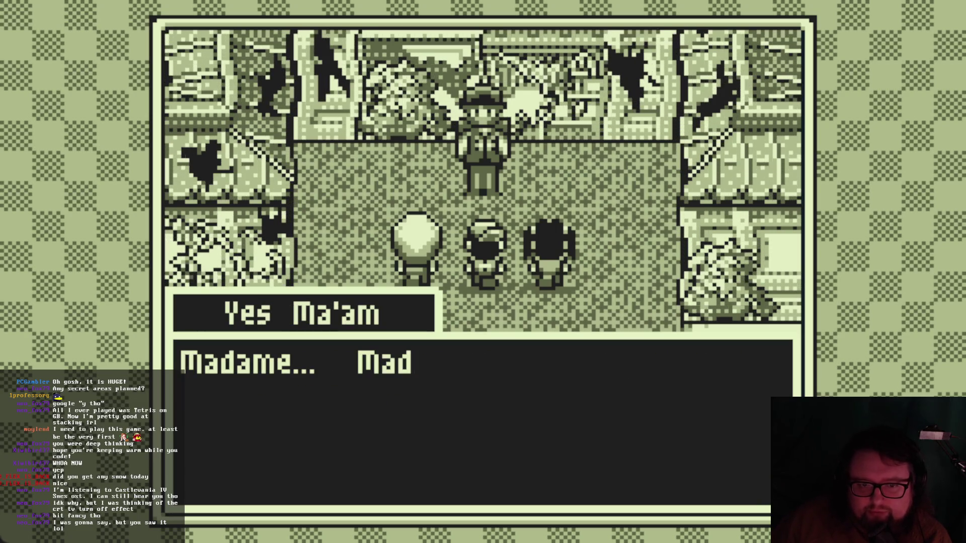
key("z")
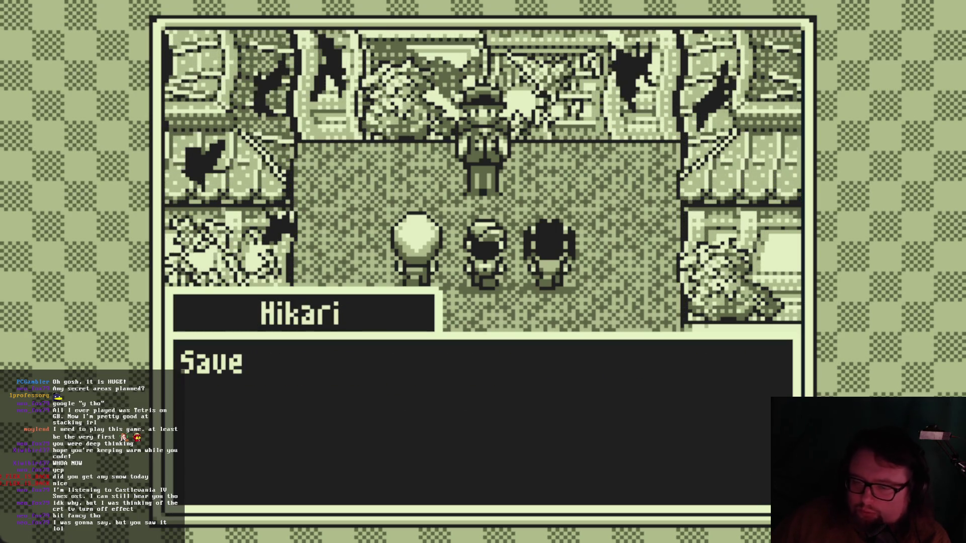
key("z")
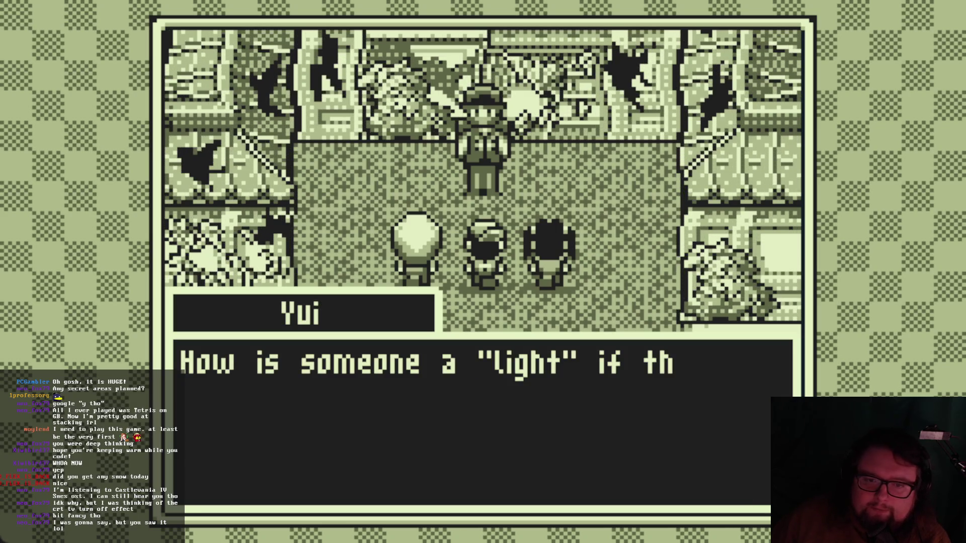
key("z")
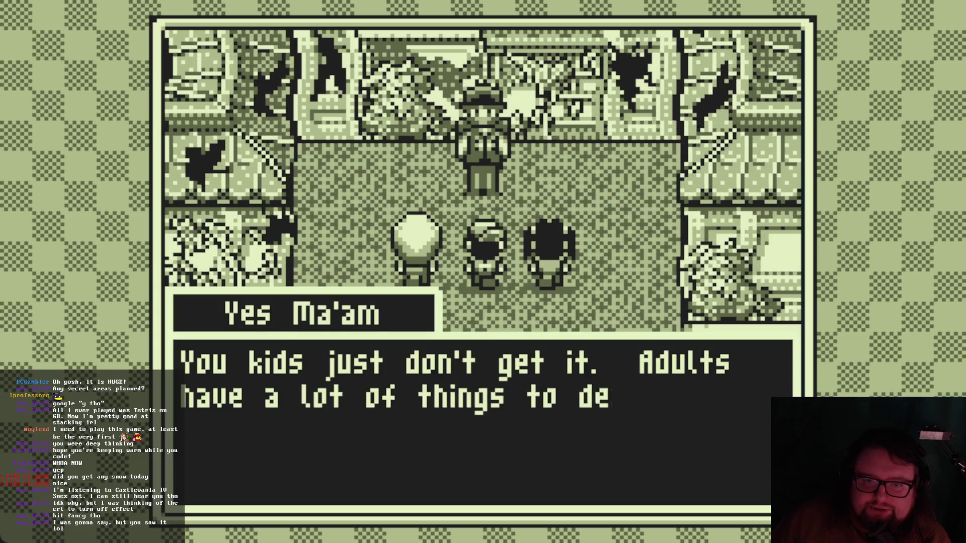
key("z")
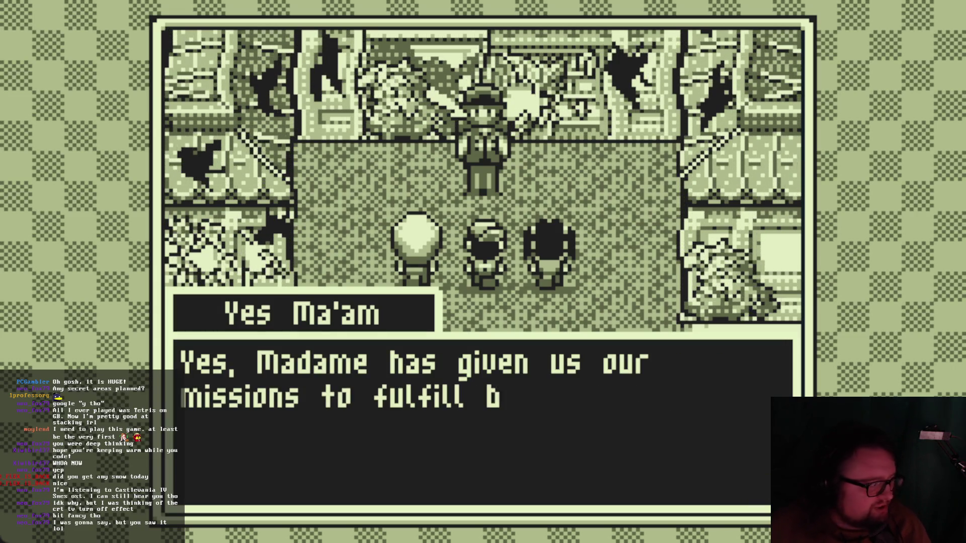
key("z")
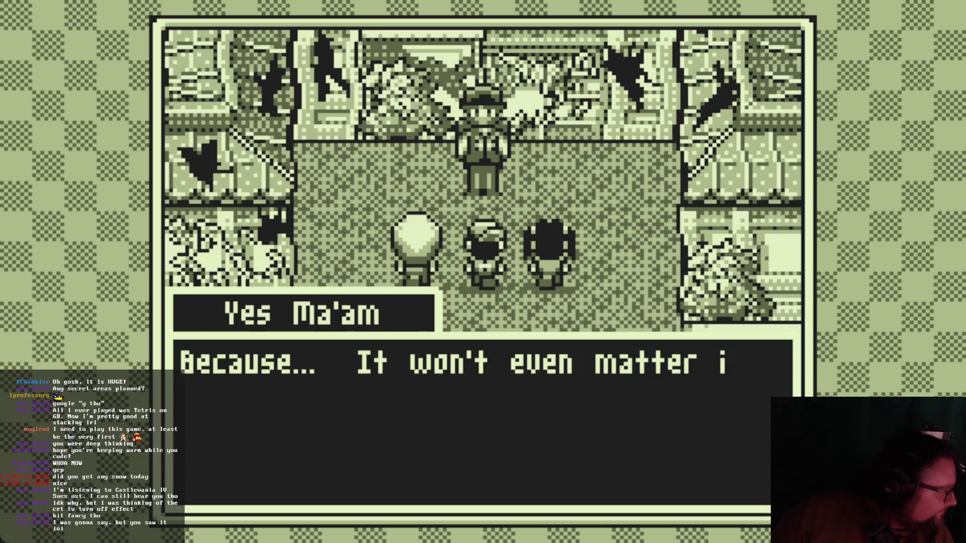
key("z")
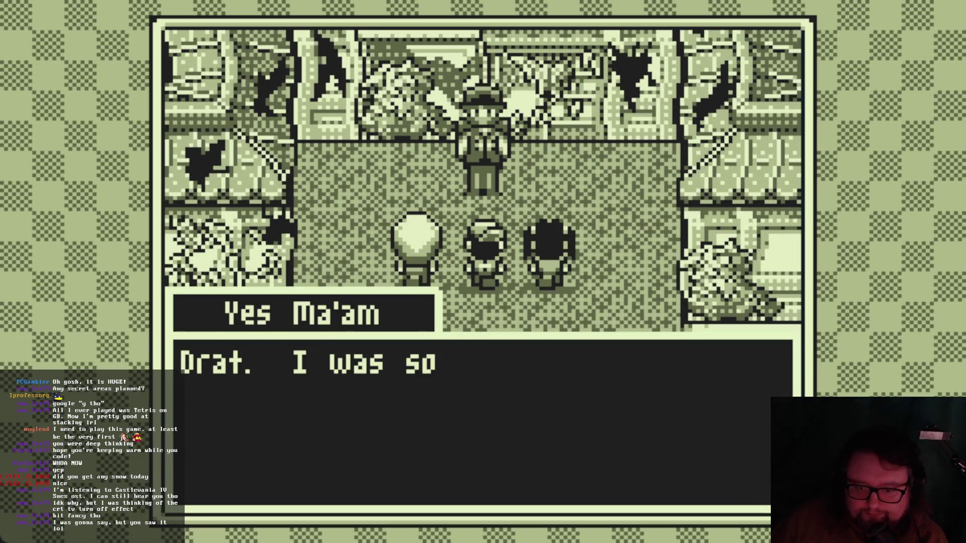
key("z")
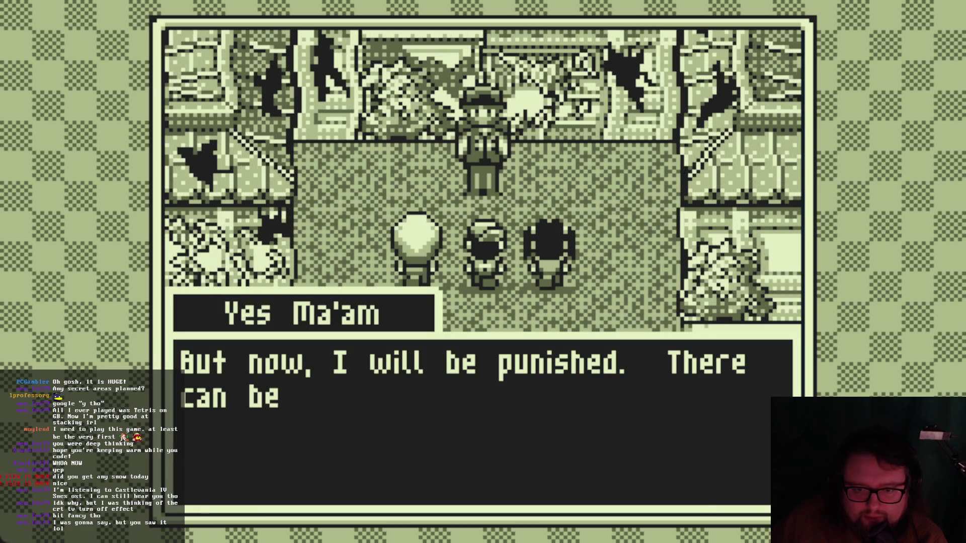
key("z")
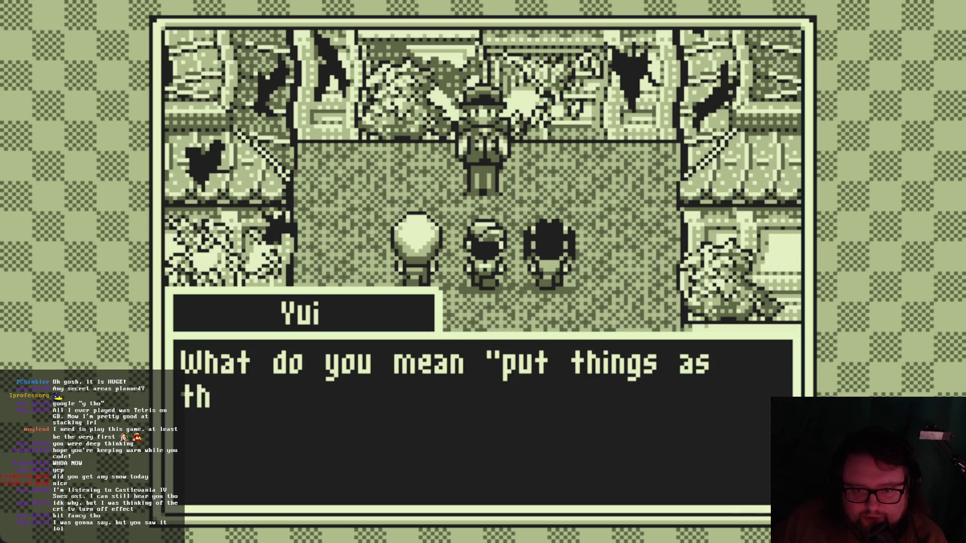
key("z")
key("z")
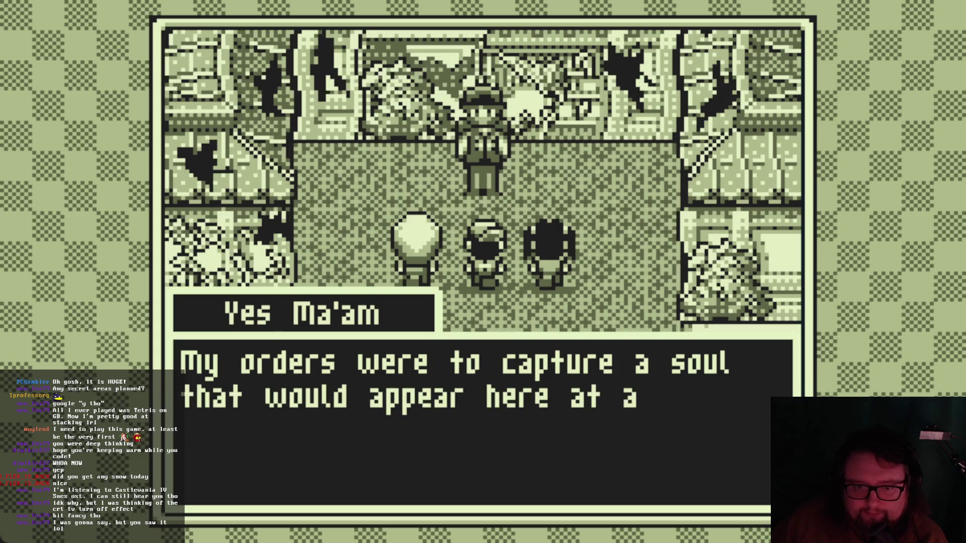
key("z")
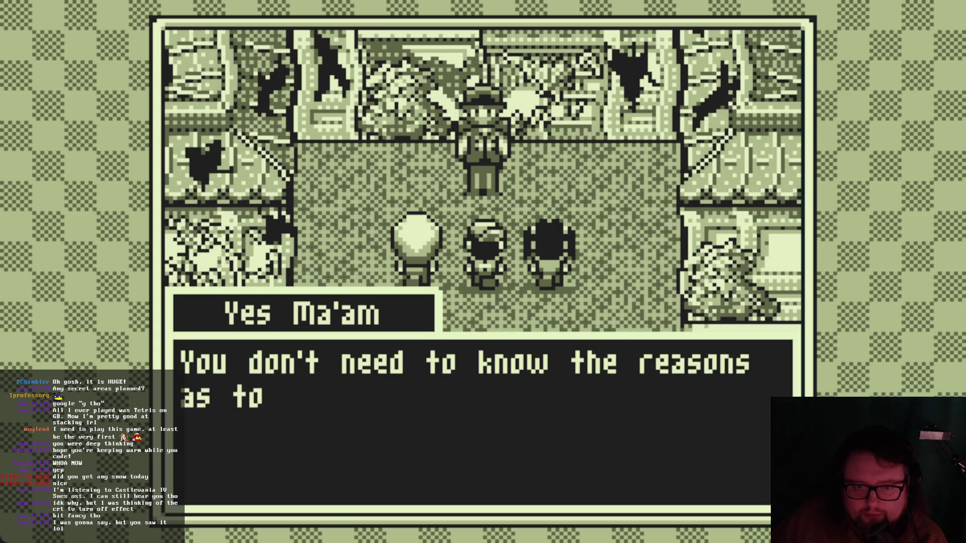
key("z")
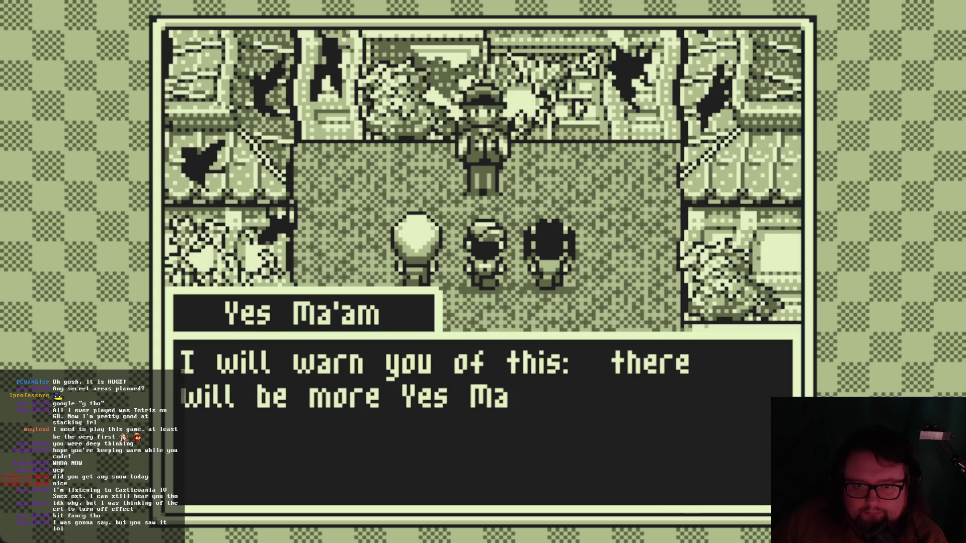
key("z")
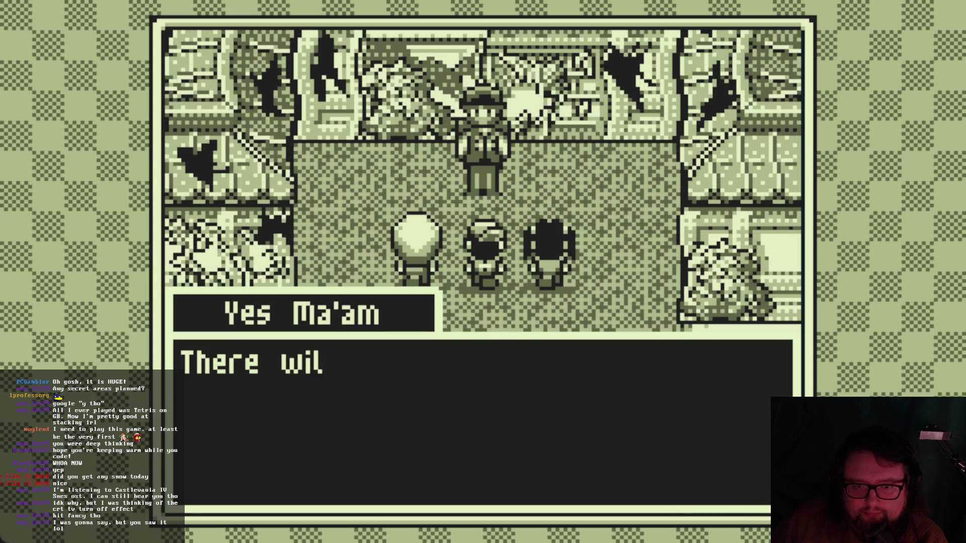
key("z")
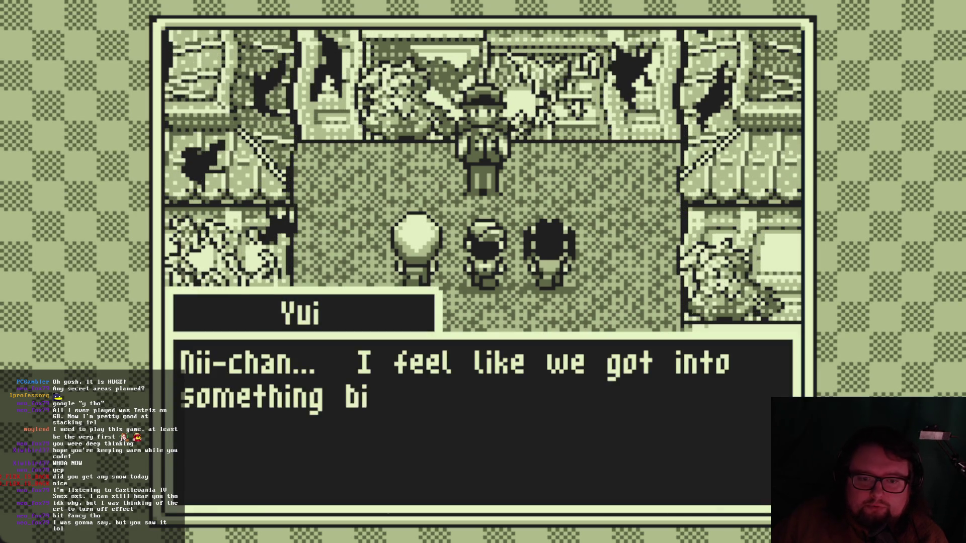
key("z")
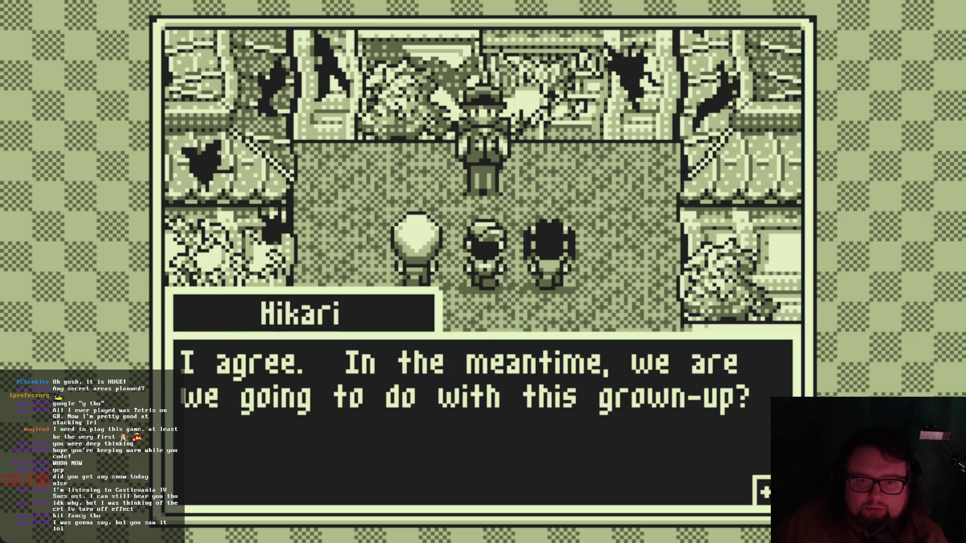
key("z")
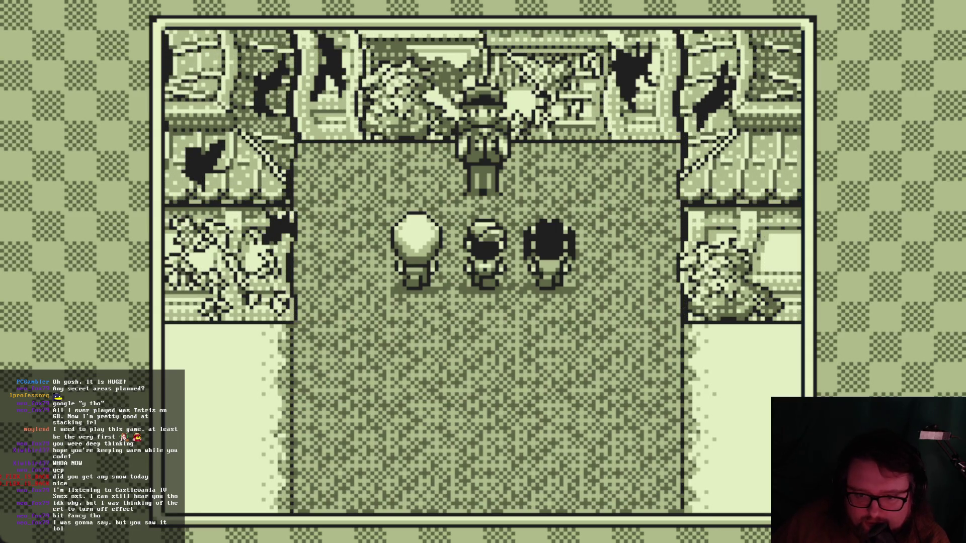
scroll(44, 217, "up", 5)
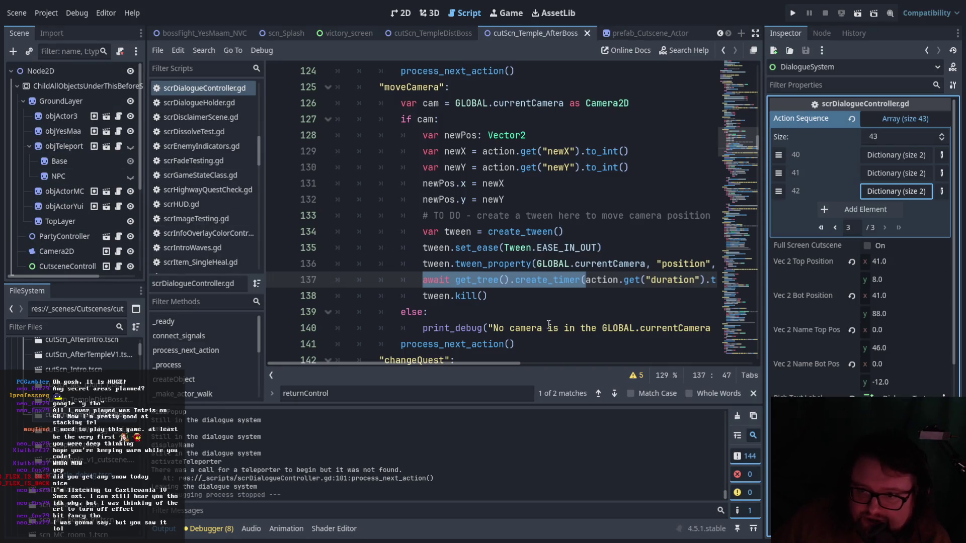
Check action 42's objTeleporter node name and look up check_obj_name in the teleporter script.
scroll(490, 299, "up", 10)
scroll(490, 299, "up", 2)
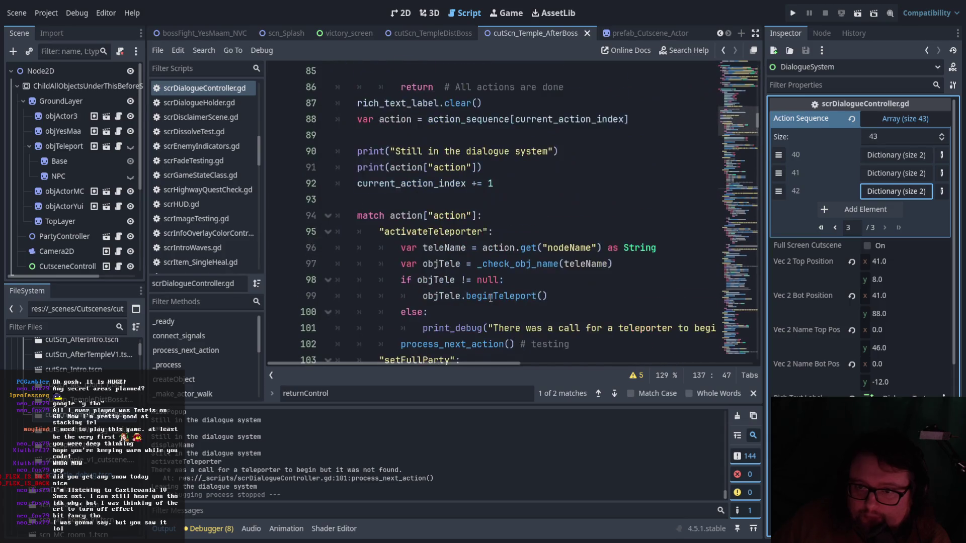
scroll(491, 299, "down", 1)
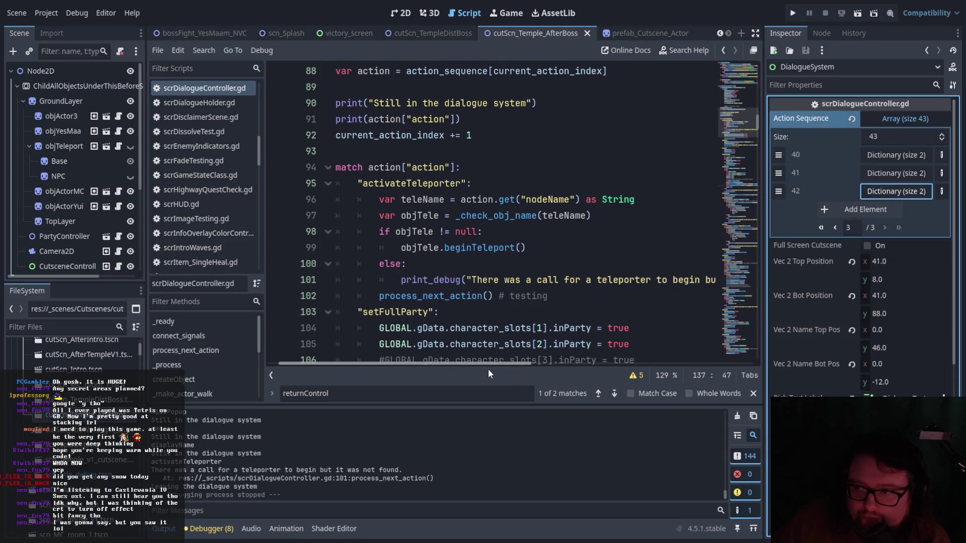
left_click(896, 192)
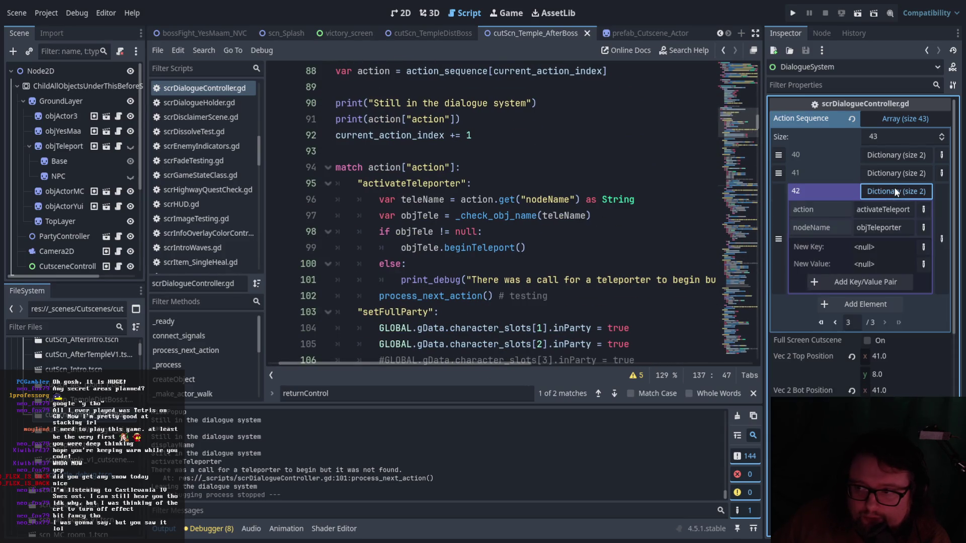
left_click(907, 230)
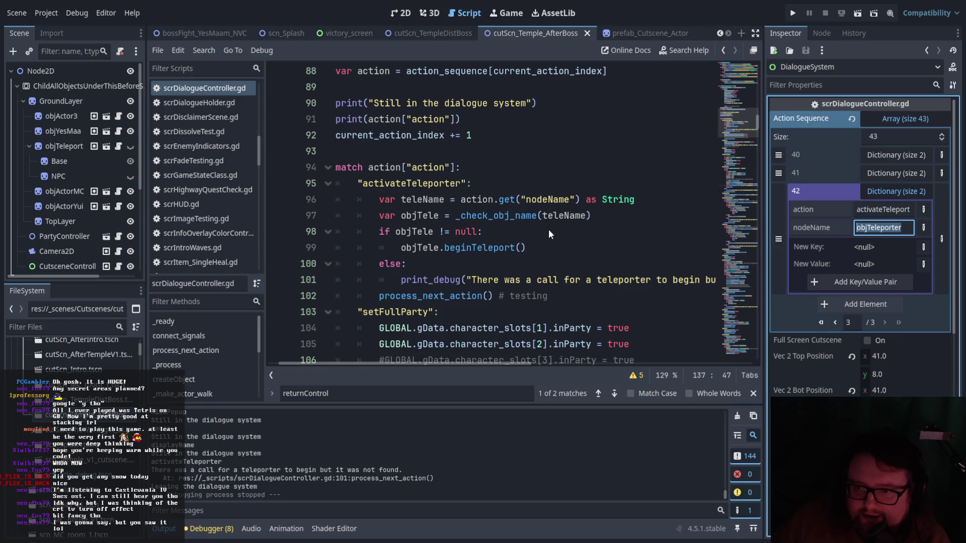
left_click(434, 232)
left_click_drag(460, 215, 538, 222)
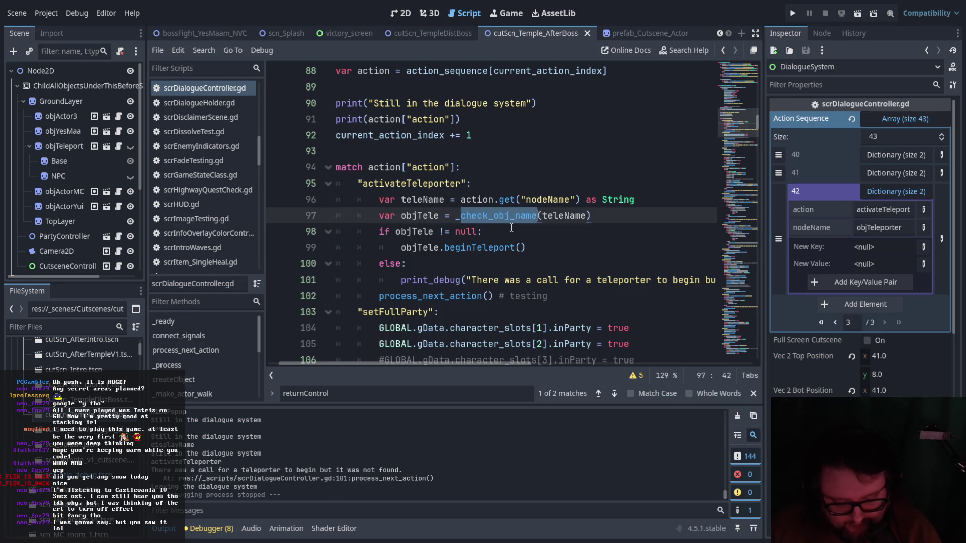
key("ctrl+f")
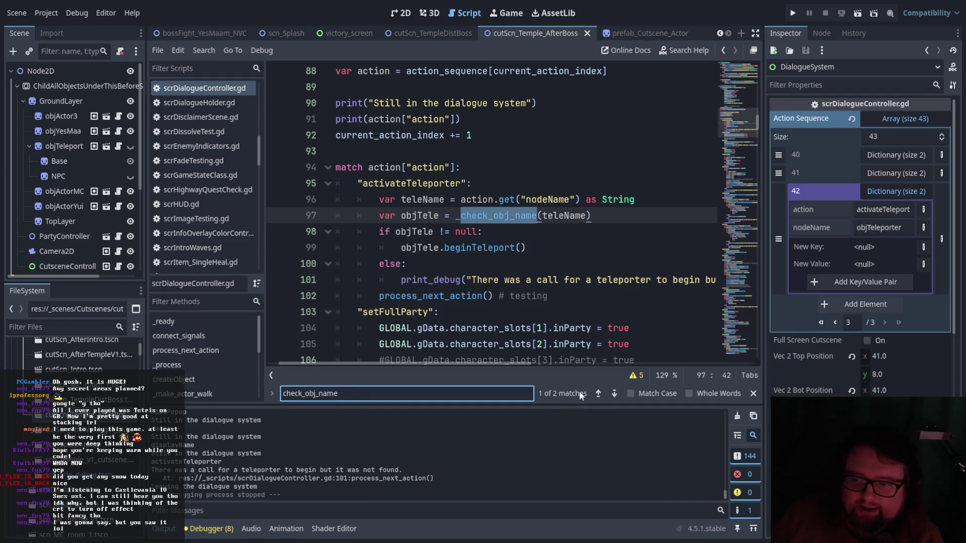
left_click(615, 394)
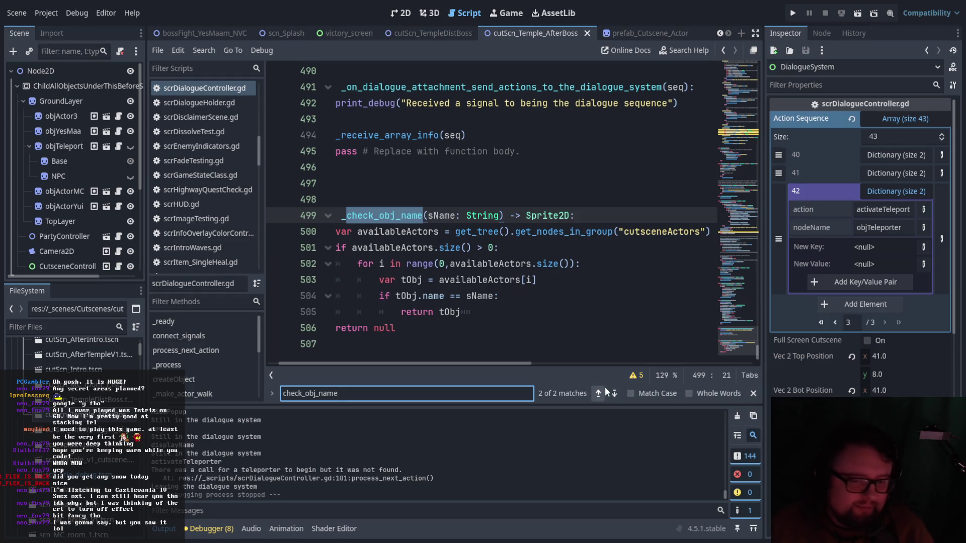
mouse_move(494, 365)
left_mouse_down()
mouse_move(512, 366)
mouse_move(493, 368)
left_mouse_up()
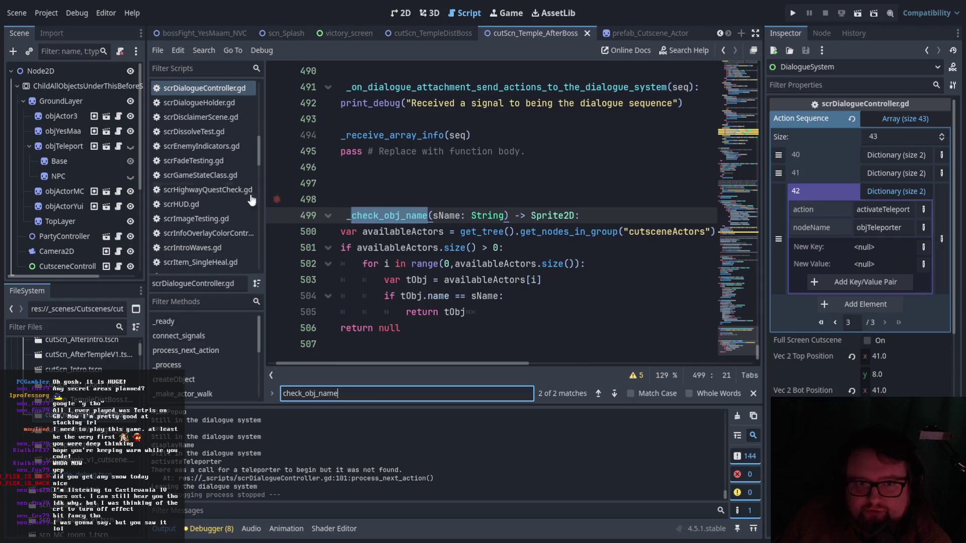
Rename objTeleporter2 to objTeleporter, then save and run the scene.
left_click(81, 149)
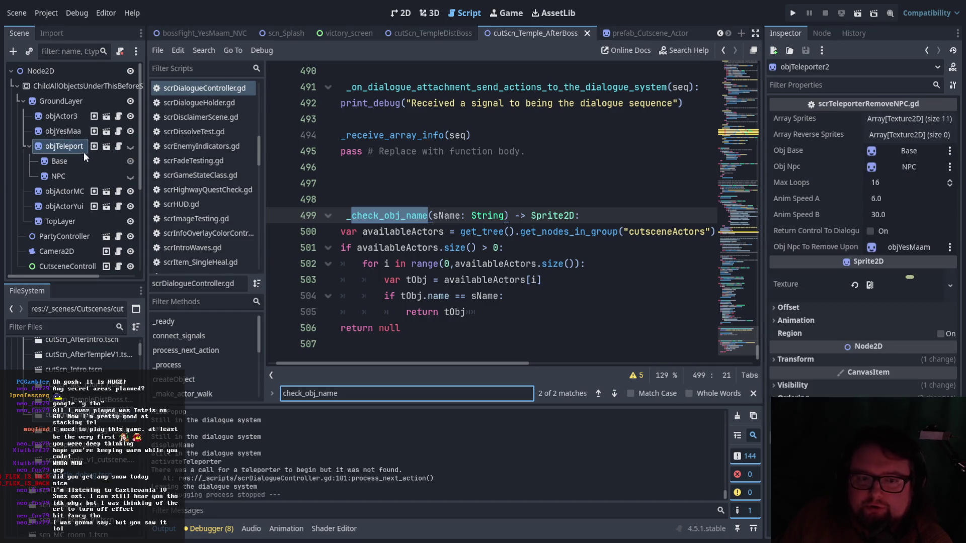
mouse_move(146, 141)
left_mouse_down()
mouse_move(161, 141)
mouse_move(91, 150)
left_mouse_up()
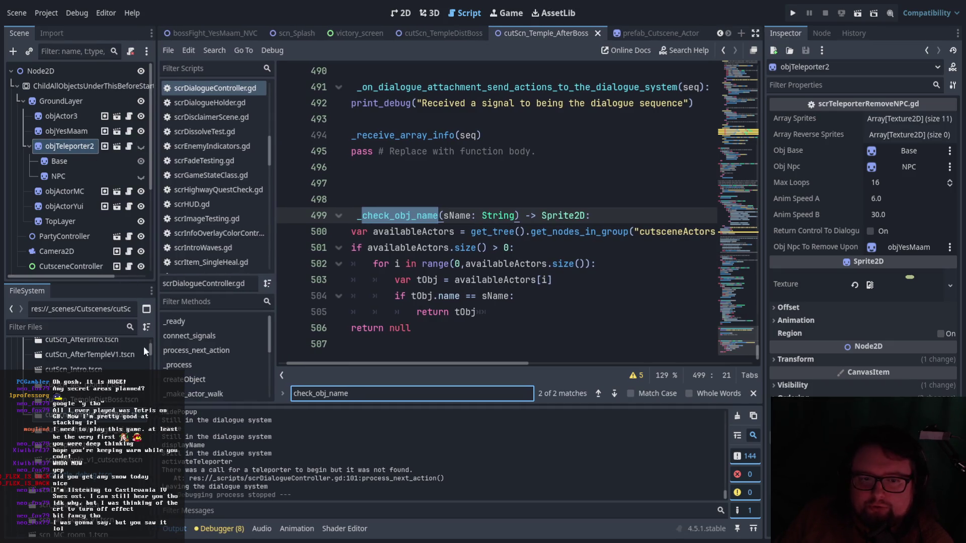
left_click(172, 314)
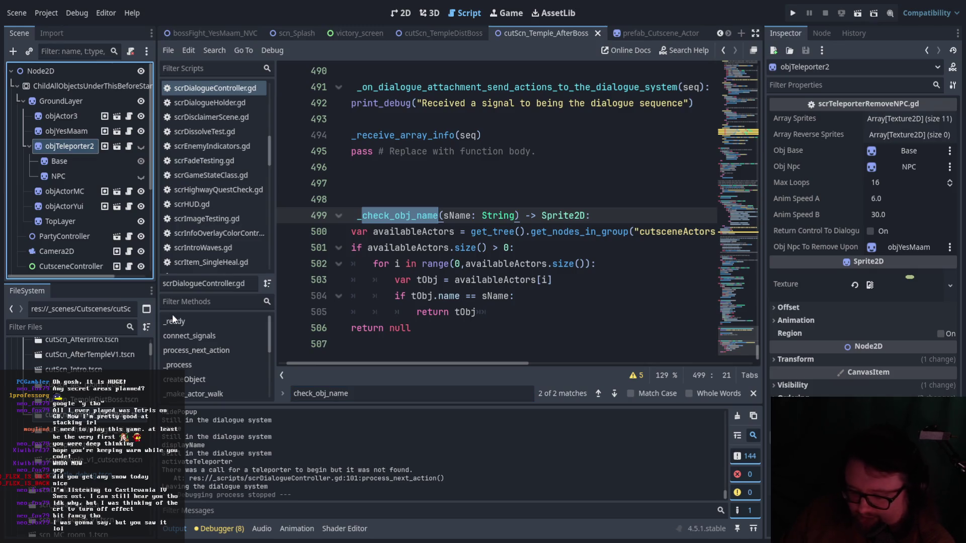
key("BackSpace")
key("Return")
left_click(857, 13)
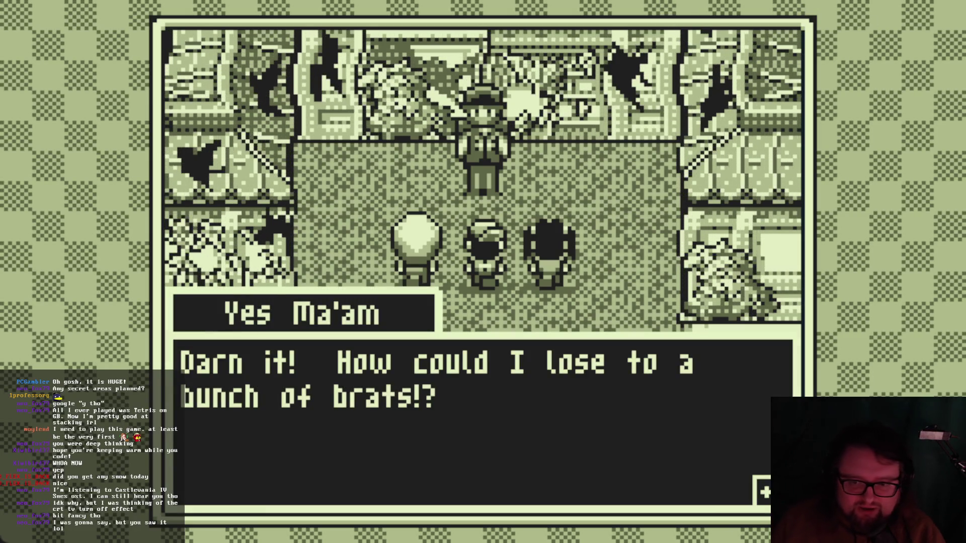
Advance the replayed cutscene dialogue with Space until Hikari's final line closes.
key("space")
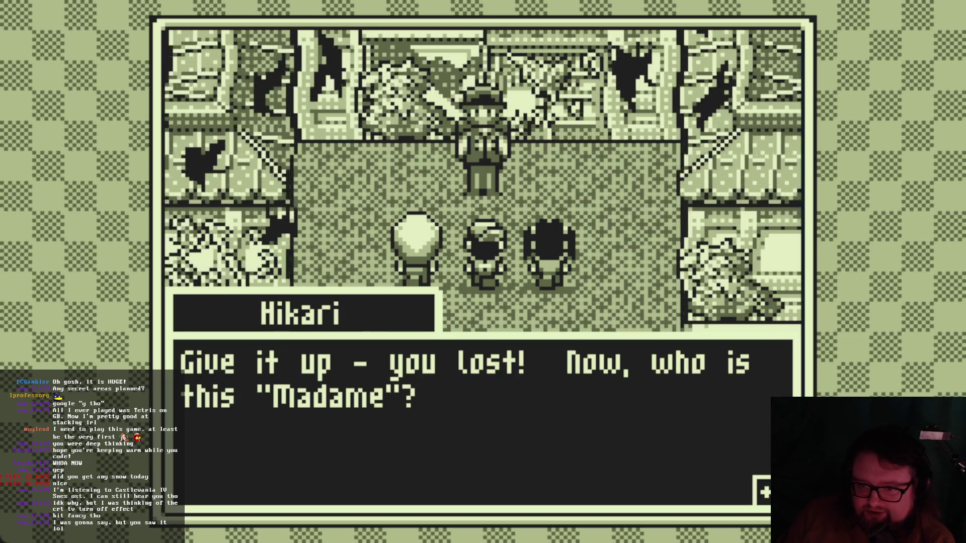
key("space")
key("space")
key("space")
key("space")
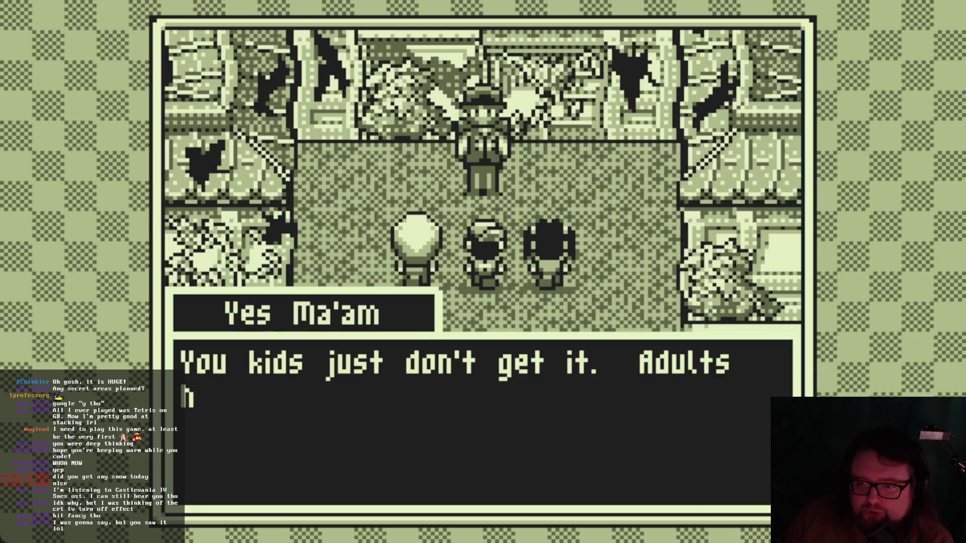
key("space")
key("space")
key("space")
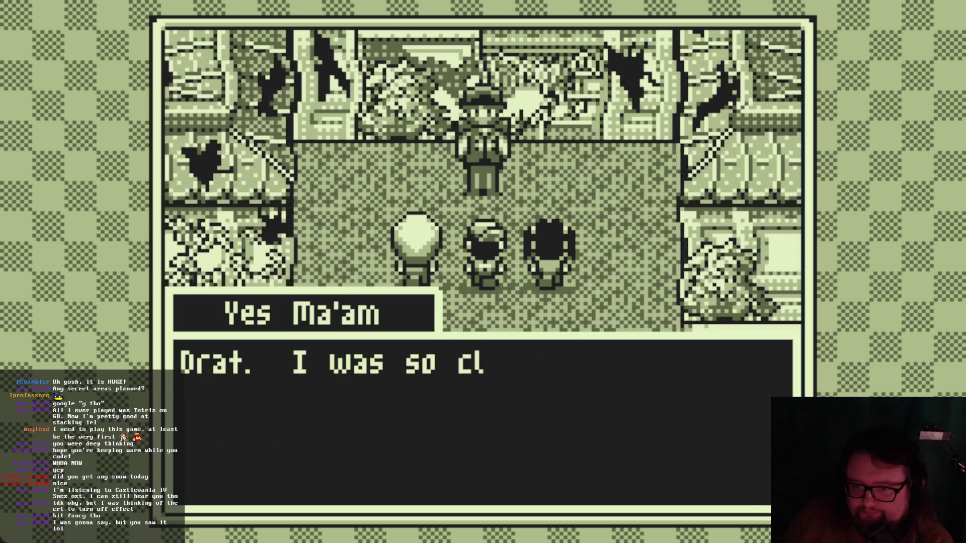
key("space")
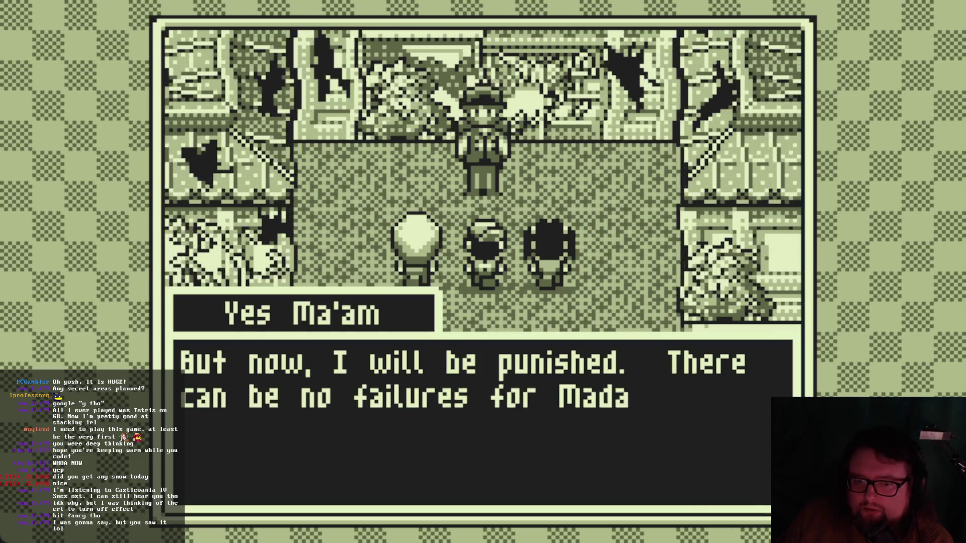
key("space")
key("space")
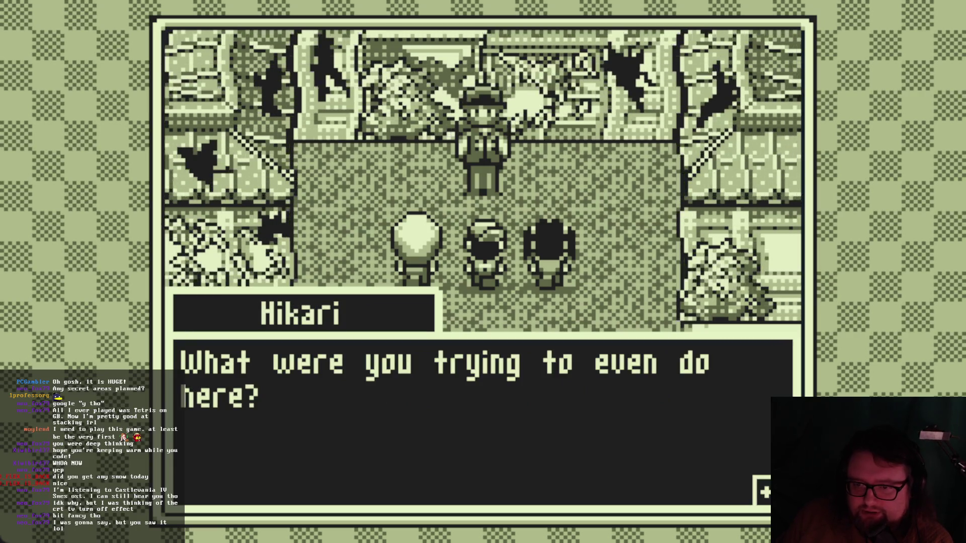
key("space")
key("space")
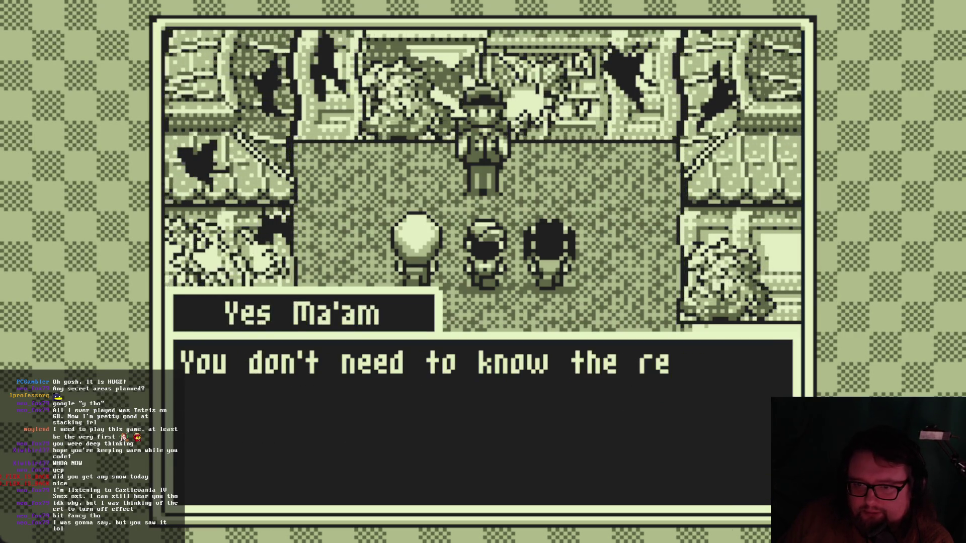
key("space")
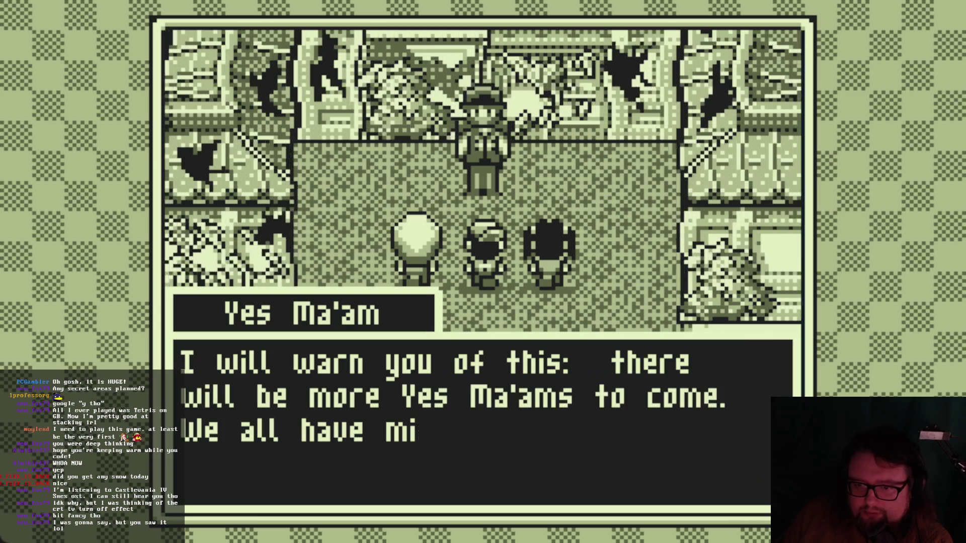
key("space")
key("space")
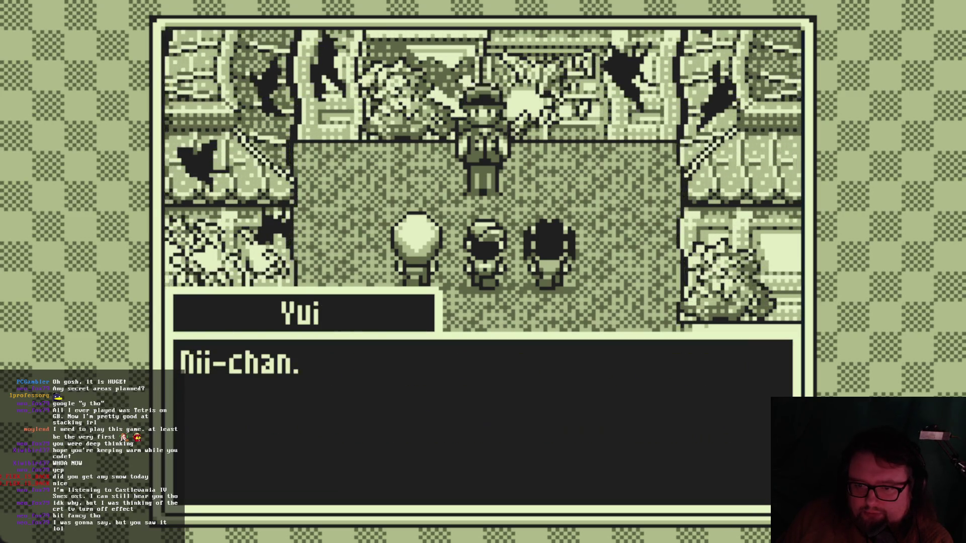
key("space")
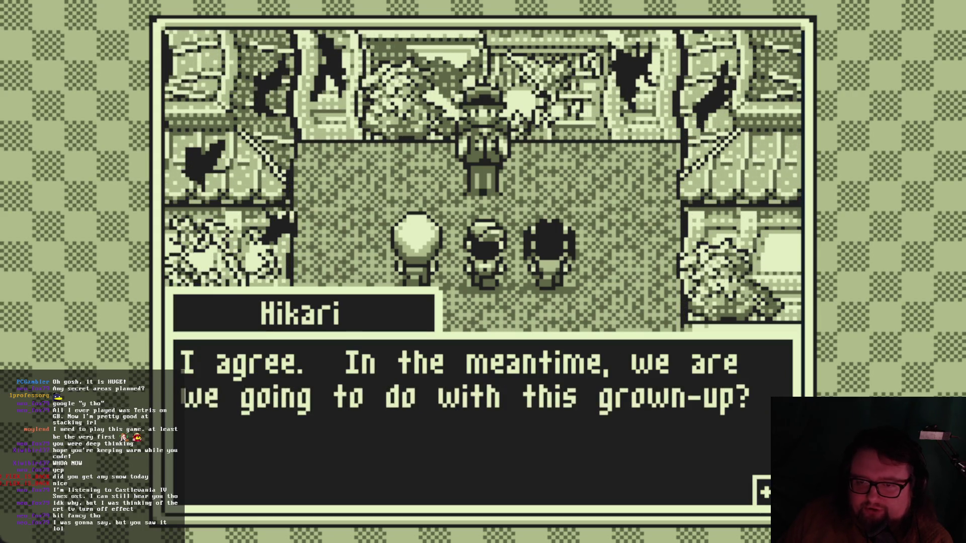
key("space")
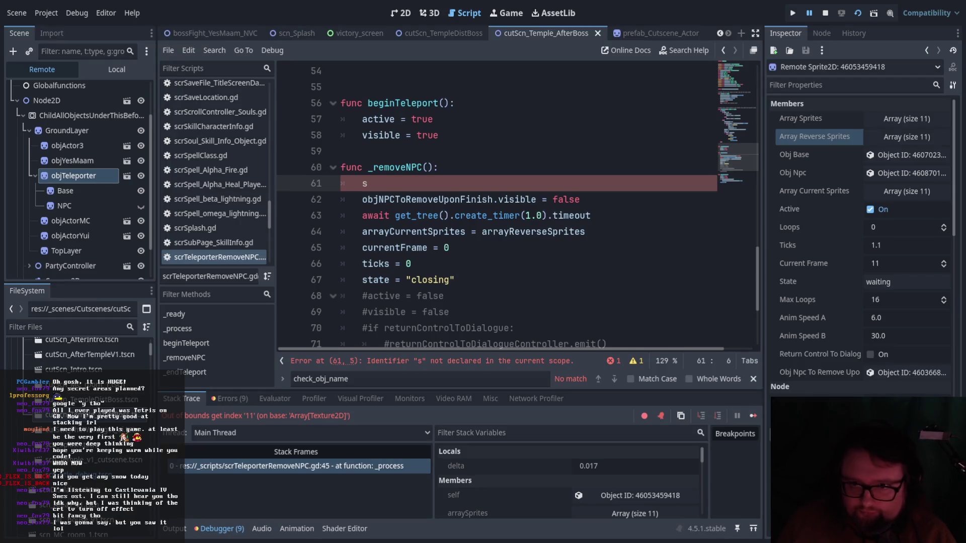
Replace the stray 's' on line 61 with state = "preparing".
key("BackSpace")
type("state = \"active\"")
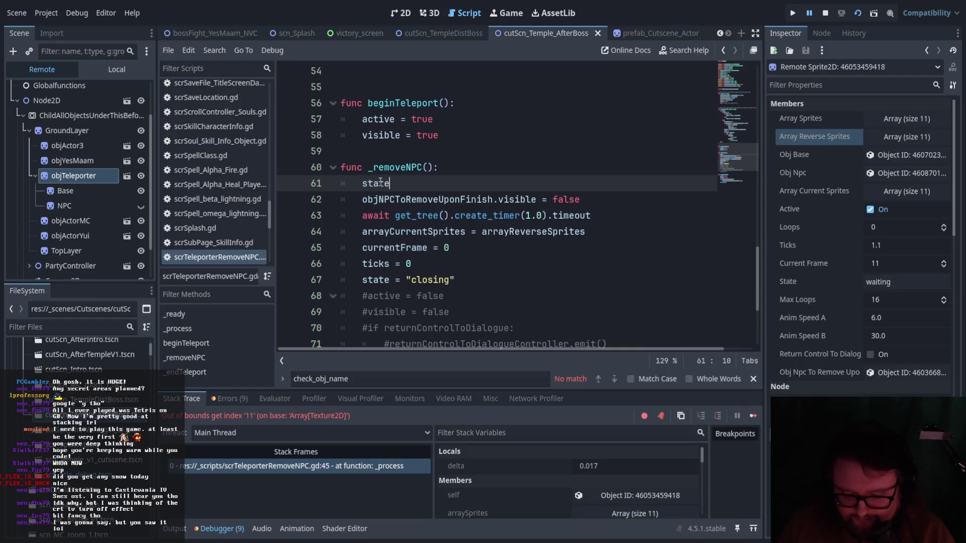
key("BackSpace")
key("BackSpace")
key("BackSpace")
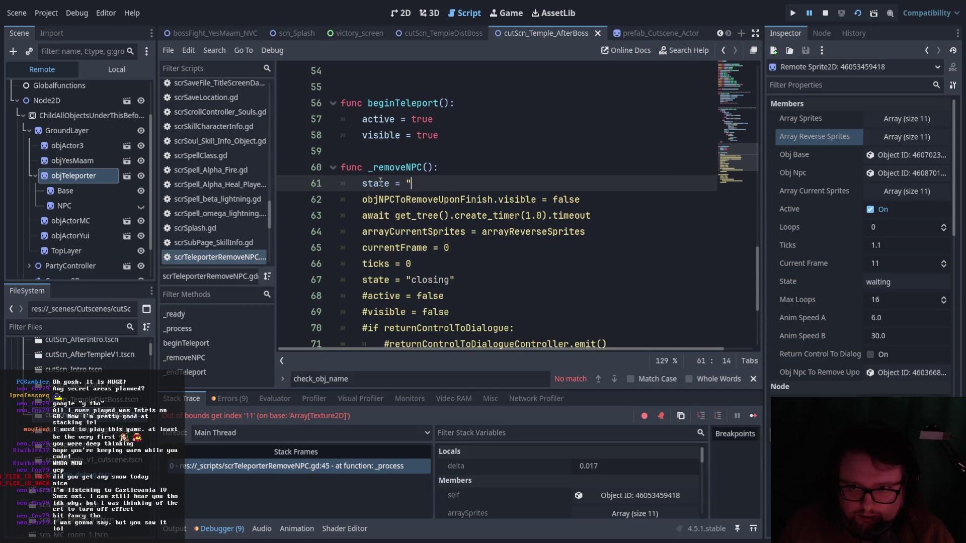
type("preparing\"")
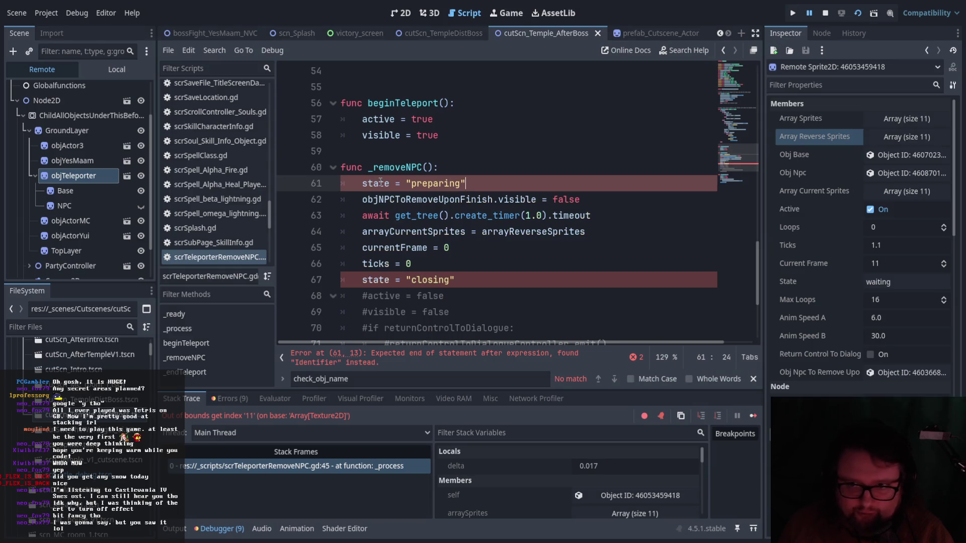
scroll(494, 236, "up", 1)
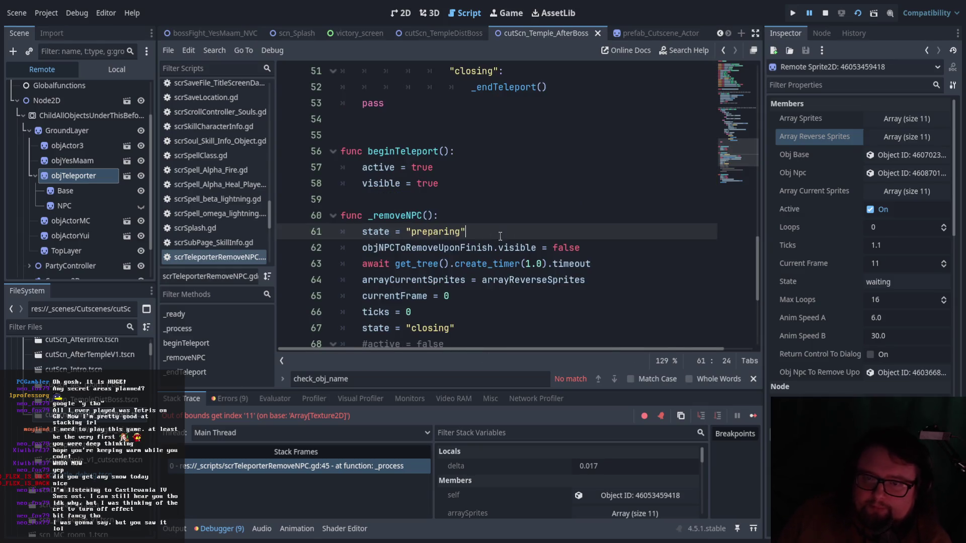
scroll(493, 236, "up", 5)
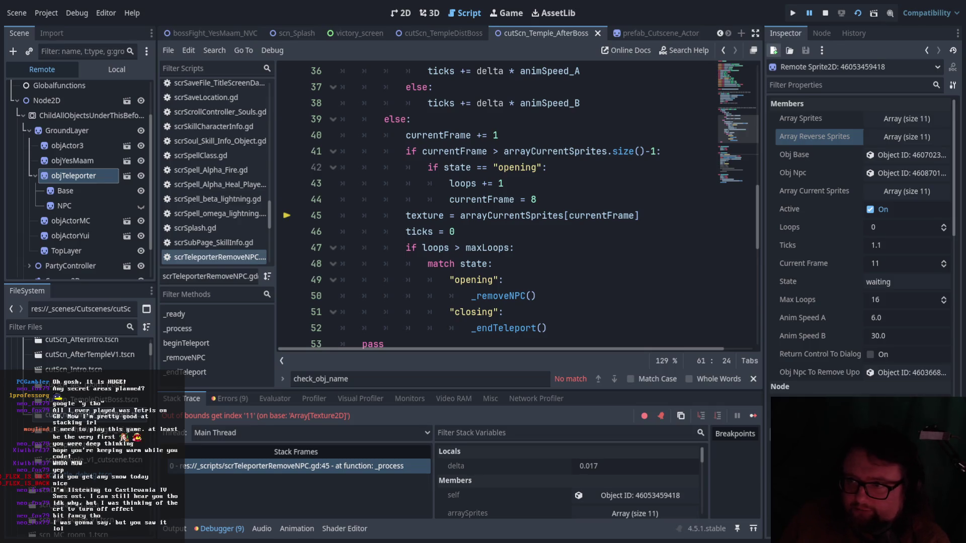
scroll(532, 277, "down", 2)
scroll(529, 279, "up", 3)
scroll(519, 284, "down", 5)
scroll(506, 291, "up", 1)
scroll(504, 292, "up", 6)
mouse_move(378, 198)
left_mouse_down()
mouse_move(365, 169)
mouse_move(453, 348)
left_mouse_up()
left_click(449, 280)
scroll(446, 297, "down", 4)
scroll(448, 295, "down", 2)
scroll(462, 282, "up", 5)
left_click(486, 277)
scroll(471, 269, "down", 1)
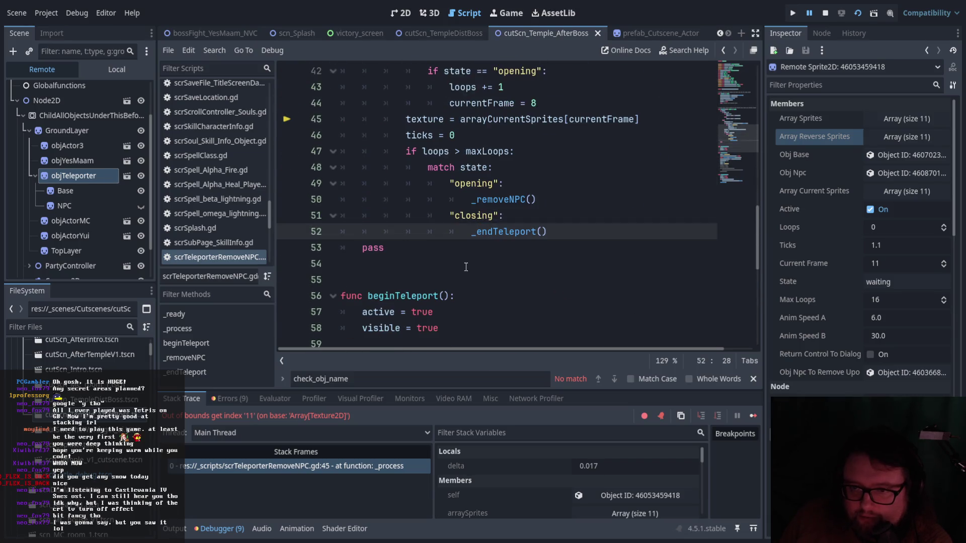
left_click_drag(450, 183, 504, 183)
left_click(501, 217)
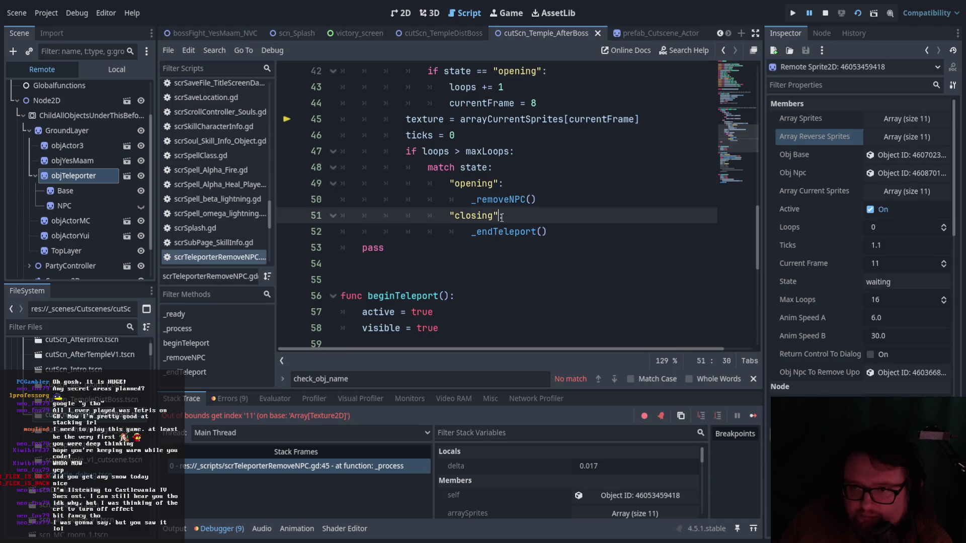
scroll(502, 217, "down", 1)
scroll(501, 171, "down", 2)
left_click_drag(362, 231, 466, 231)
scroll(466, 231, "down", 1)
scroll(473, 272, "up", 4)
double_click(456, 183)
scroll(462, 231, "up", 5)
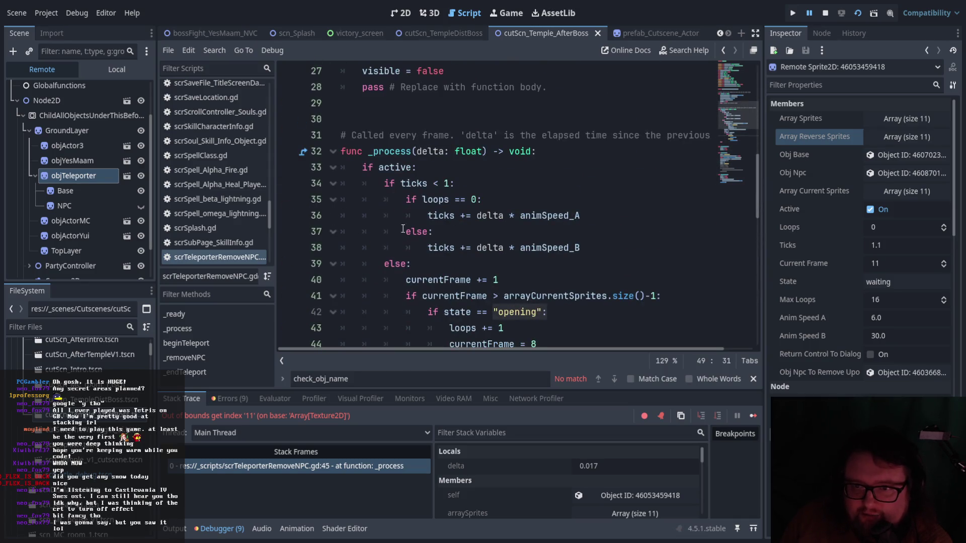
scroll(560, 262, "down", 3)
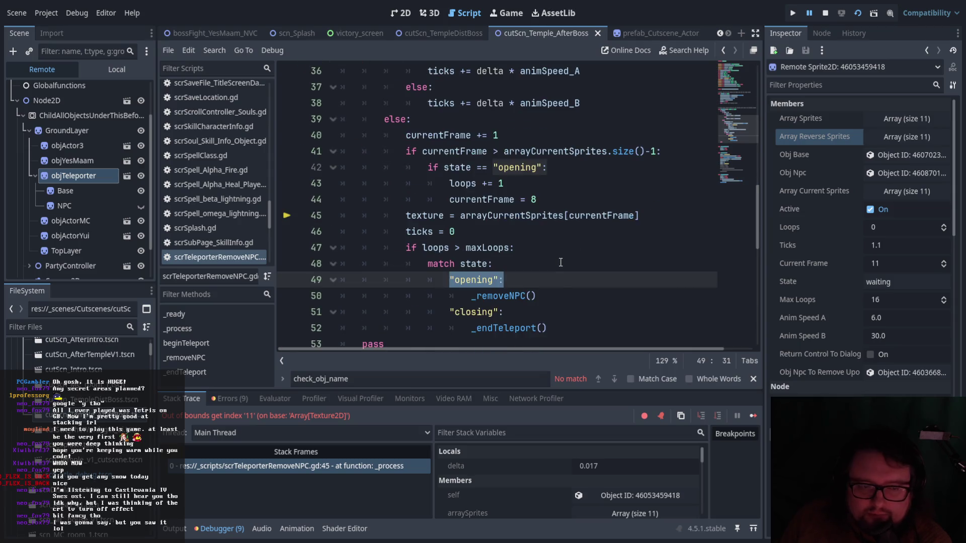
scroll(560, 262, "down", 3)
scroll(560, 267, "up", 4)
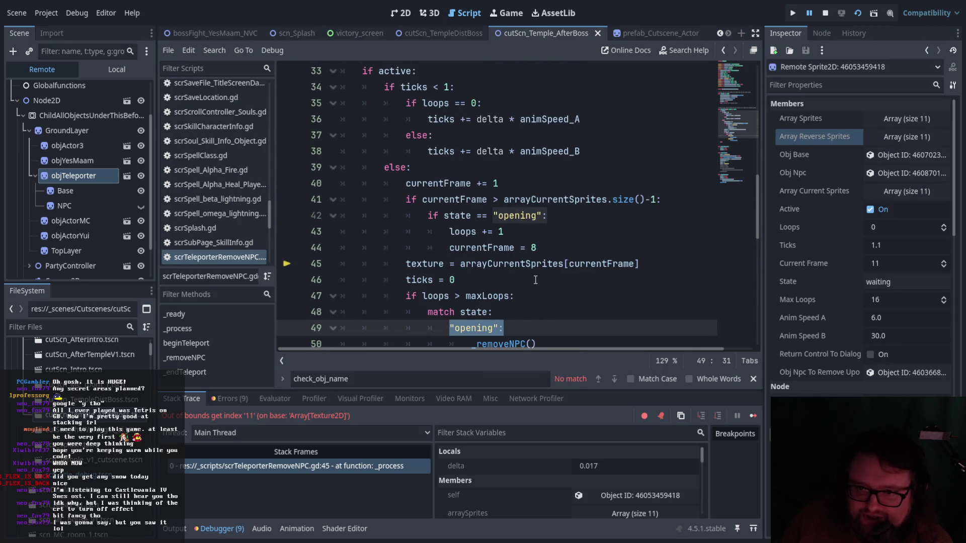
left_click(460, 280)
scroll(513, 316, "down", 3)
left_click(476, 183)
left_click_drag(477, 215, 520, 211)
scroll(515, 254, "down", 2)
scroll(515, 254, "down", 3)
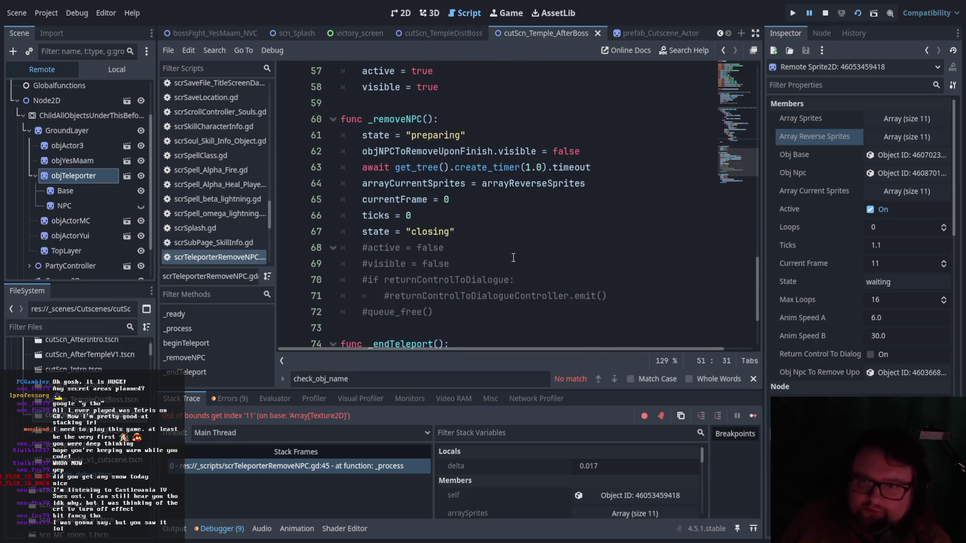
scroll(443, 234, "up", 2)
left_click_drag(361, 232, 466, 232)
left_click(541, 263)
scroll(496, 301, "down", 1)
scroll(496, 301, "up", 3)
scroll(496, 301, "up", 3)
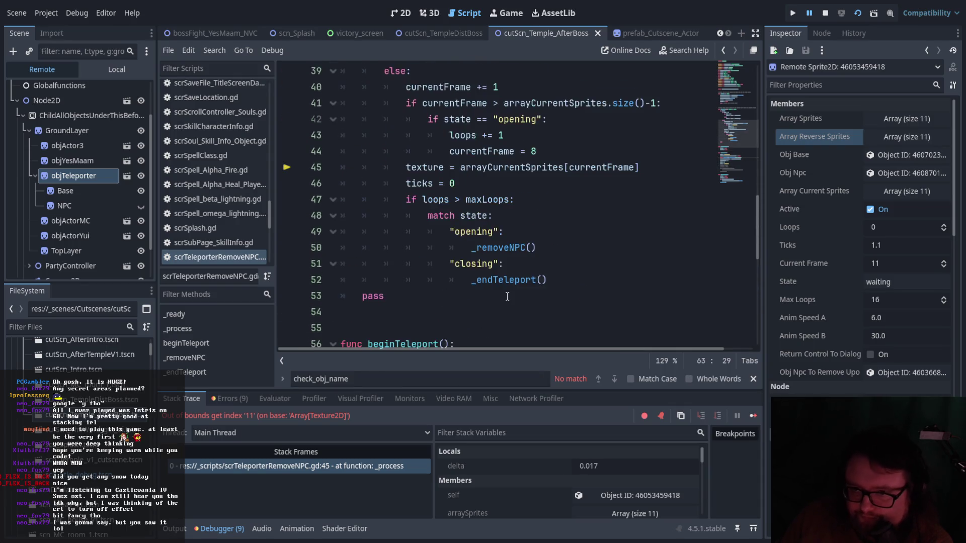
scroll(478, 300, "down", 6)
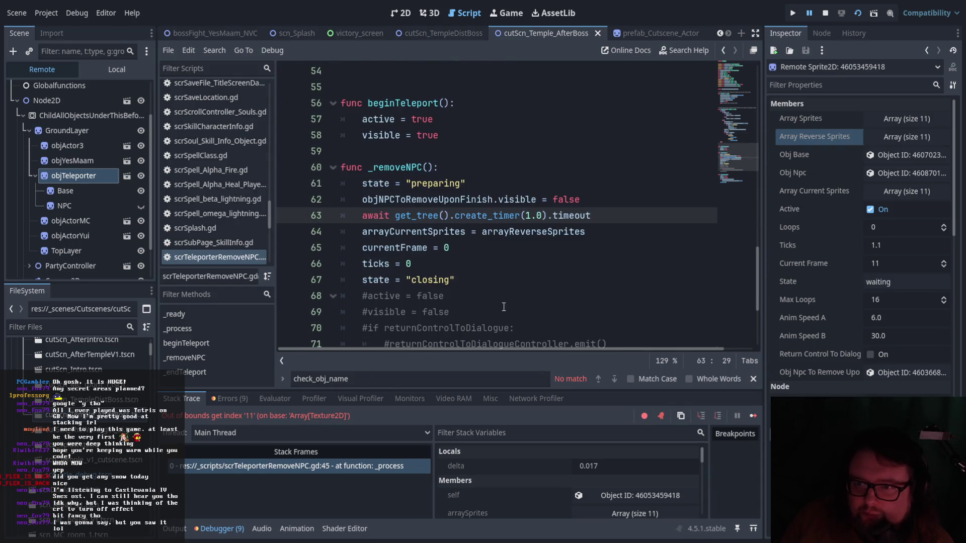
scroll(502, 306, "up", 8)
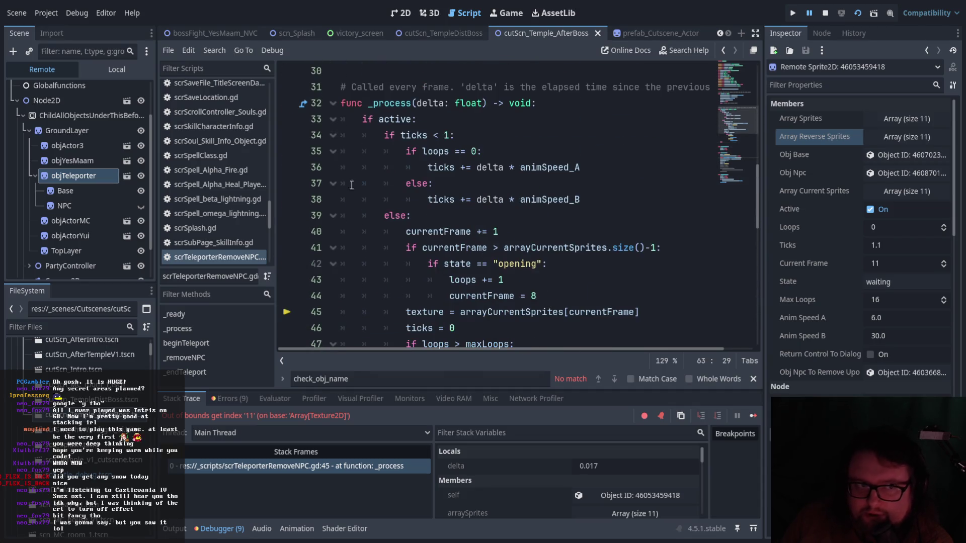
scroll(429, 193, "down", 5)
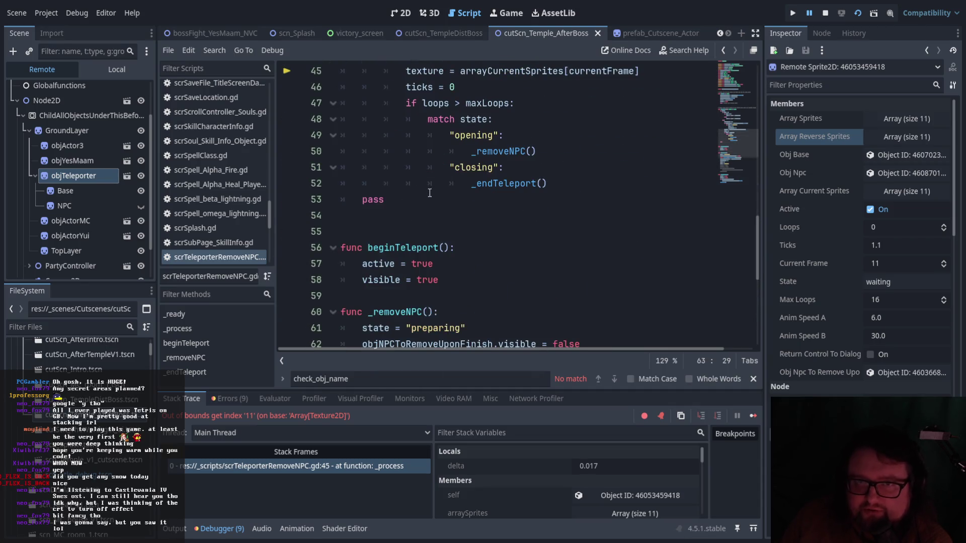
scroll(477, 180, "up", 2)
scroll(478, 180, "up", 1)
scroll(493, 201, "down", 2)
scroll(507, 230, "up", 2)
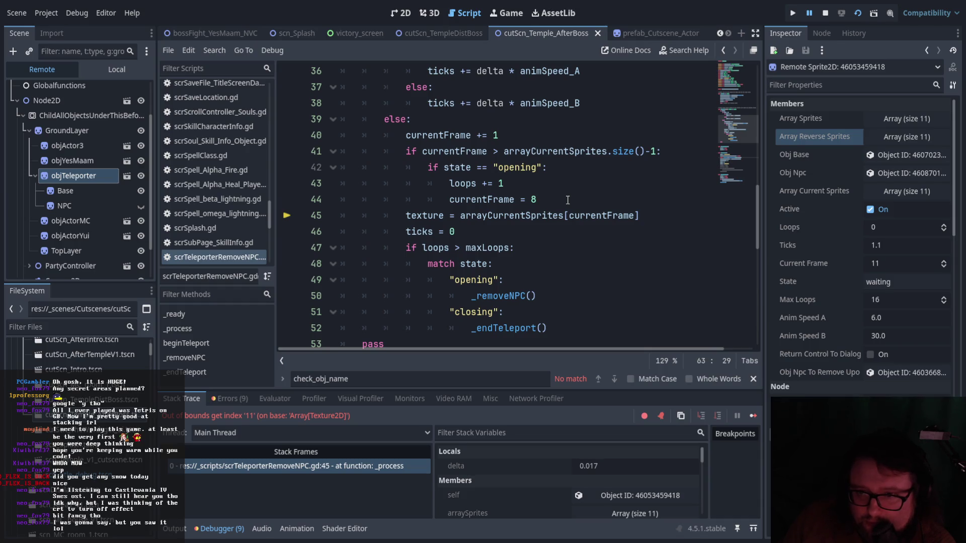
Put the texture assignment under a new guard, if currentFrame < arrayCurrentSprites.size() -1:.
left_click(567, 199)
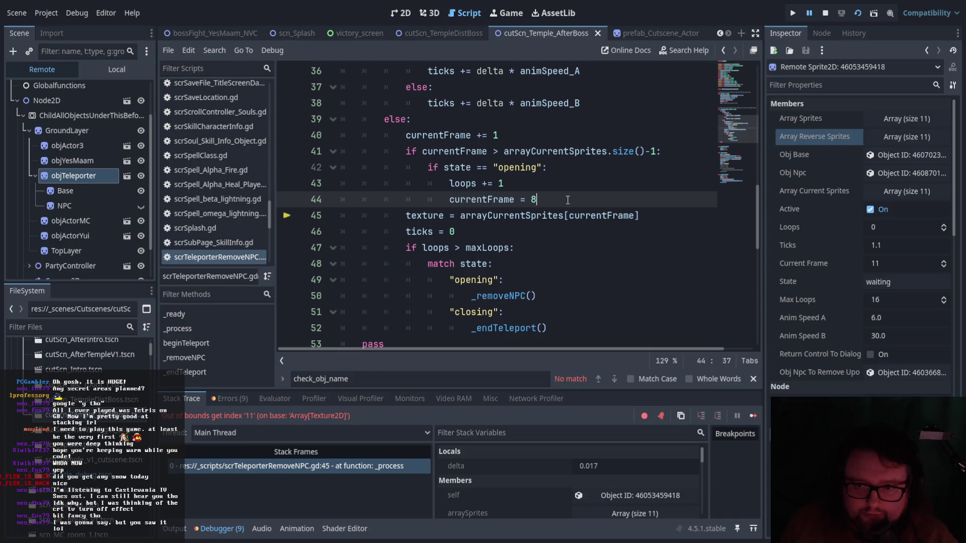
key("Return")
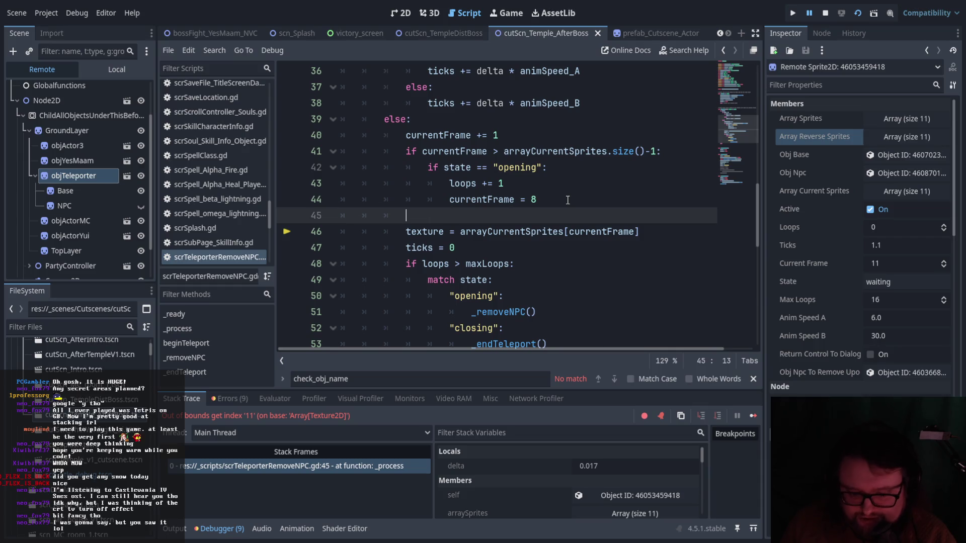
type("i")
key("BackSpace")
type("if curr")
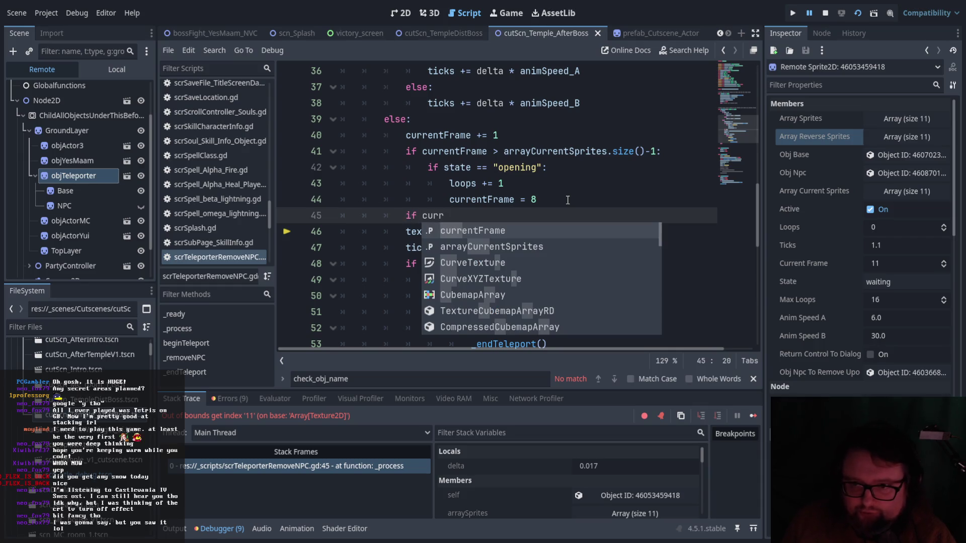
key("Return")
type("< arr")
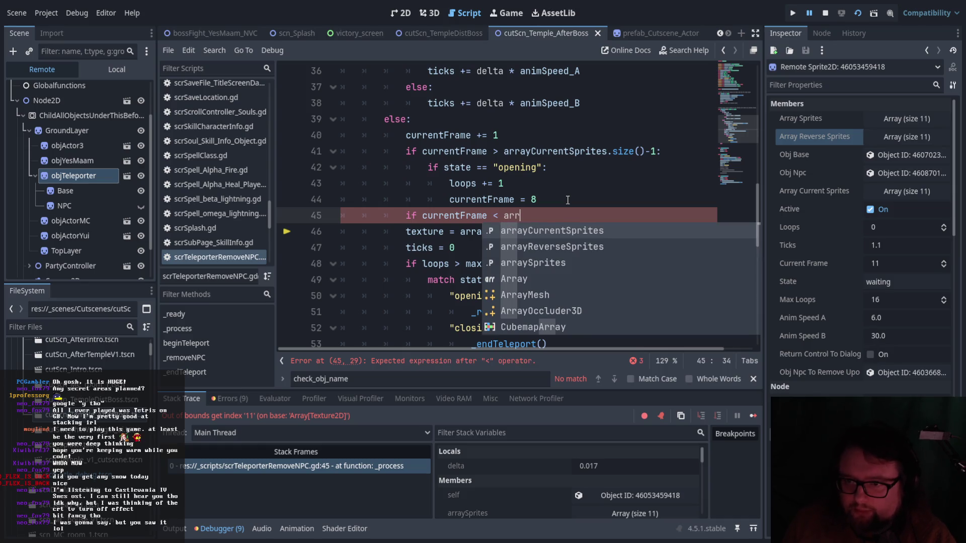
key("Return")
type(".size")
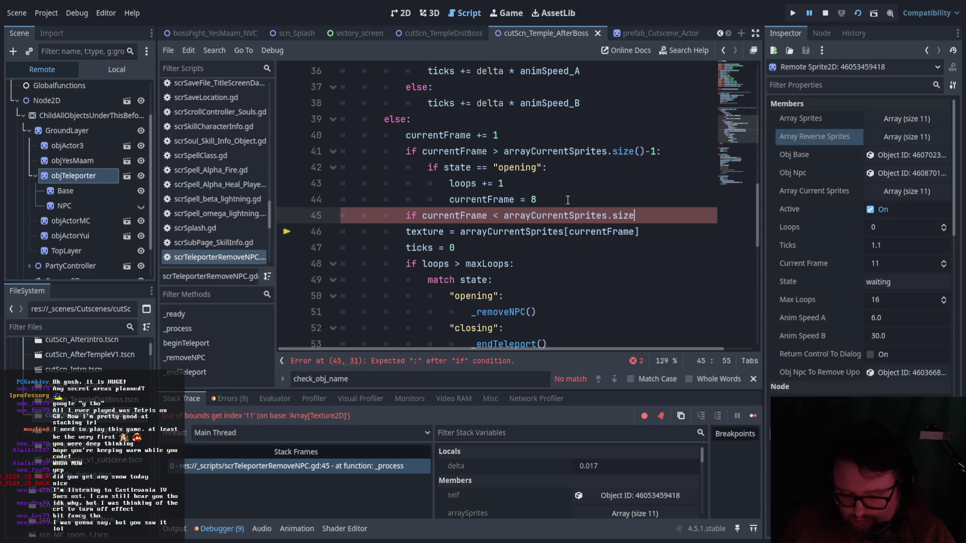
type("() -1")
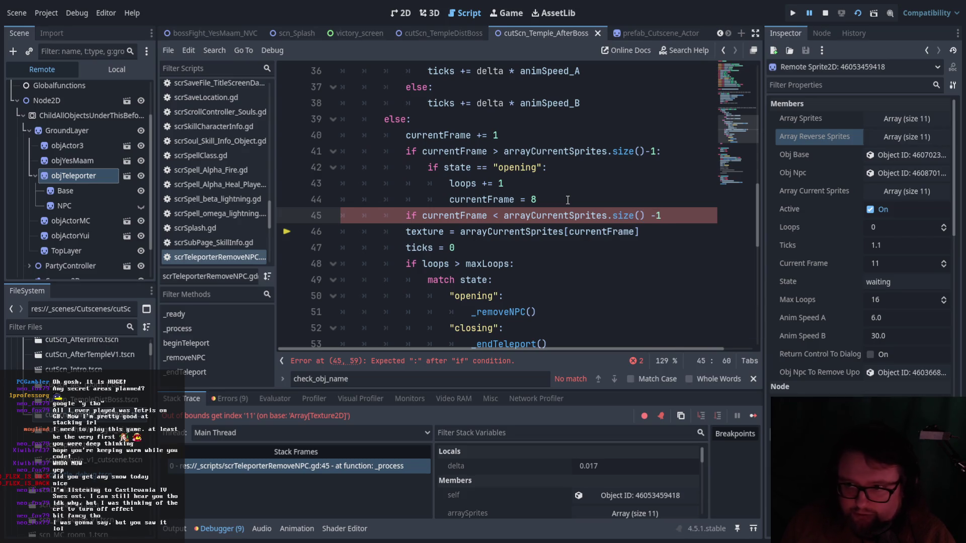
type(":")
left_click(406, 231)
key("Tab")
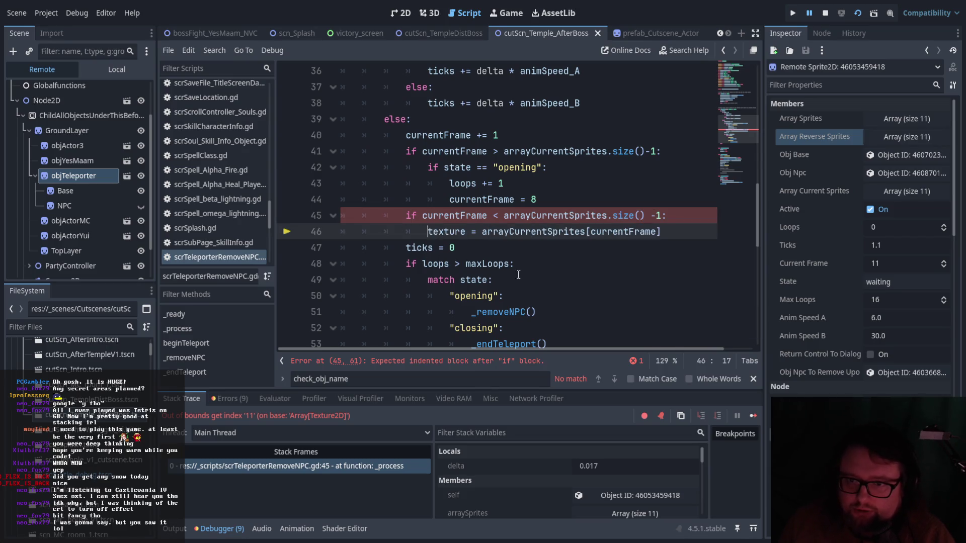